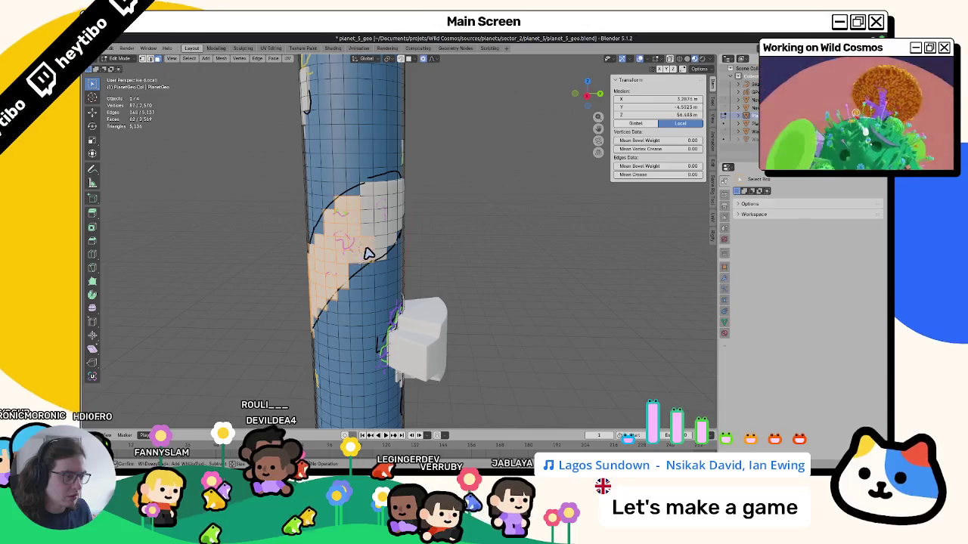
# Step: In Vertex Paint on the tube, choose the Water colour attribute and set the paint colour to black
pyautogui.moveTo(378, 201)
pyautogui.mouseDown(button='middle')
pyautogui.moveTo(383, 212)
pyautogui.moveTo(456, 155)
pyautogui.moveTo(434, 162)
pyautogui.mouseUp(button='middle')
pyautogui.hotkey('ctrl', 'Tab')
pyautogui.click(456, 151)
pyautogui.moveTo(356, 205); pyautogui.dragTo(401, 213, button='middle')
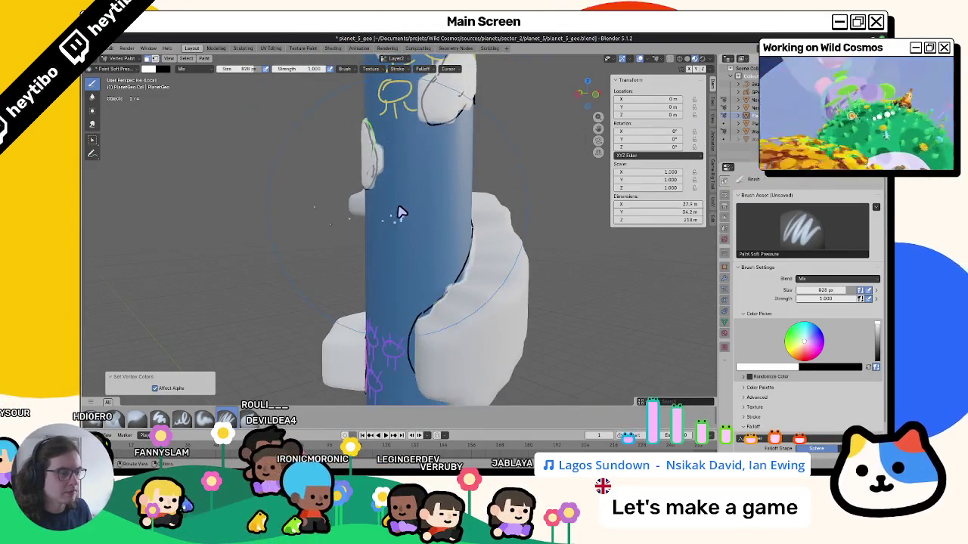
pyautogui.click(395, 60)
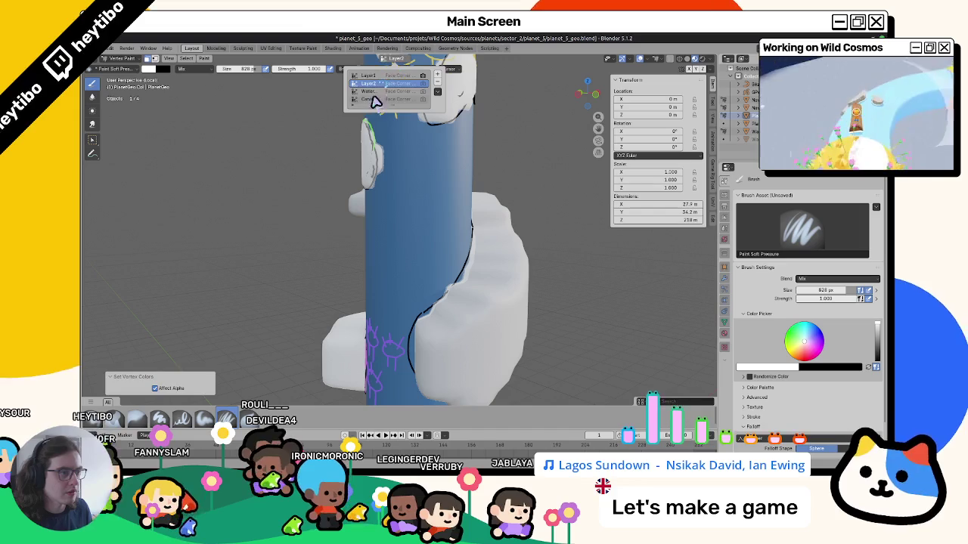
pyautogui.click(369, 91)
pyautogui.click(149, 68)
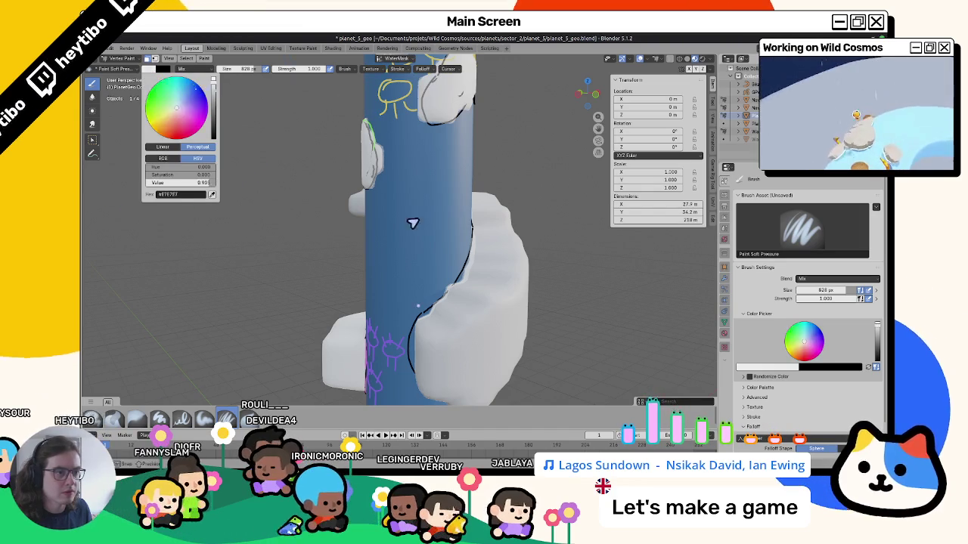
pyautogui.moveTo(182, 182); pyautogui.dragTo(146, 182)
pyautogui.moveTo(281, 119)
pyautogui.mouseDown(button='middle')
pyautogui.moveTo(281, 127)
pyautogui.moveTo(352, 147)
pyautogui.mouseUp(button='middle')
pyautogui.hotkey('ctrl', 'Tab')
# Step: In Edit Mode, fill-select the tube faces around the doodled head
pyautogui.moveTo(205, 167)
pyautogui.mouseDown(button='middle')
pyautogui.moveTo(212, 149)
pyautogui.moveTo(234, 144)
pyautogui.moveTo(391, 212)
pyautogui.mouseUp(button='middle')
pyautogui.moveTo(288, 273)
pyautogui.mouseDown(button='middle')
pyautogui.moveTo(309, 275)
pyautogui.moveTo(339, 253)
pyautogui.moveTo(401, 234)
pyautogui.moveTo(388, 185)
pyautogui.moveTo(335, 216)
pyautogui.moveTo(410, 199)
pyautogui.moveTo(388, 199)
pyautogui.moveTo(335, 156)
pyautogui.moveTo(310, 158)
pyautogui.moveTo(390, 201)
pyautogui.moveTo(425, 184)
pyautogui.mouseUp(button='middle')
pyautogui.press('Tab')
pyautogui.keyDown('ctrl'); pyautogui.click(403, 182); pyautogui.keyUp('ctrl')
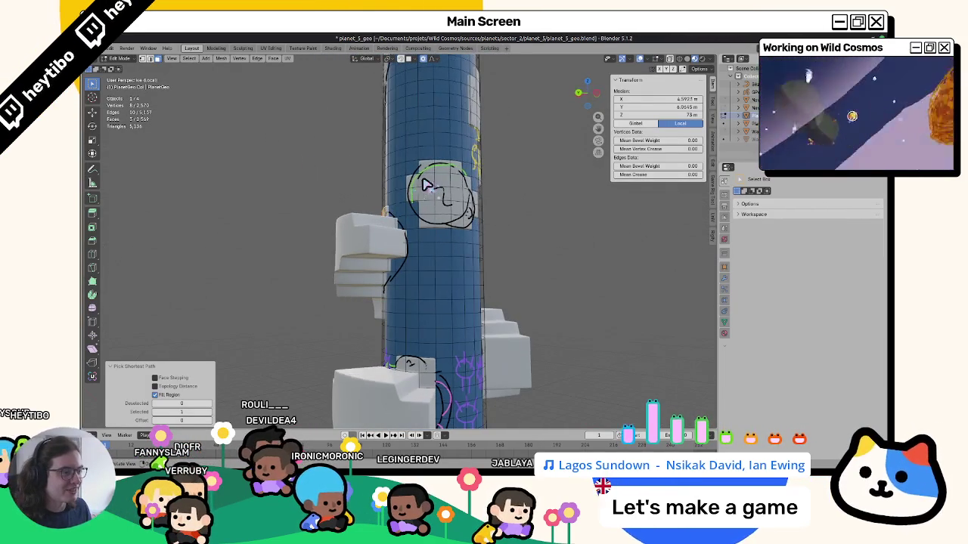
pyautogui.keyDown('shift'); pyautogui.click(419, 195); pyautogui.keyUp('shift')
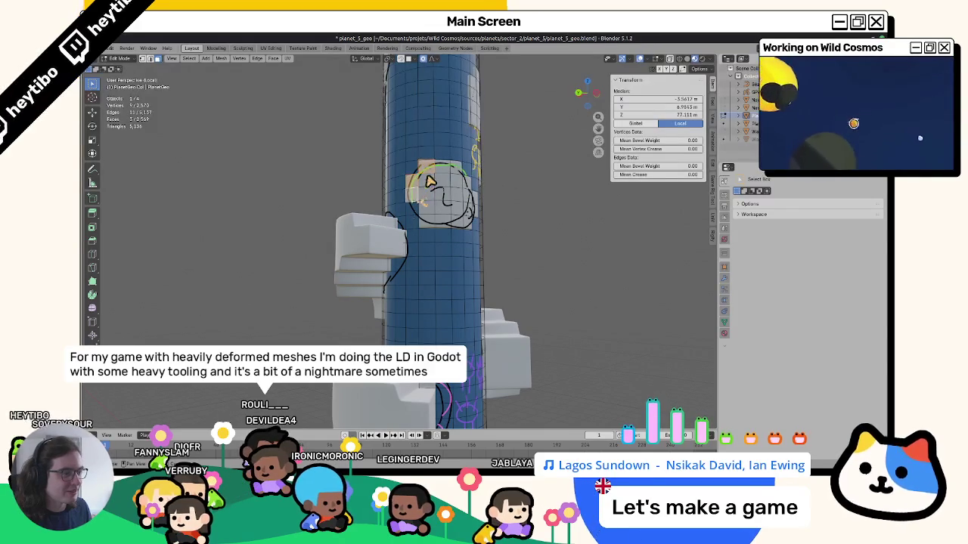
pyautogui.keyDown('ctrl'); pyautogui.click(440, 206); pyautogui.keyUp('ctrl')
pyautogui.moveTo(440, 205); pyautogui.dragTo(431, 218, button='middle')
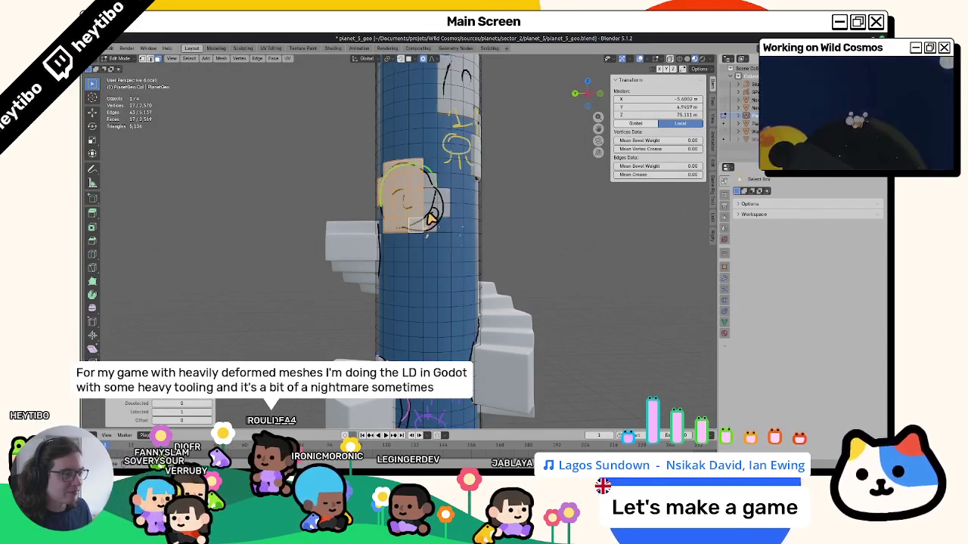
pyautogui.keyDown('shift'); pyautogui.click(430, 183); pyautogui.keyUp('shift')
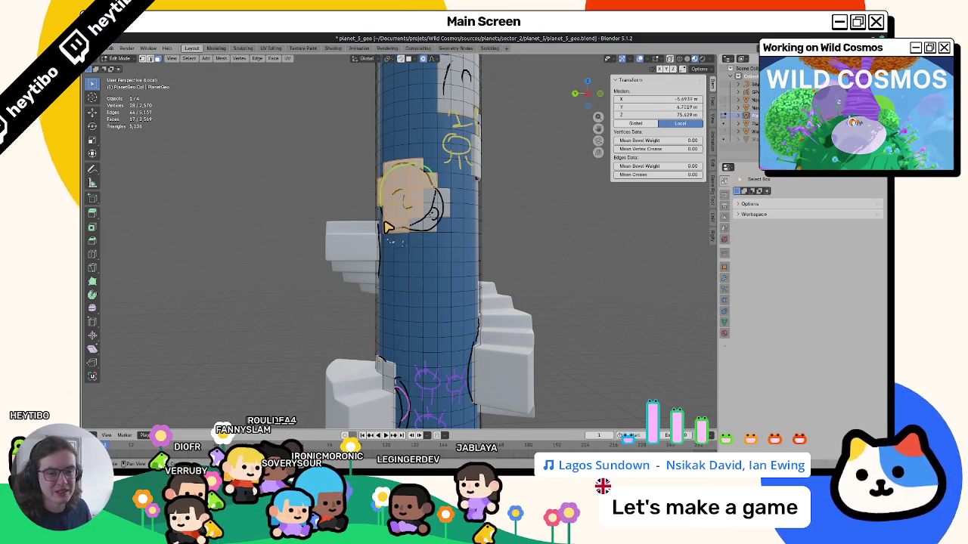
# Step: Fill the head patch black on Water, then paint it white on the Layer attribute
pyautogui.press('Tab')
pyautogui.hotkey('shift', 'k')
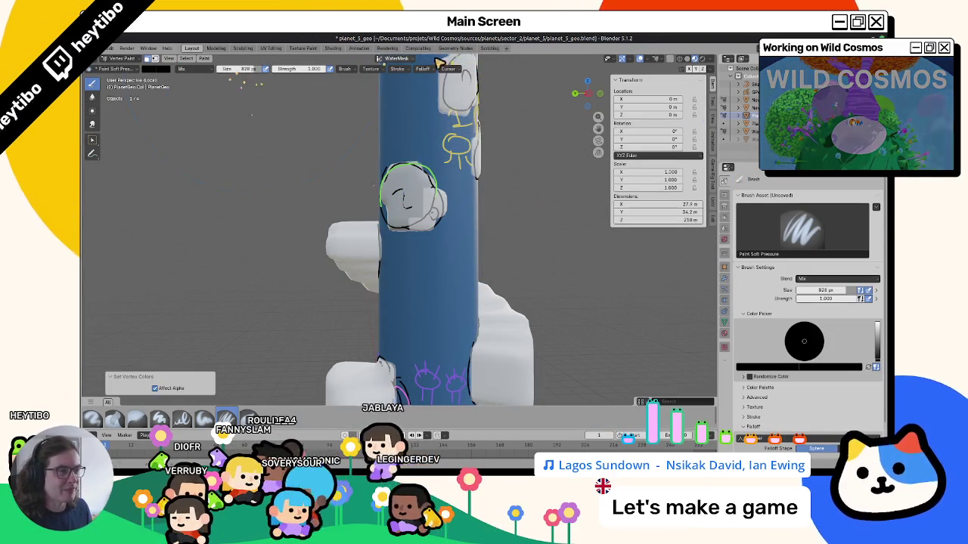
pyautogui.click(396, 59)
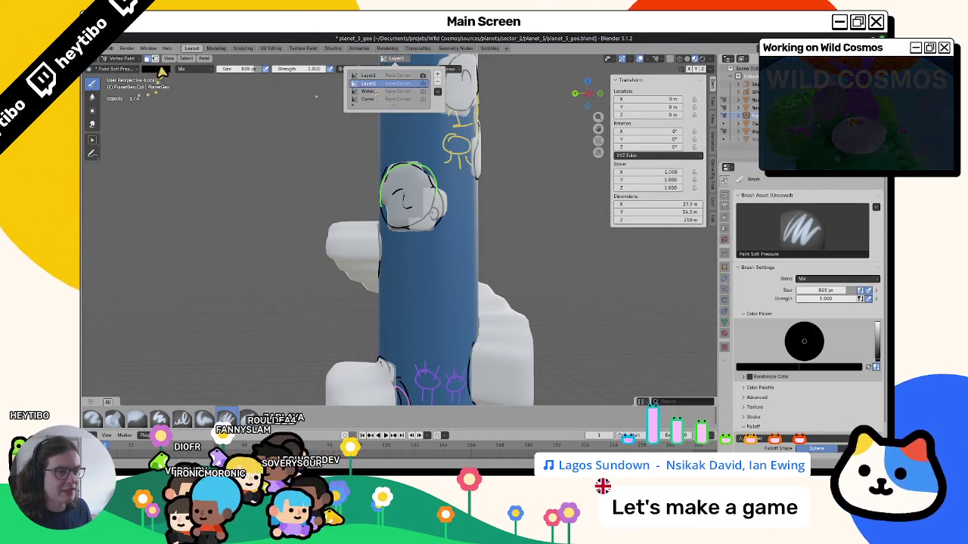
pyautogui.click(367, 84)
pyautogui.click(156, 69)
pyautogui.click(214, 87)
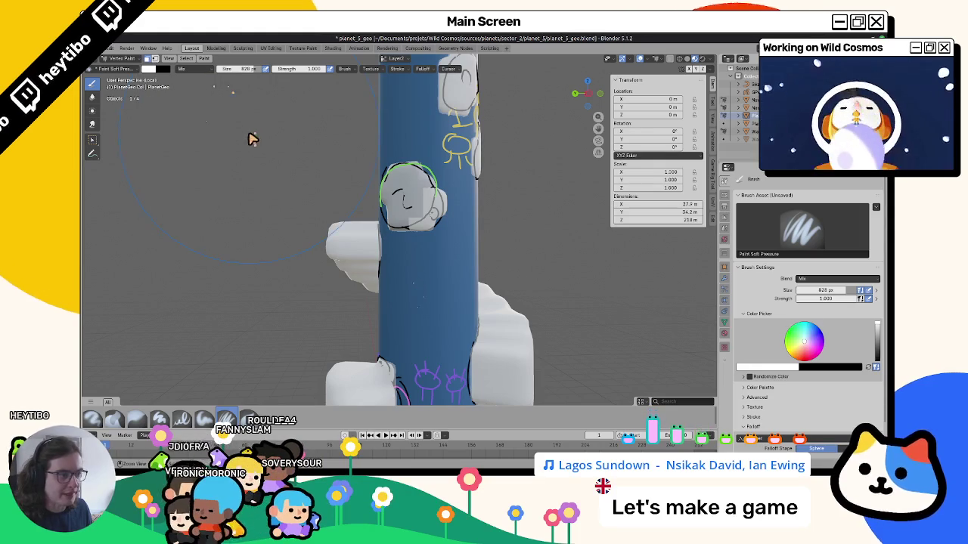
pyautogui.click(389, 194)
pyautogui.press('Tab')
pyautogui.moveTo(225, 211); pyautogui.dragTo(373, 227, button='middle')
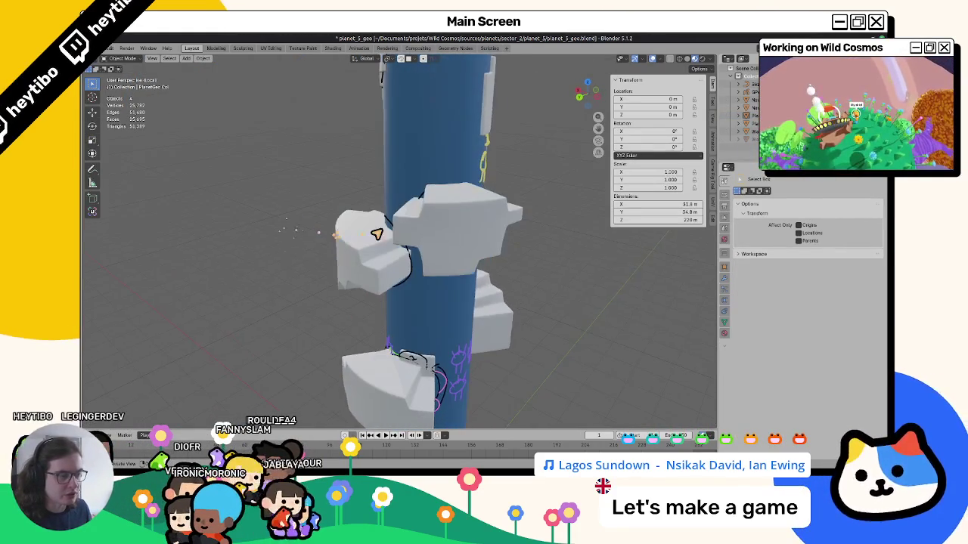
pyautogui.click(416, 229)
pyautogui.scroll(-4, 327, 242)
pyautogui.scroll(3, 327, 242)
pyautogui.scroll(3, 388, 211)
pyautogui.moveTo(280, 224)
pyautogui.mouseDown(button='middle')
pyautogui.moveTo(317, 186)
pyautogui.moveTo(380, 169)
pyautogui.moveTo(324, 151)
pyautogui.moveTo(355, 189)
pyautogui.moveTo(406, 218)
pyautogui.moveTo(338, 186)
pyautogui.moveTo(431, 201)
pyautogui.moveTo(387, 218)
pyautogui.moveTo(268, 219)
pyautogui.moveTo(365, 271)
pyautogui.mouseUp(button='middle')
pyautogui.scroll(-4, 406, 218)
pyautogui.scroll(4, 338, 186)
pyautogui.moveTo(301, 307)
pyautogui.mouseDown(button='middle')
pyautogui.moveTo(335, 295)
pyautogui.moveTo(328, 248)
pyautogui.moveTo(403, 269)
pyautogui.moveTo(370, 222)
pyautogui.moveTo(298, 235)
pyautogui.moveTo(391, 198)
pyautogui.mouseUp(button='middle')
pyautogui.click(402, 216)
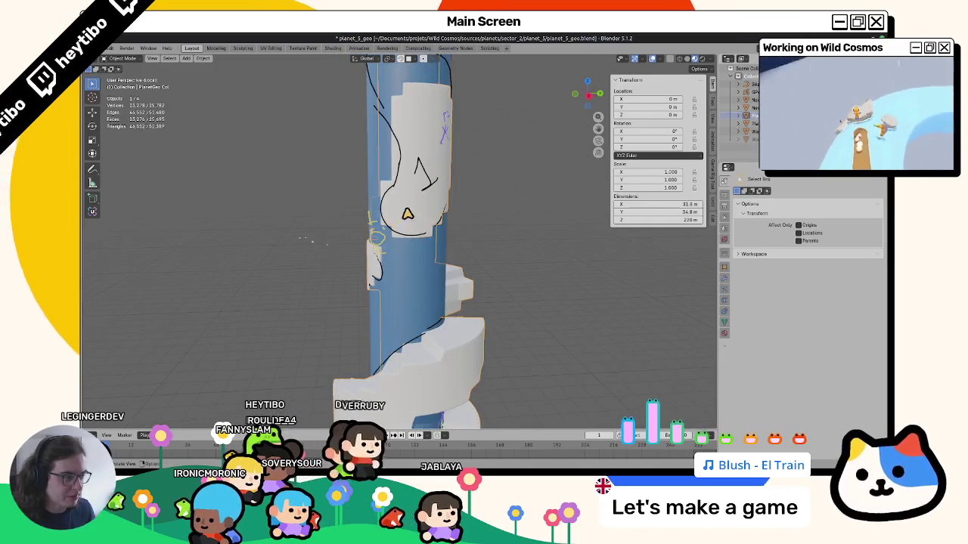
# Step: In Edit Mode, fill-select a block of tube faces around the upper doodle
pyautogui.press('Tab')
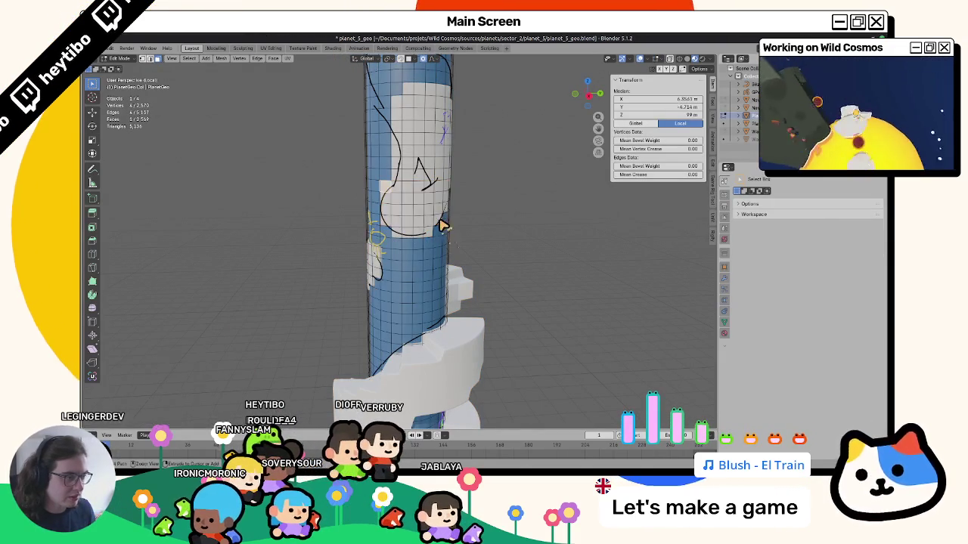
pyautogui.click(404, 237)
pyautogui.keyDown('ctrl'); pyautogui.keyDown('shift'); pyautogui.click(405, 170); pyautogui.keyUp('shift'); pyautogui.keyUp('ctrl')
pyautogui.keyDown('shift'); pyautogui.click(400, 183); pyautogui.keyUp('shift')
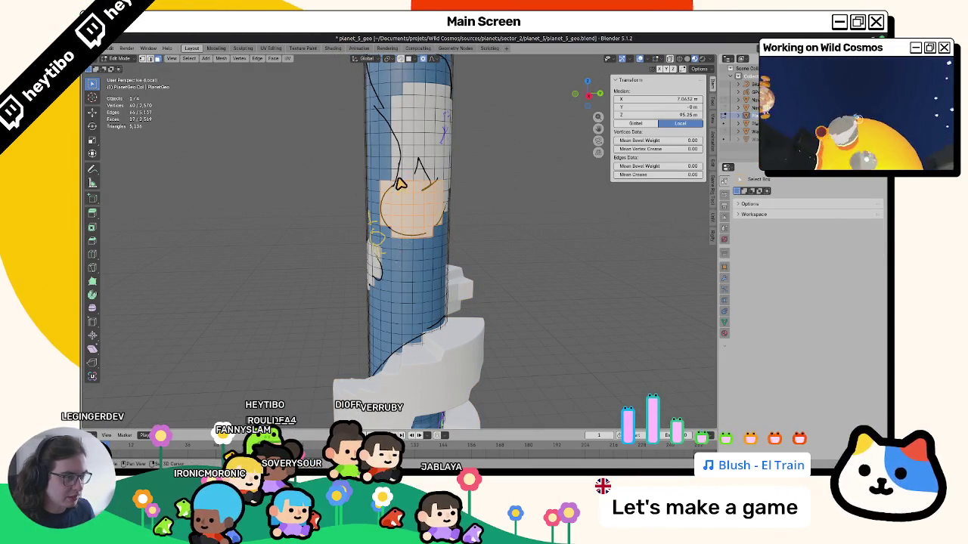
pyautogui.keyDown('ctrl'); pyautogui.keyDown('shift'); pyautogui.click(409, 113); pyautogui.keyUp('shift'); pyautogui.keyUp('ctrl')
pyautogui.moveTo(409, 113); pyautogui.dragTo(437, 175, button='middle')
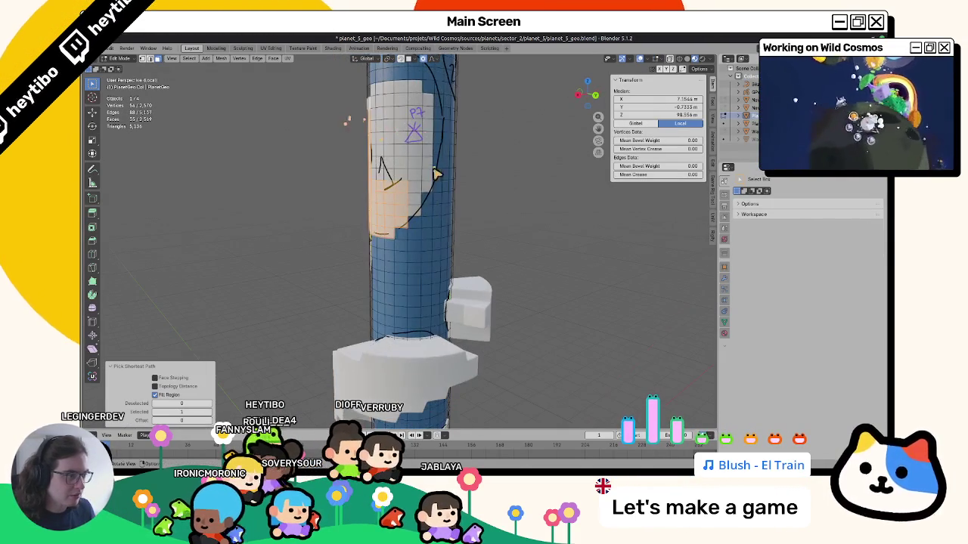
pyautogui.keyDown('ctrl'); pyautogui.keyDown('shift'); pyautogui.click(418, 204); pyautogui.keyUp('shift'); pyautogui.keyUp('ctrl')
pyautogui.keyDown('ctrl'); pyautogui.keyDown('shift'); pyautogui.click(418, 217); pyautogui.keyUp('shift'); pyautogui.keyUp('ctrl')
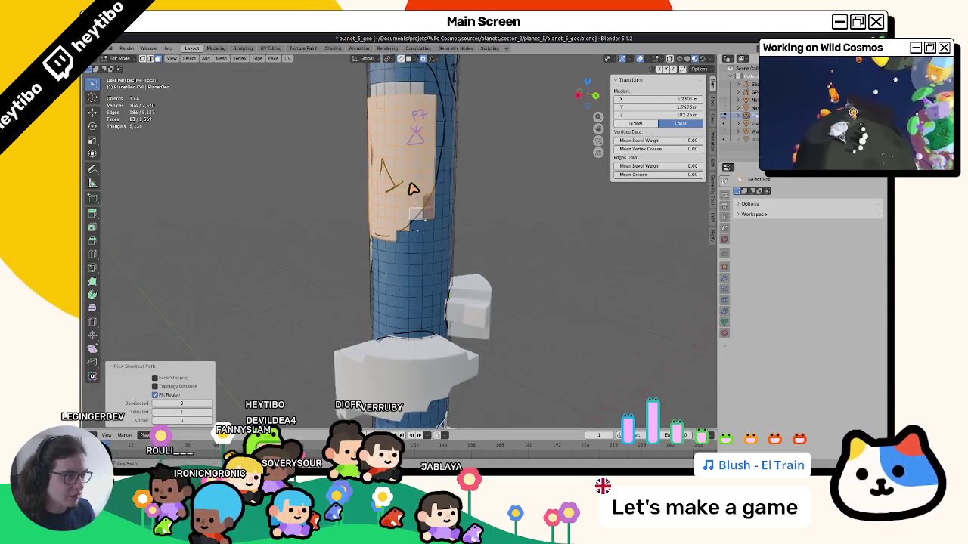
pyautogui.scroll(-1, 435, 220)
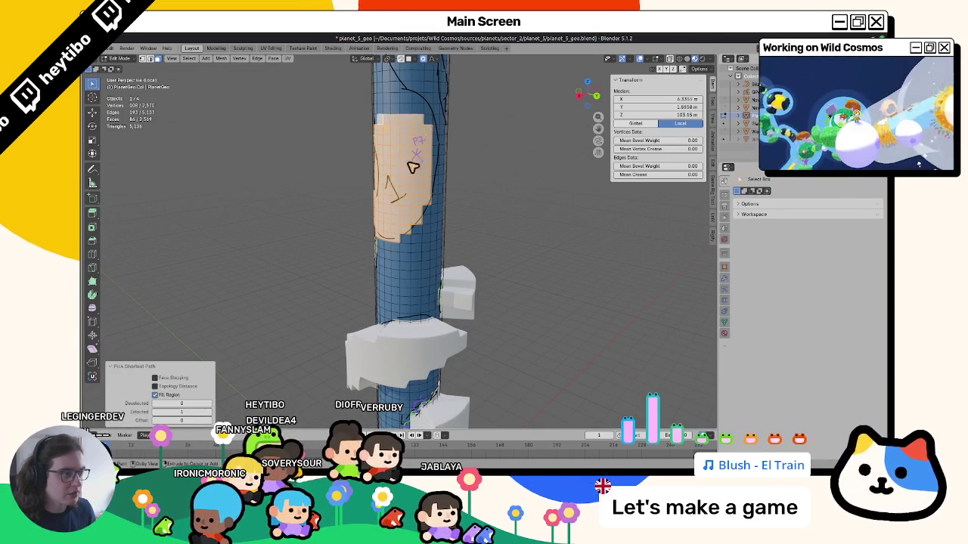
# Step: Apply vertex colours to the selected patch on the chosen colour layer, then return to Object Mode
pyautogui.hotkey('ctrl', 'Tab')
pyautogui.click(394, 58)
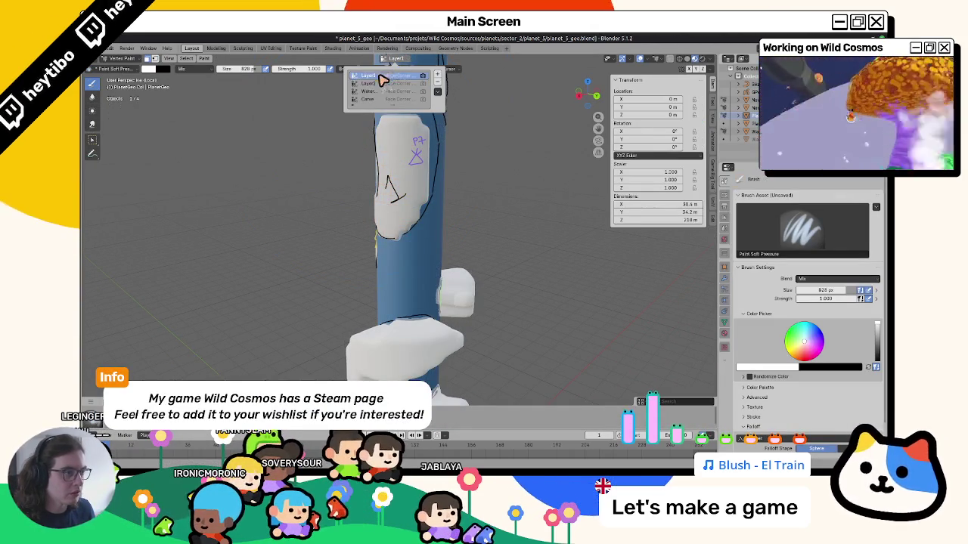
pyautogui.click(383, 80)
pyautogui.moveTo(259, 151); pyautogui.dragTo(356, 144, button='middle')
pyautogui.hotkey('ctrl', 'Tab')
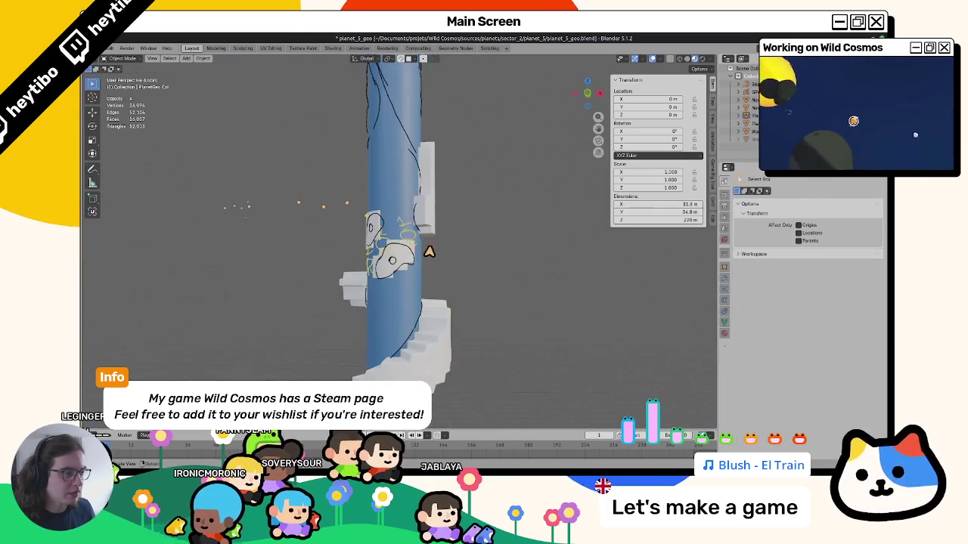
# Step: Select the Water object, view its modifiers, and save the Blender file
pyautogui.scroll(3, 429, 251)
pyautogui.moveTo(434, 270); pyautogui.dragTo(402, 130, button='middle')
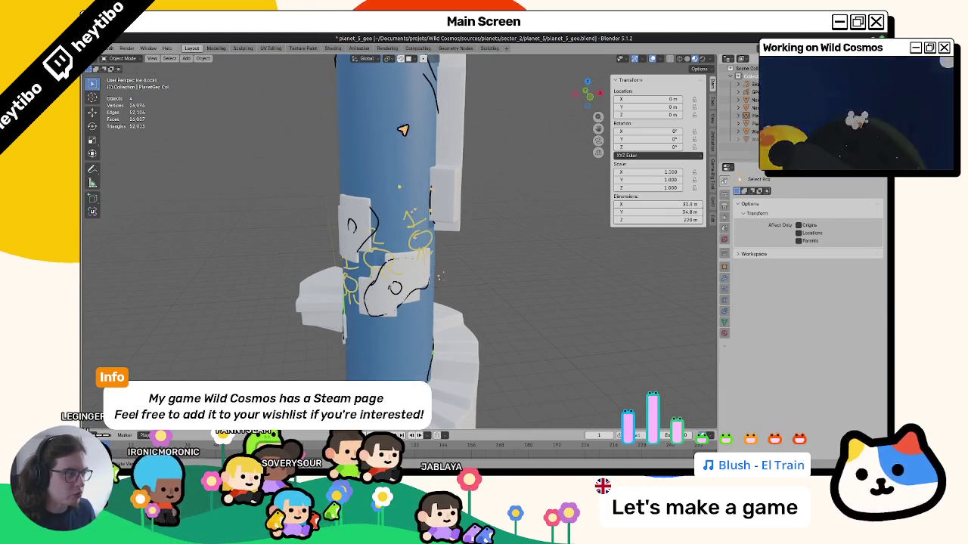
pyautogui.click(402, 130)
pyautogui.click(728, 285)
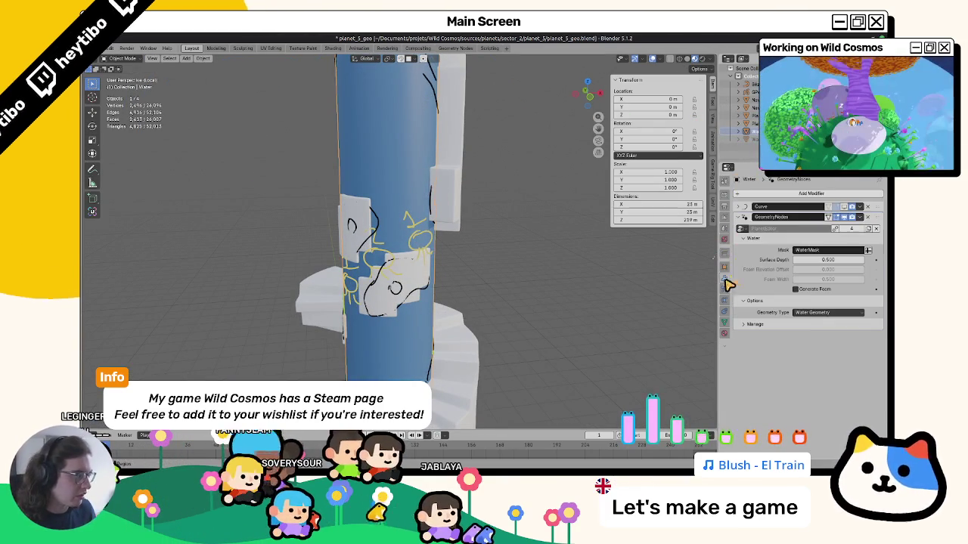
pyautogui.moveTo(538, 285); pyautogui.dragTo(454, 270, button='middle')
pyautogui.hotkey('ctrl', 's')
pyautogui.scroll(-3, 495, 319)
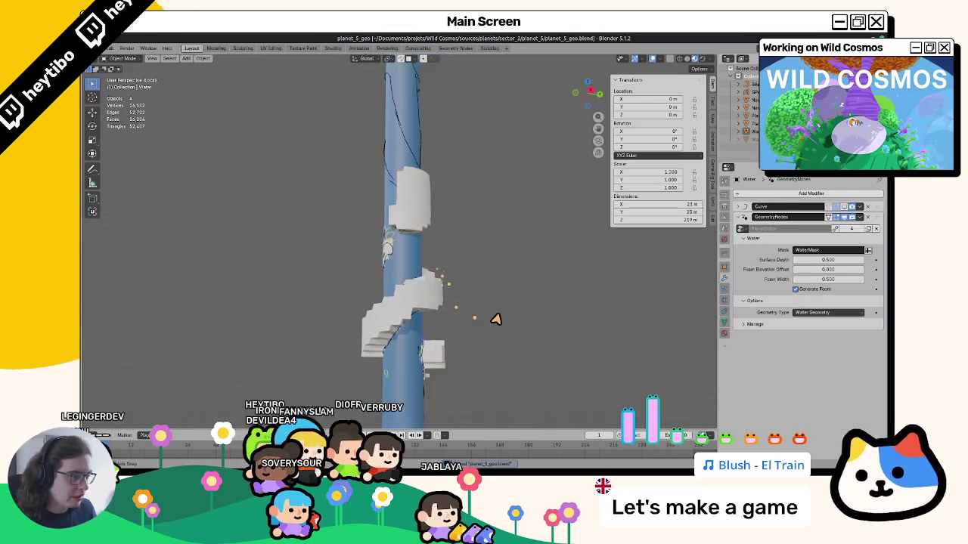
pyautogui.moveTo(495, 319)
pyautogui.mouseDown(button='middle')
pyautogui.moveTo(508, 288)
pyautogui.moveTo(507, 341)
pyautogui.moveTo(391, 303)
pyautogui.moveTo(551, 298)
pyautogui.moveTo(557, 315)
pyautogui.moveTo(374, 307)
pyautogui.moveTo(489, 283)
pyautogui.mouseUp(button='middle')
pyautogui.scroll(5, 490, 310)
# Step: Enable the Water object's Curve modifier so the tube bends along the curve
pyautogui.click(372, 305)
pyautogui.scroll(-5, 453, 288)
pyautogui.click(301, 269)
pyautogui.moveTo(301, 269)
pyautogui.mouseDown(button='middle')
pyautogui.moveTo(495, 277)
pyautogui.moveTo(437, 229)
pyautogui.mouseUp(button='middle')
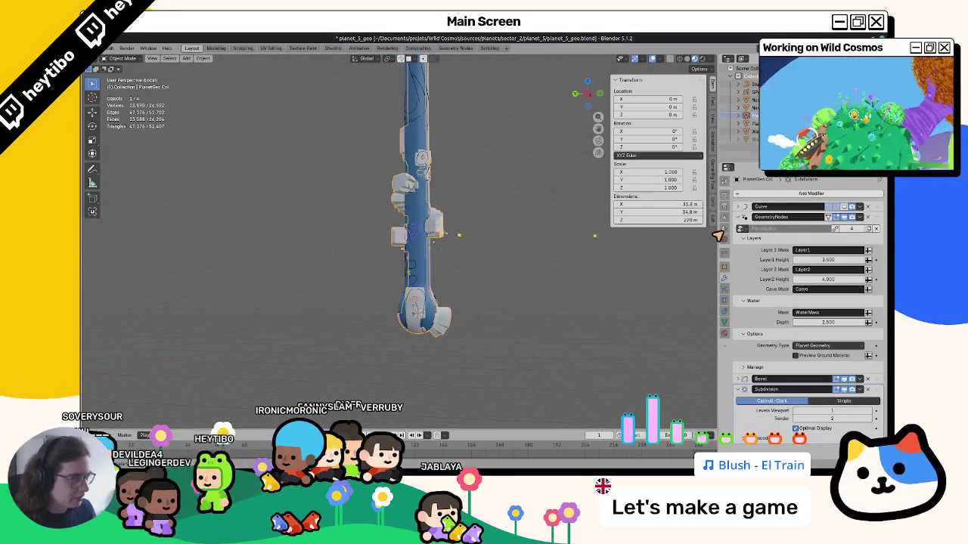
pyautogui.click(403, 243)
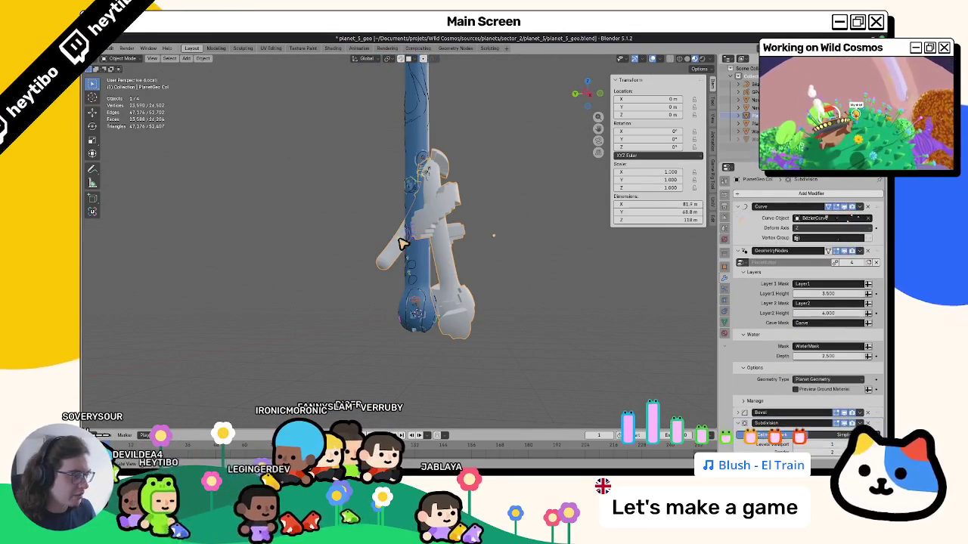
pyautogui.click(430, 257)
pyautogui.click(429, 250)
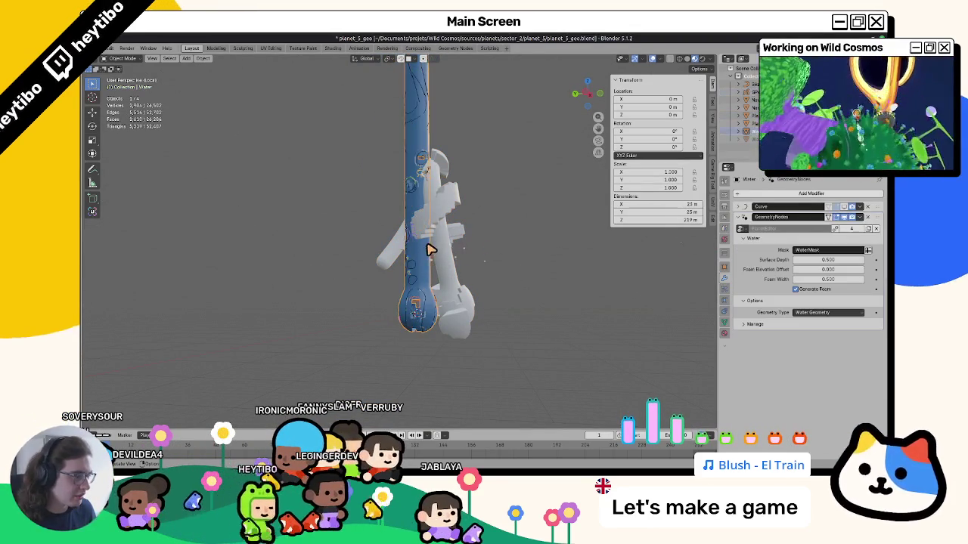
pyautogui.click(836, 215)
pyautogui.moveTo(486, 266)
pyautogui.mouseDown(button='middle')
pyautogui.moveTo(432, 264)
pyautogui.moveTo(610, 261)
pyautogui.moveTo(408, 231)
pyautogui.moveTo(514, 270)
pyautogui.moveTo(579, 270)
pyautogui.moveTo(557, 277)
pyautogui.moveTo(392, 241)
pyautogui.mouseUp(button='middle')
pyautogui.scroll(3, 484, 242)
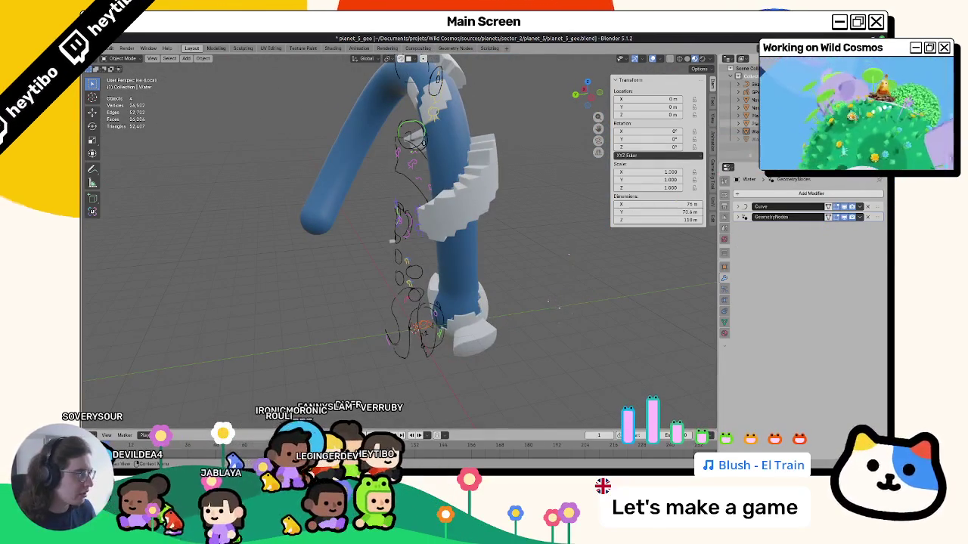
# Step: Show all objects, hide the grease-pencil drawing, and select the Water Col tube
pyautogui.press('KP_Divide')
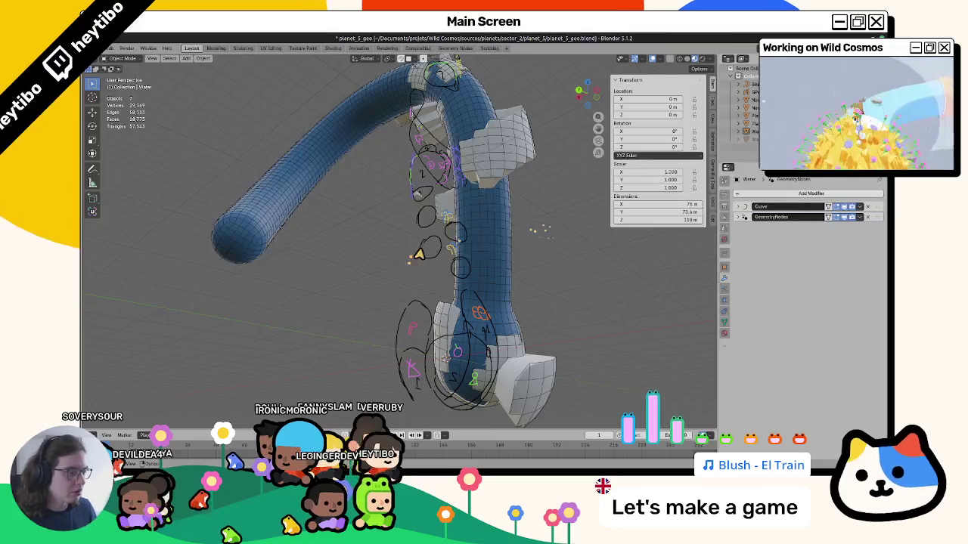
pyautogui.click(425, 246)
pyautogui.press('h')
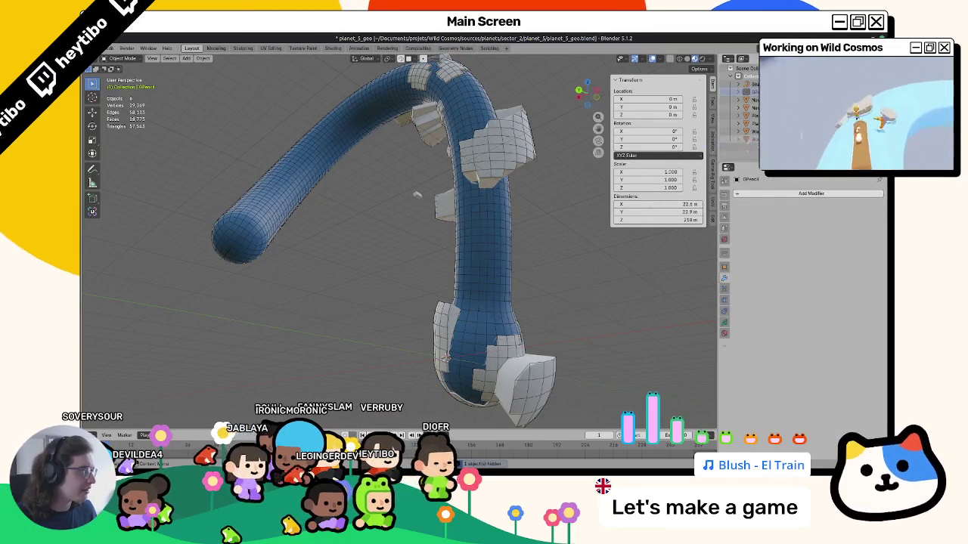
pyautogui.click(748, 140)
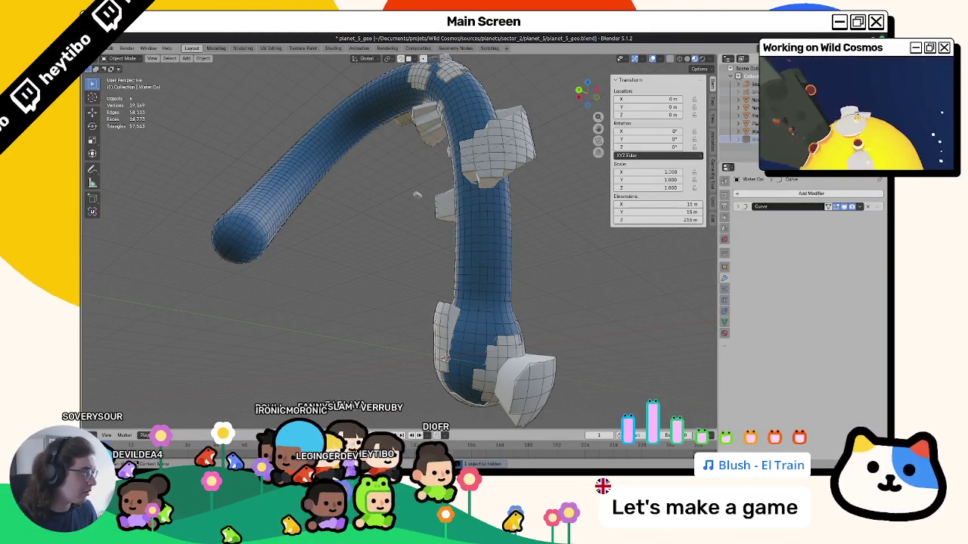
pyautogui.hotkey('alt', 'h')
pyautogui.click(478, 230)
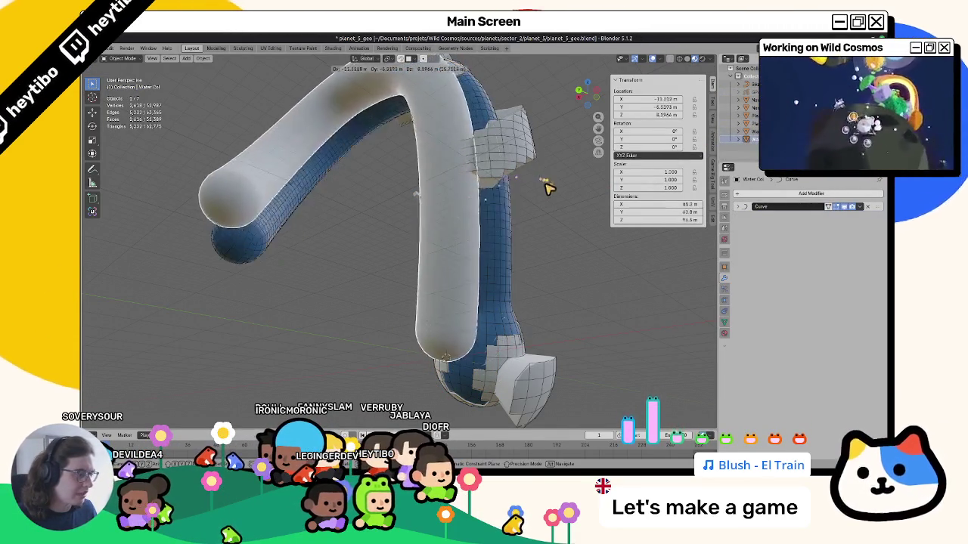
# Step: Keep the duplicate water mesh in place by cancelling its move and undoing its deletion
pyautogui.press('g')
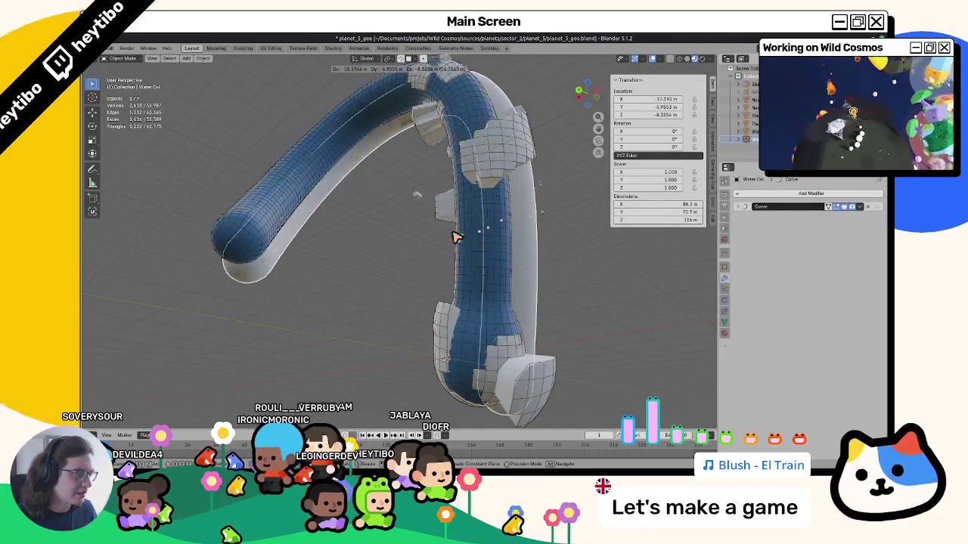
pyautogui.press('Escape')
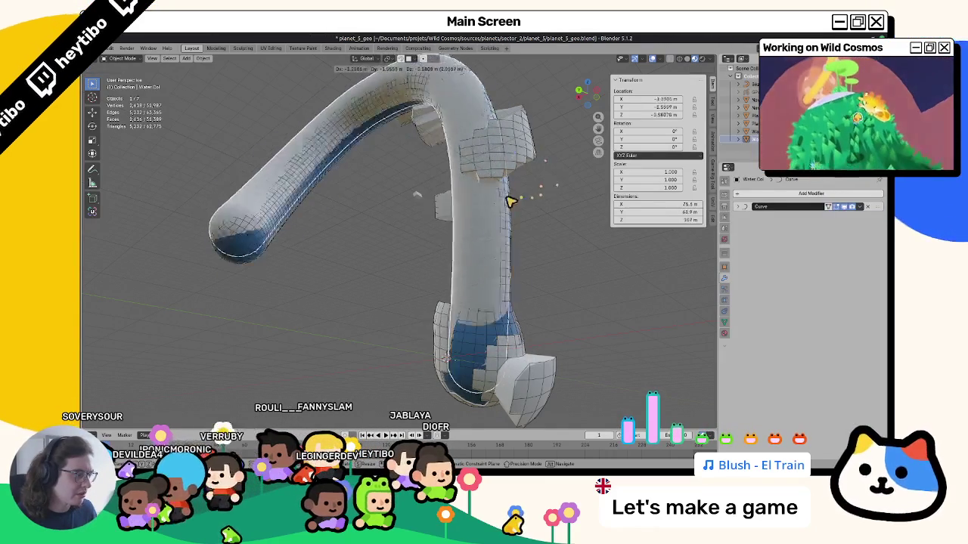
pyautogui.press('Delete')
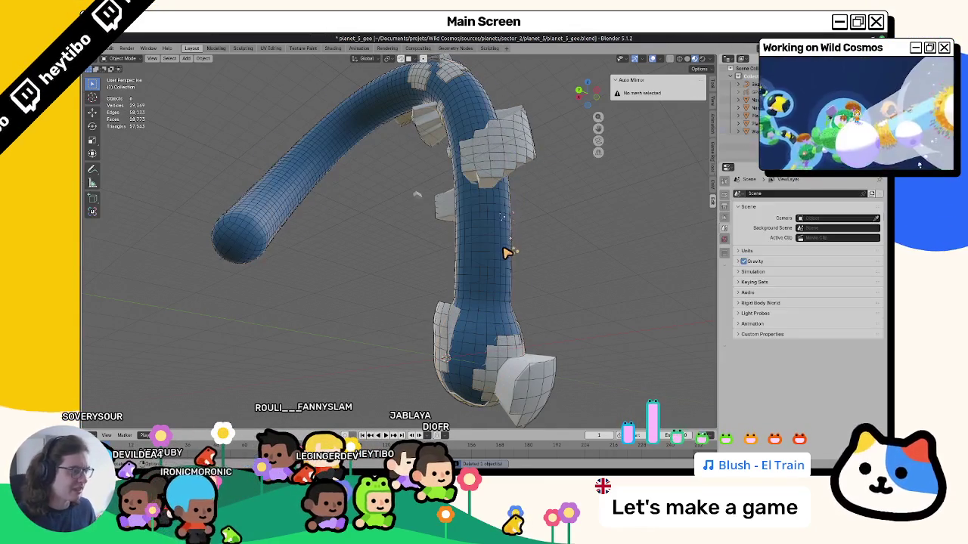
pyautogui.hotkey('ctrl', 'z')
pyautogui.hotkey('ctrl', 'z')
pyautogui.hotkey('ctrl', 'shift', 'z')
pyautogui.hotkey('ctrl', 'shift', 'z')
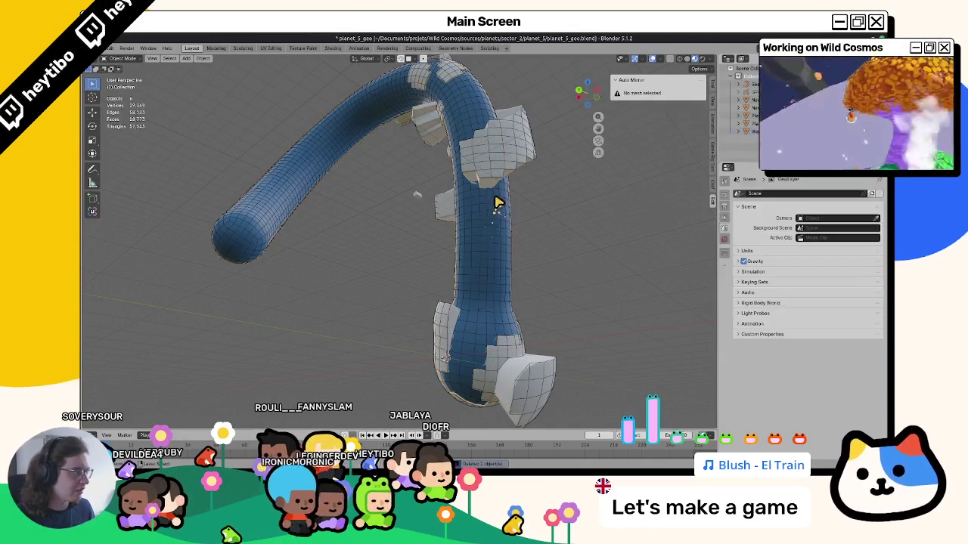
pyautogui.hotkey('ctrl', 'z')
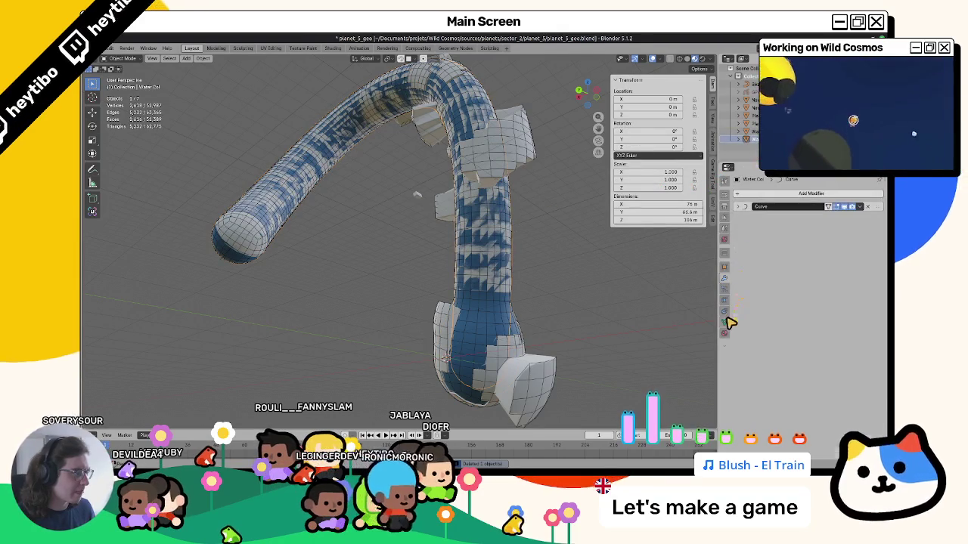
# Step: Assign the PlanetGeo mesh to the water collision object and delete NewMeshTops
pyautogui.click(726, 320)
pyautogui.click(738, 193)
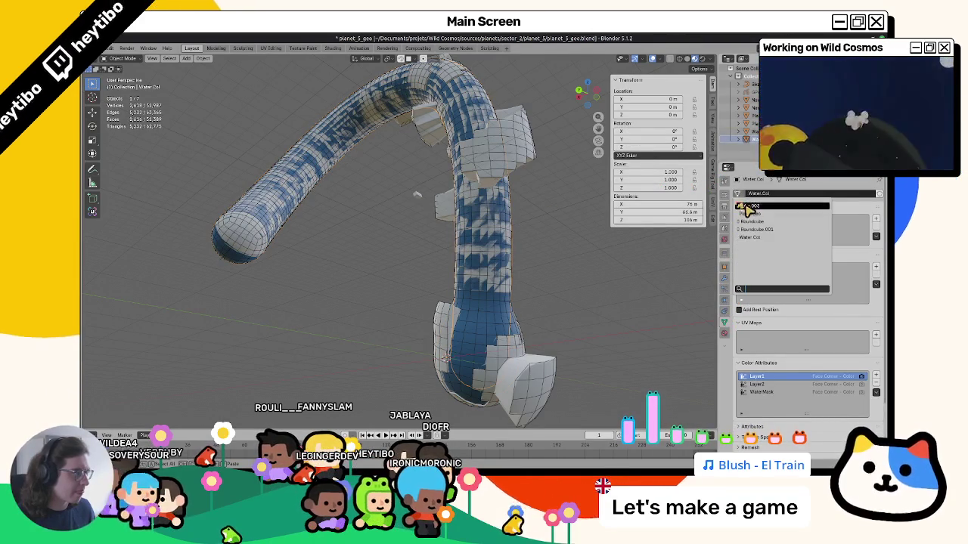
pyautogui.click(749, 214)
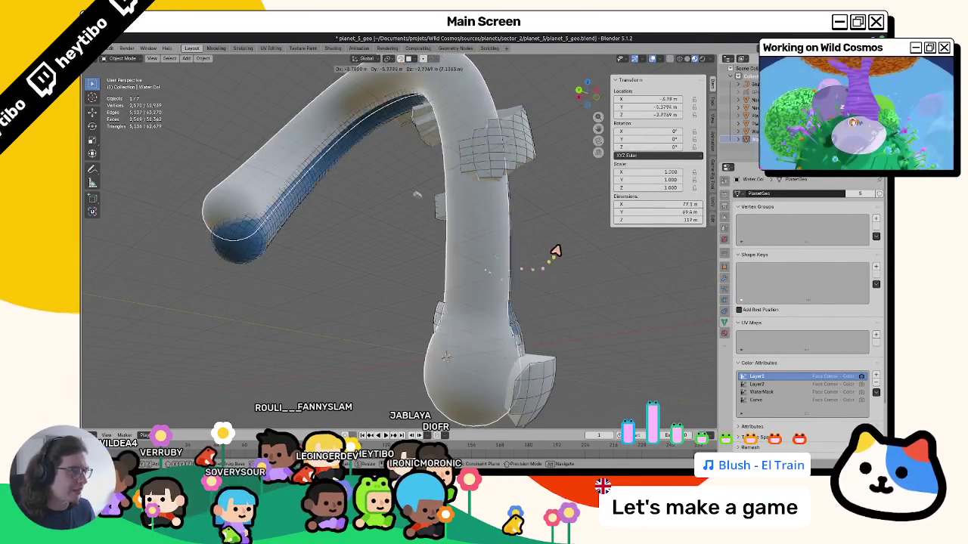
pyautogui.press('x')
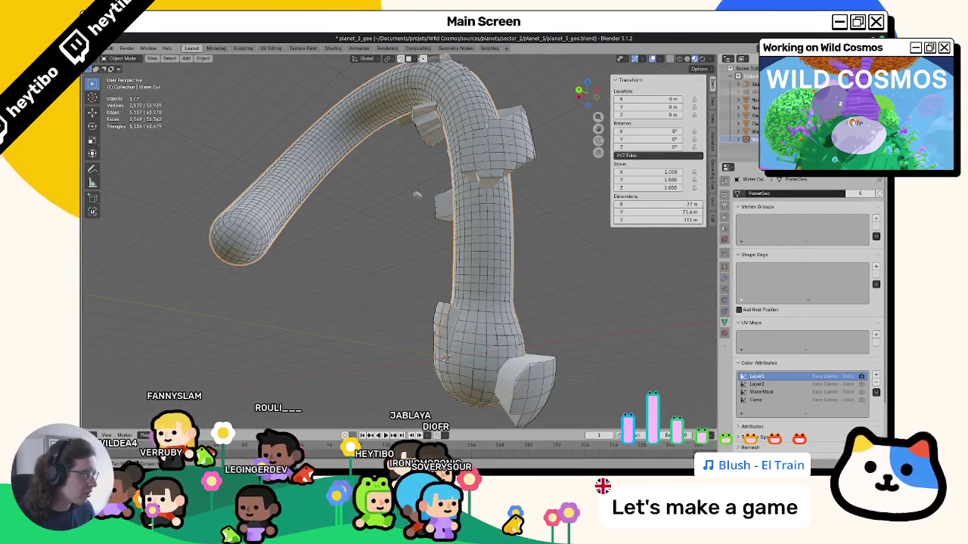
pyautogui.click(417, 195)
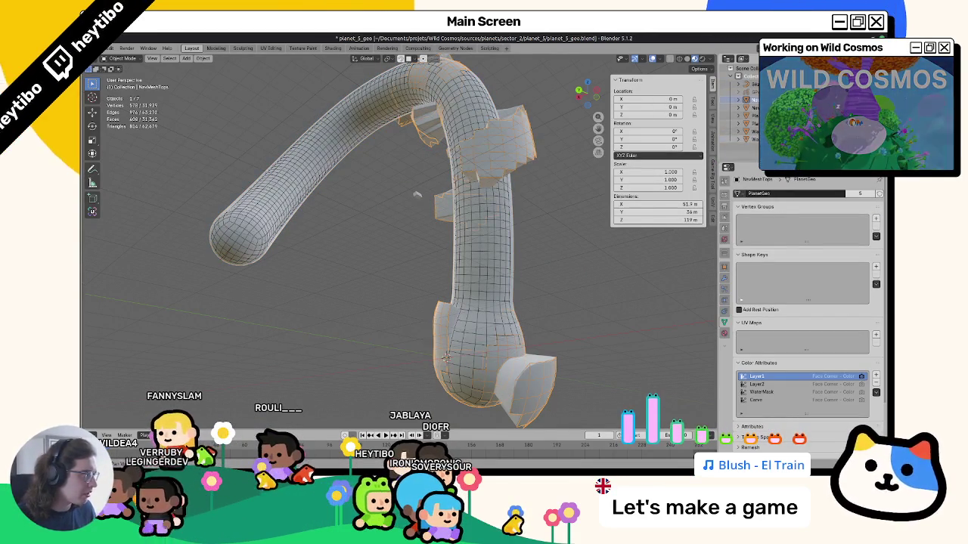
pyautogui.press('Delete')
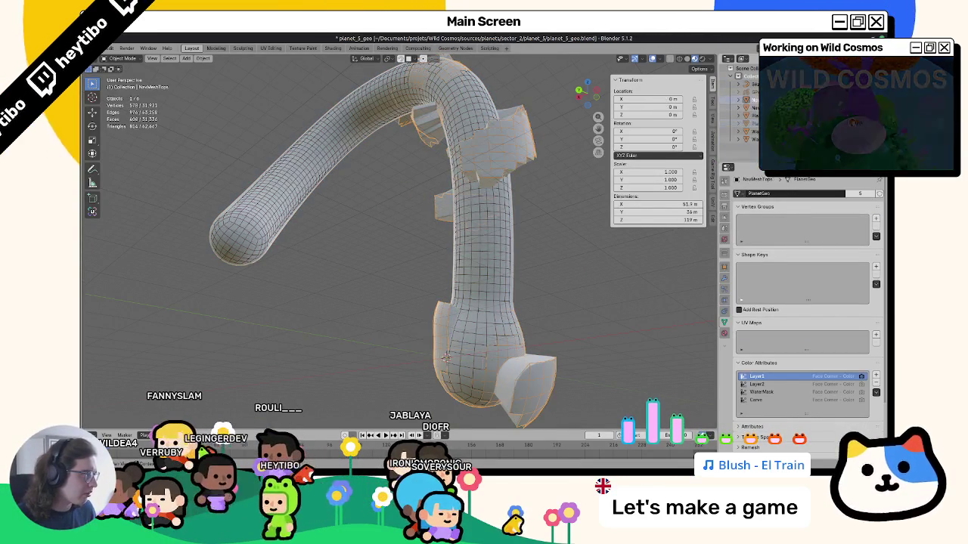
# Step: Select all meshes and export glTF 2.0 over planet_5_geo.glb
pyautogui.press('a')
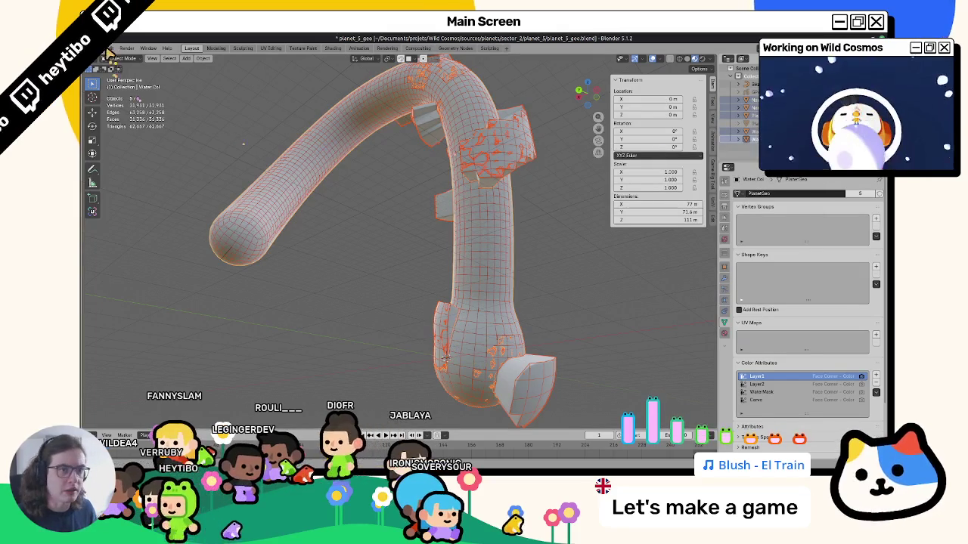
pyautogui.click(109, 50)
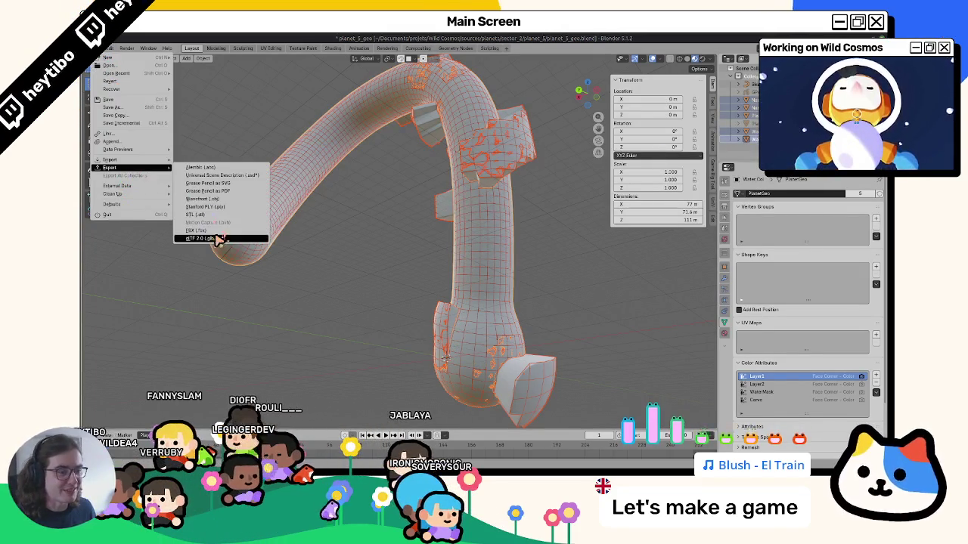
pyautogui.click(212, 238)
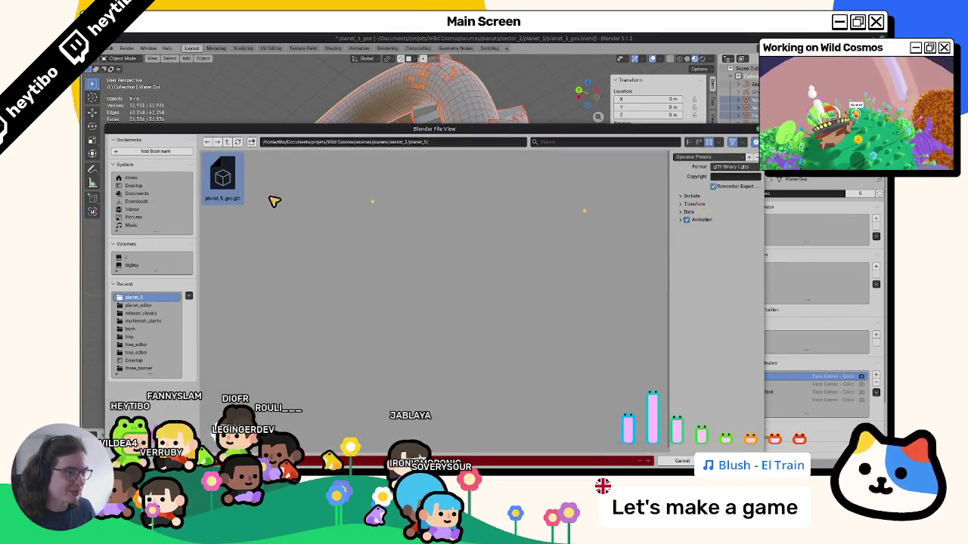
pyautogui.doubleClick(231, 201)
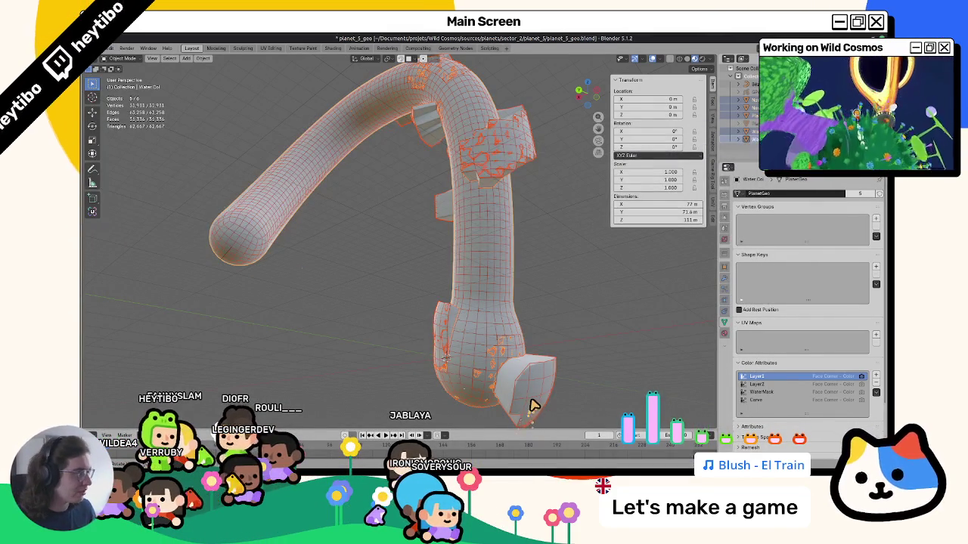
pyautogui.moveTo(565, 454)
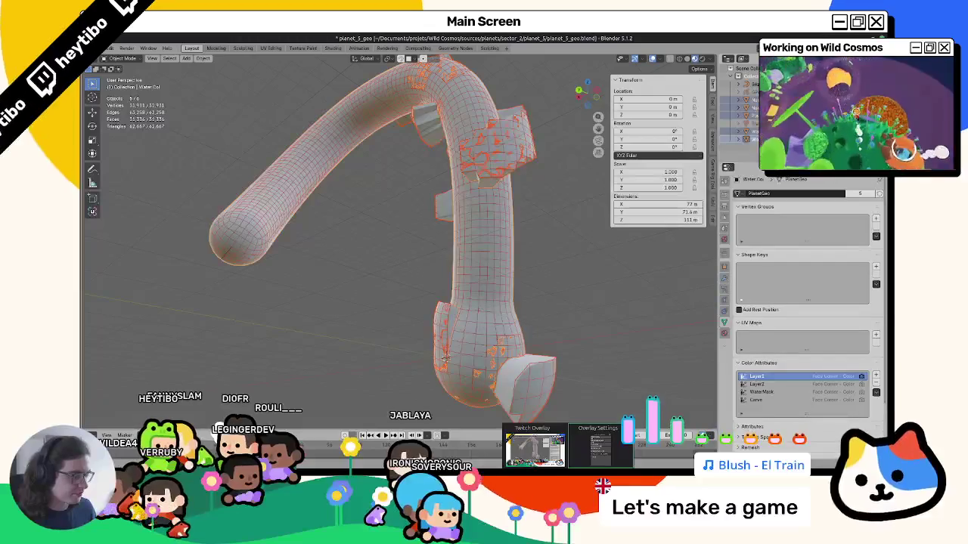
# Step: Switch to Godot to orbit planet_test_scene, then bring the tts file manager window forward
pyautogui.hotkey('alt', 'Tab')
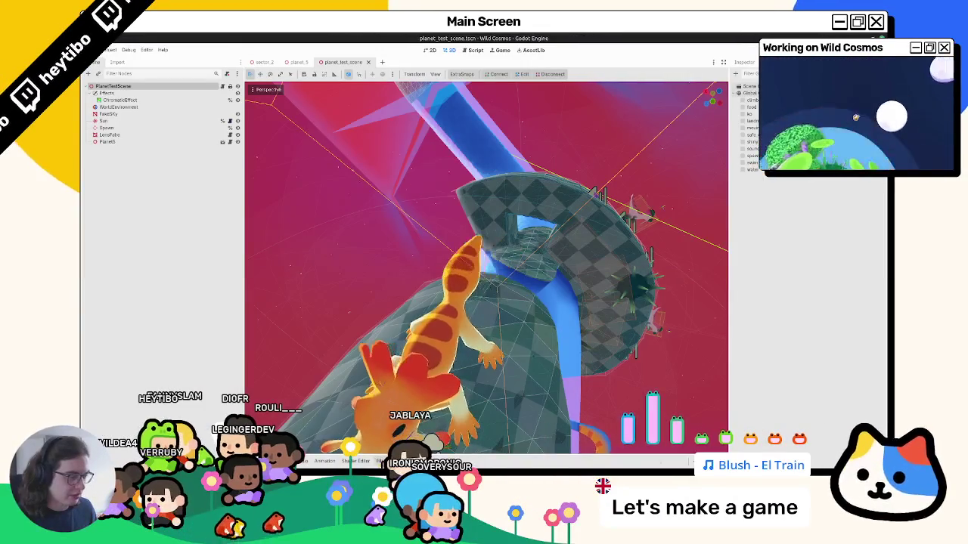
pyautogui.moveTo(463, 193)
pyautogui.mouseDown(button='middle')
pyautogui.moveTo(536, 205)
pyautogui.moveTo(482, 229)
pyautogui.moveTo(396, 371)
pyautogui.mouseUp(button='middle')
pyautogui.hotkey('alt', 'Tab')
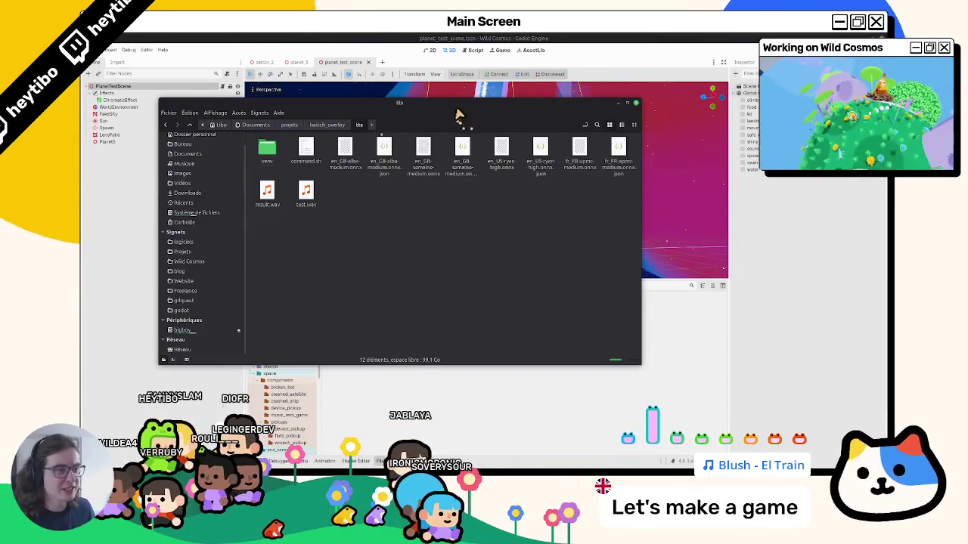
# Step: Leave the tts folder window and switch back to the Godot editor
pyautogui.hotkey('alt', 'Tab')
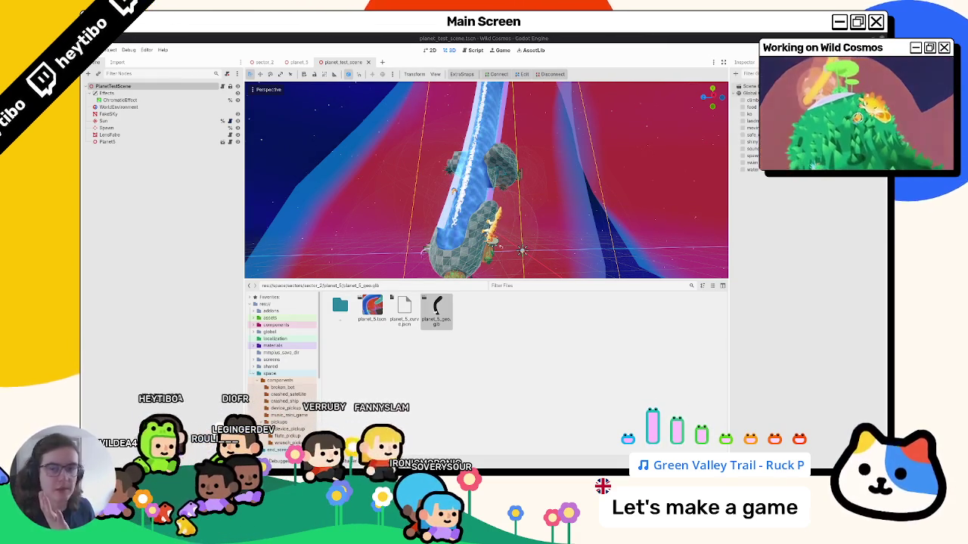
# Step: Open the planet_5 scene and re-maximize Godot so the new .glb reimports
pyautogui.click(297, 62)
pyautogui.moveTo(423, 147)
pyautogui.mouseDown(button='middle')
pyautogui.moveTo(401, 264)
pyautogui.moveTo(406, 227)
pyautogui.moveTo(421, 246)
pyautogui.mouseUp(button='middle')
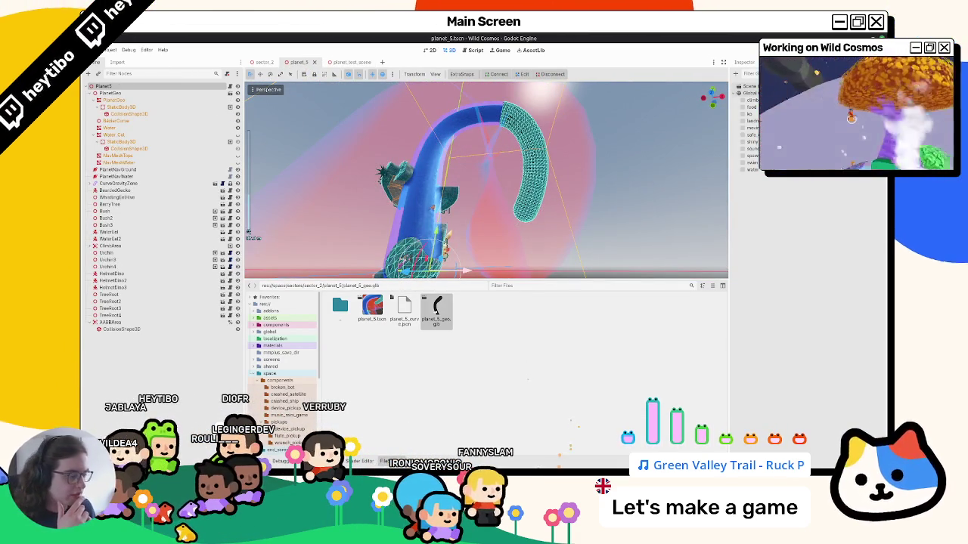
pyautogui.moveTo(531, 155)
pyautogui.mouseDown()
pyautogui.moveTo(467, 286)
pyautogui.moveTo(473, 58)
pyautogui.moveTo(414, 208)
pyautogui.moveTo(427, 223)
pyautogui.mouseUp()
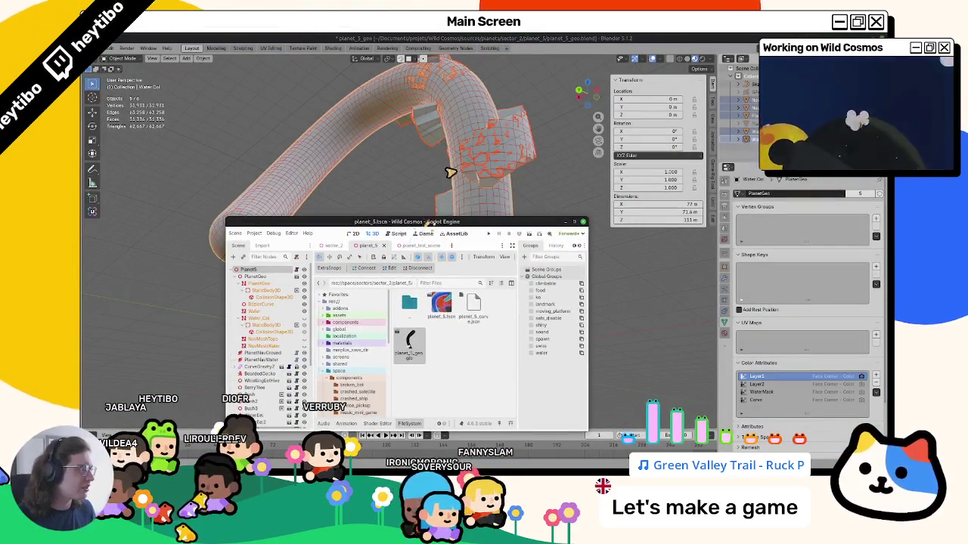
pyautogui.moveTo(450, 172); pyautogui.dragTo(445, 355, button='middle')
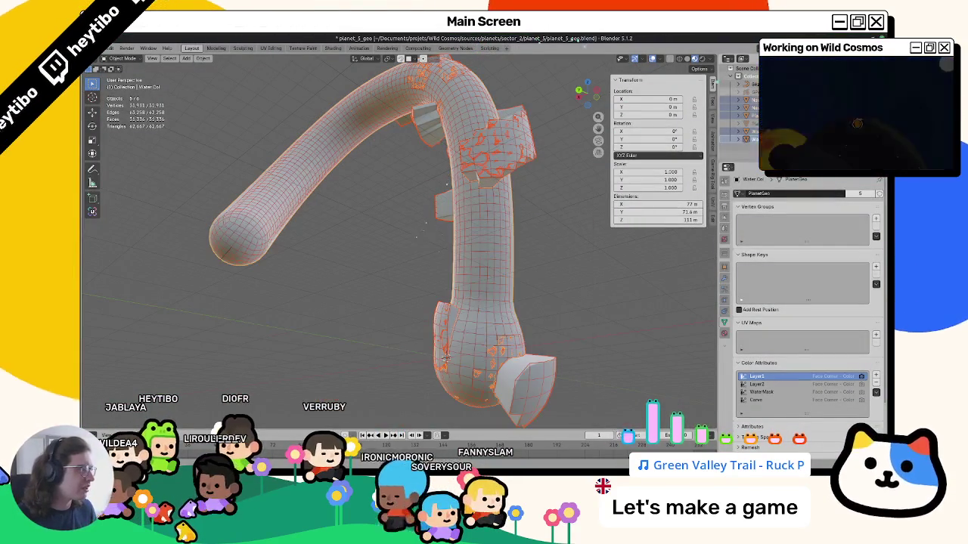
pyautogui.click(445, 355)
pyautogui.hotkey('ctrl', 'z')
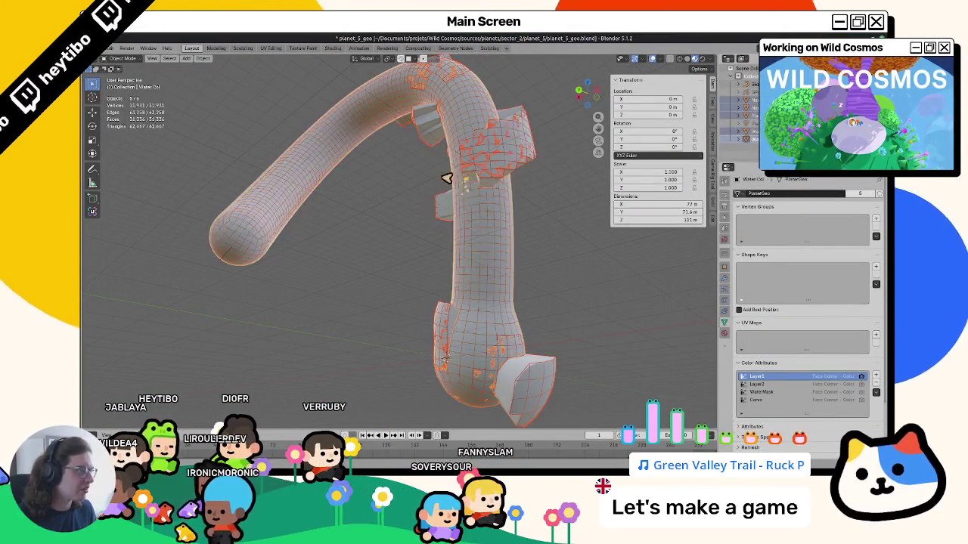
pyautogui.hotkey('alt', 'Tab')
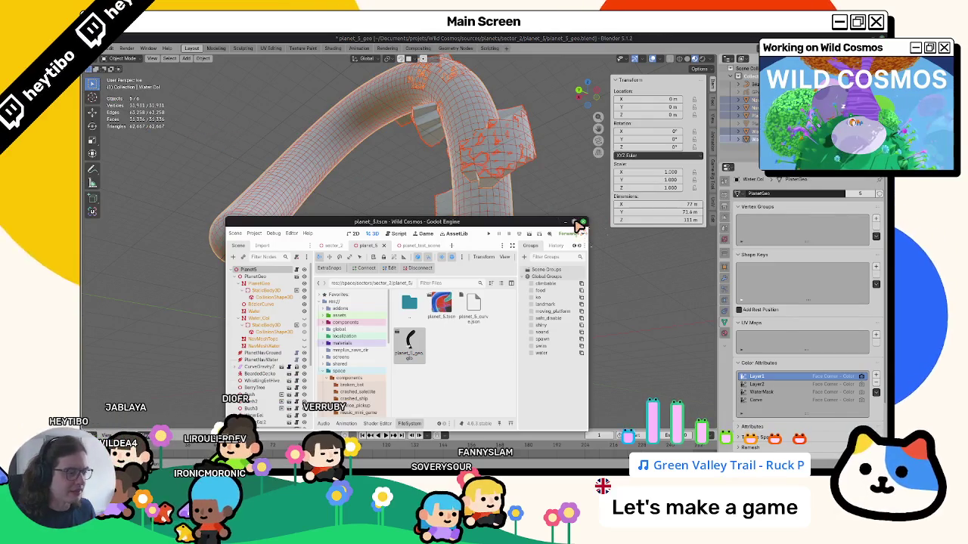
pyautogui.click(580, 222)
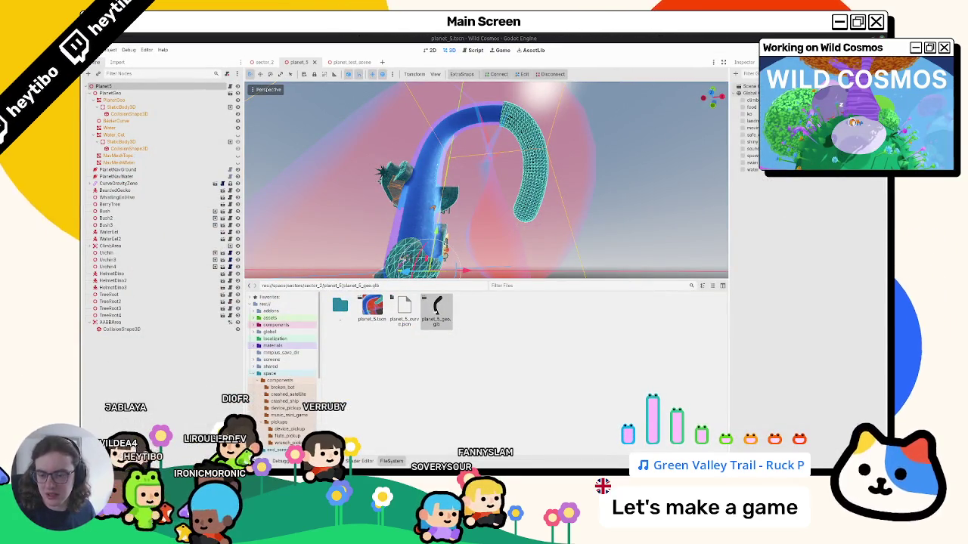
# Step: Inspect the reimported planet and its hooked water tube, and collapse the PlanetGeo branch
pyautogui.moveTo(507, 272)
pyautogui.mouseDown(button='middle')
pyautogui.moveTo(514, 229)
pyautogui.moveTo(484, 250)
pyautogui.mouseUp(button='middle')
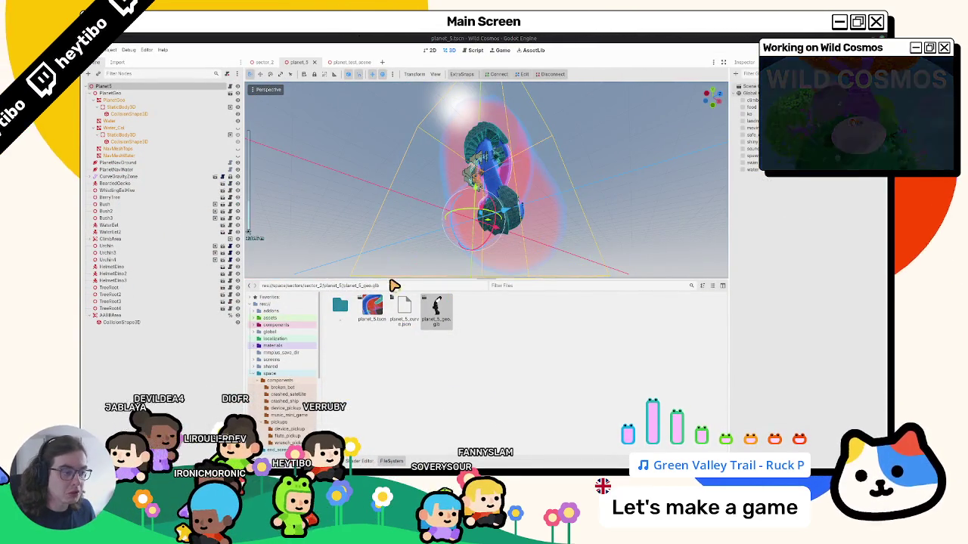
pyautogui.moveTo(396, 282); pyautogui.dragTo(396, 366)
pyautogui.scroll(5, 443, 267)
pyautogui.moveTo(404, 273); pyautogui.dragTo(424, 257, button='middle')
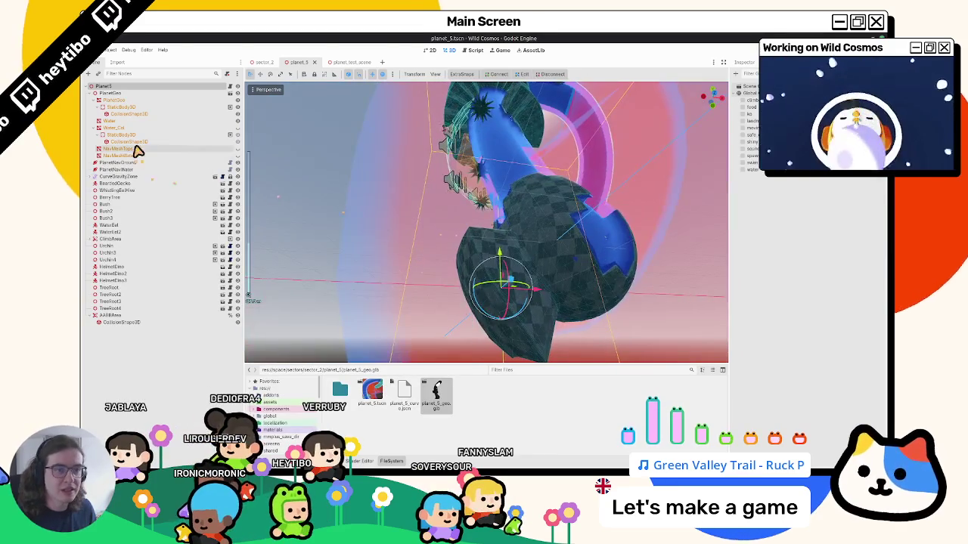
pyautogui.click(91, 93)
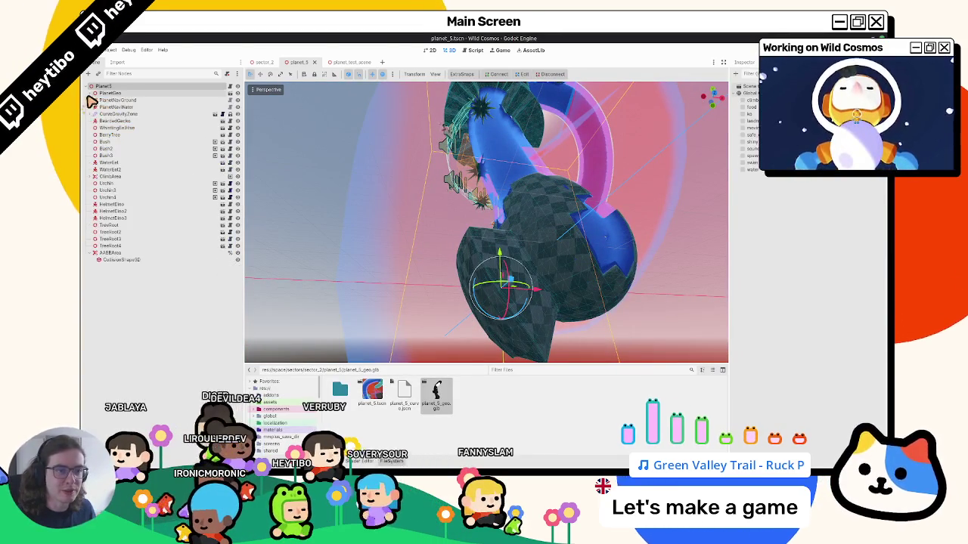
# Step: Set NavMeshTops as the navigation source mesh for PlanetNavGround
pyautogui.click(109, 100)
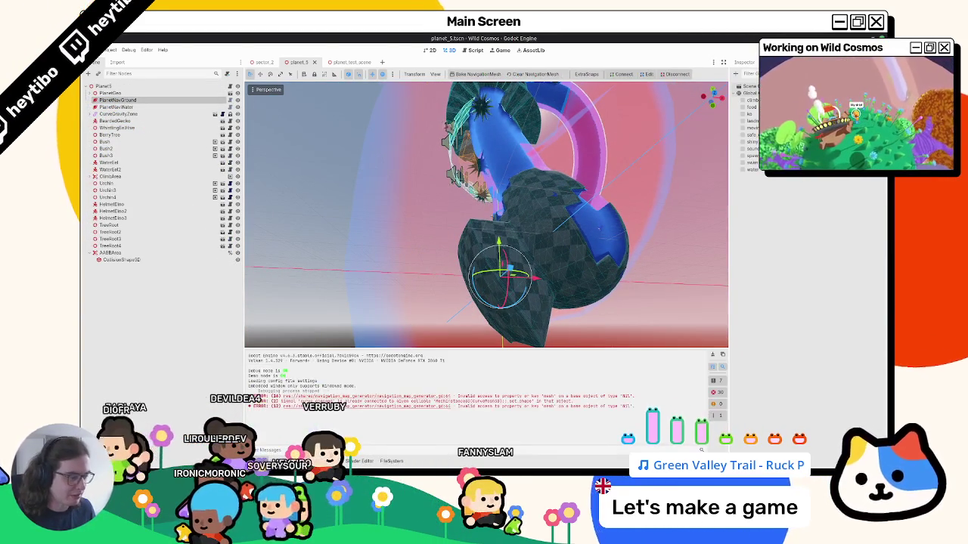
pyautogui.hotkey('ctrl', 'j')
pyautogui.click(747, 65)
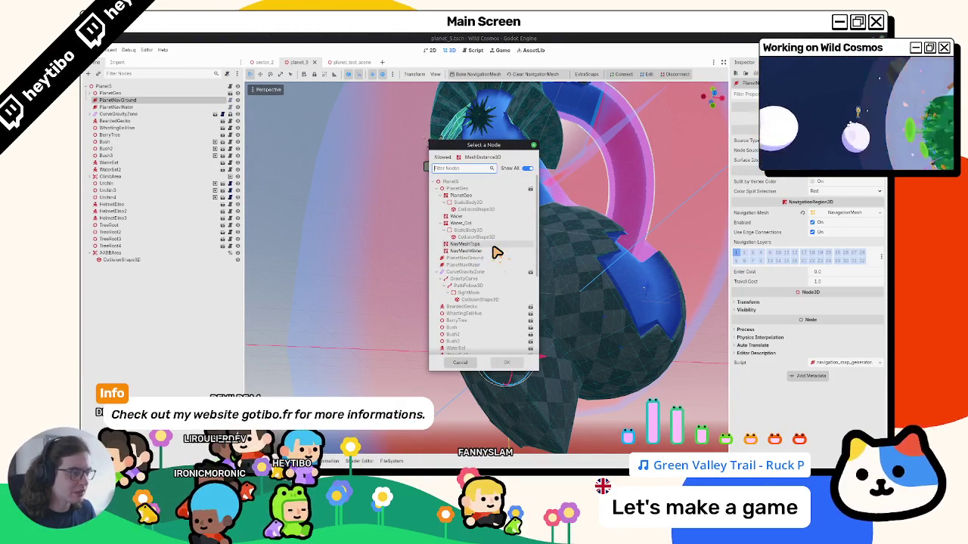
pyautogui.doubleClick(497, 252)
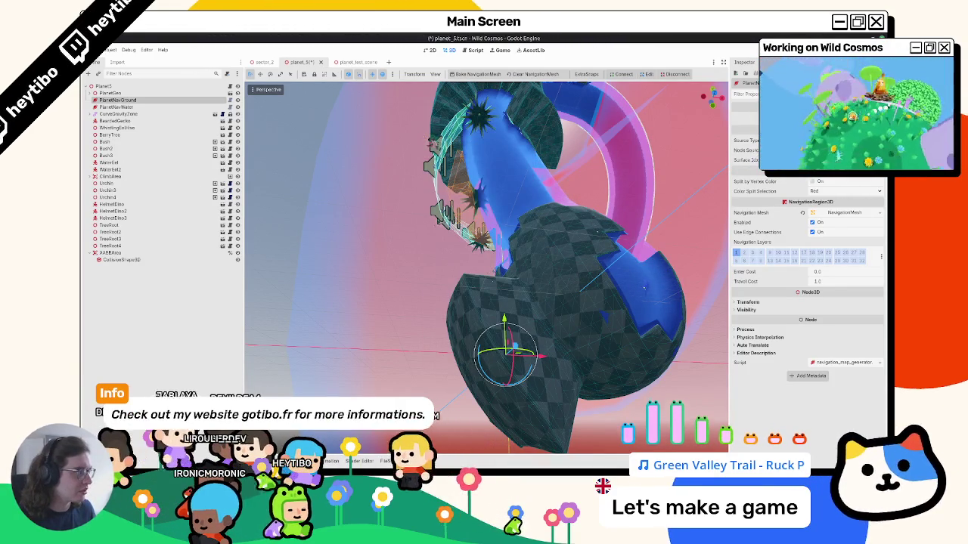
# Step: Give PlanetNavWater its source mesh and zoom out to the whole navmesh-covered tube
pyautogui.click(117, 107)
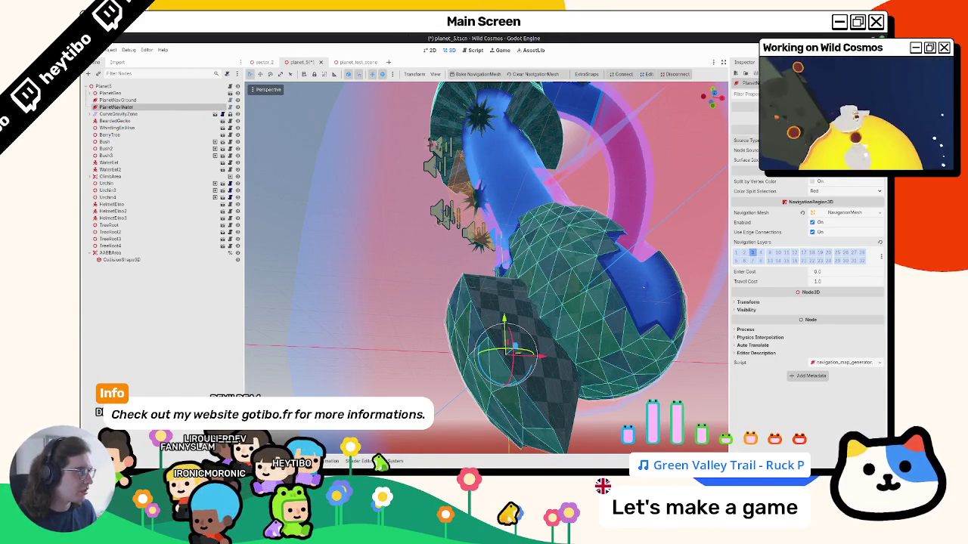
pyautogui.click(817, 159)
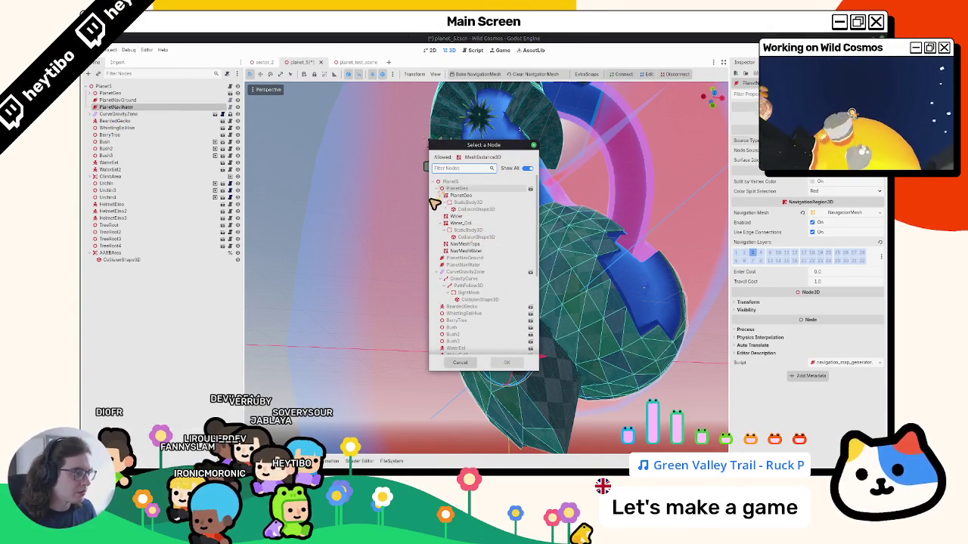
pyautogui.doubleClick(451, 252)
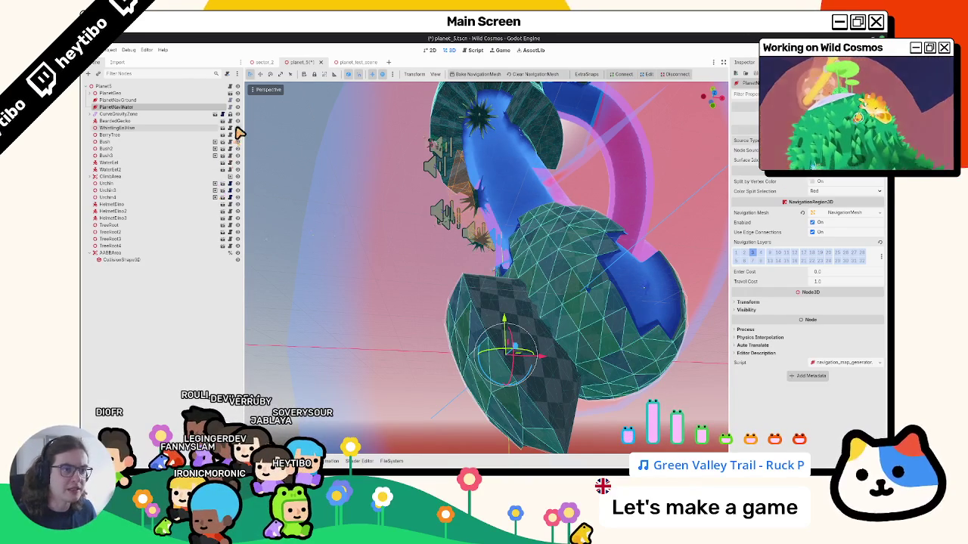
pyautogui.scroll(-5, 254, 135)
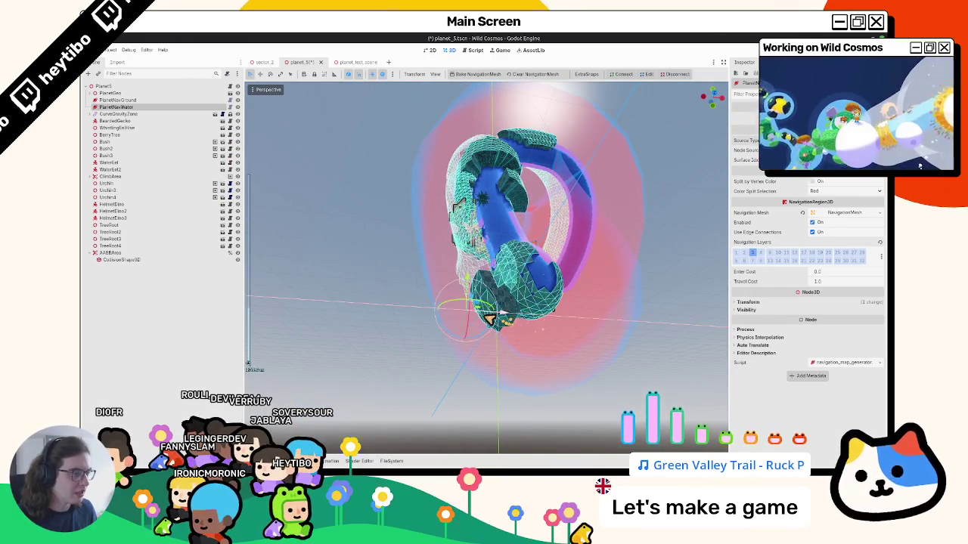
# Step: Inspect the navigation mesh from several angles and save the planet_5 scene
pyautogui.moveTo(532, 317); pyautogui.dragTo(432, 313, button='middle')
pyautogui.scroll(4, 454, 333)
pyautogui.moveTo(472, 401)
pyautogui.mouseDown(button='middle')
pyautogui.moveTo(432, 355)
pyautogui.moveTo(431, 294)
pyautogui.moveTo(391, 281)
pyautogui.mouseUp(button='middle')
pyautogui.scroll(3, 432, 294)
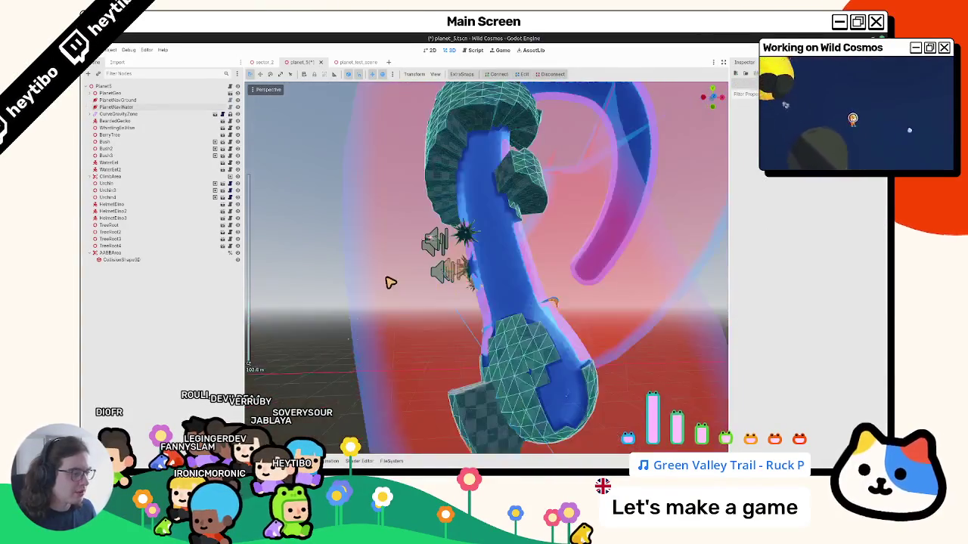
pyautogui.scroll(-2, 390, 274)
pyautogui.moveTo(333, 205)
pyautogui.mouseDown(button='middle')
pyautogui.moveTo(401, 282)
pyautogui.moveTo(382, 273)
pyautogui.mouseUp(button='middle')
pyautogui.hotkey('ctrl', 's')
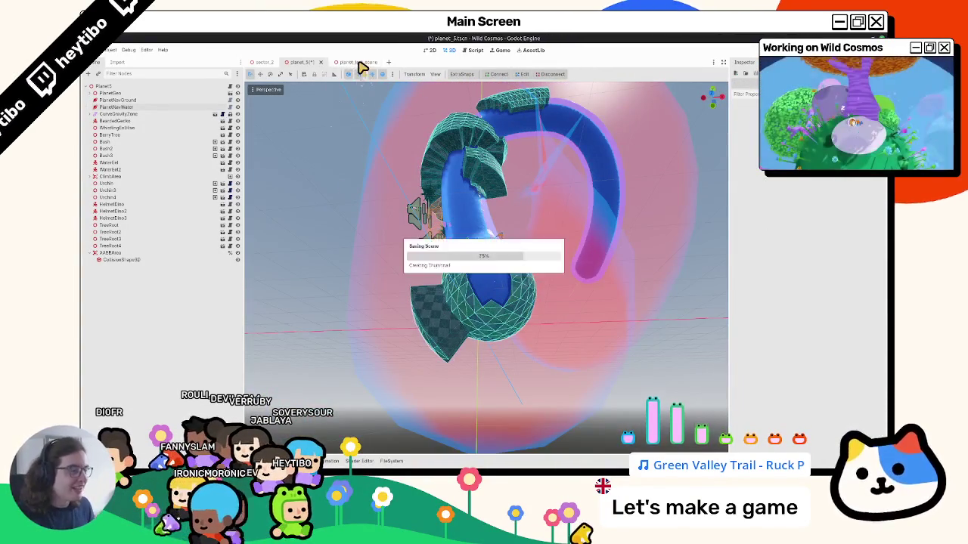
# Step: Review the planet in planet_test_scene, then return to planet_5 and frame the BeardedGecko
pyautogui.click(352, 62)
pyautogui.scroll(-3, 412, 226)
pyautogui.moveTo(400, 272); pyautogui.dragTo(163, 218, button='middle')
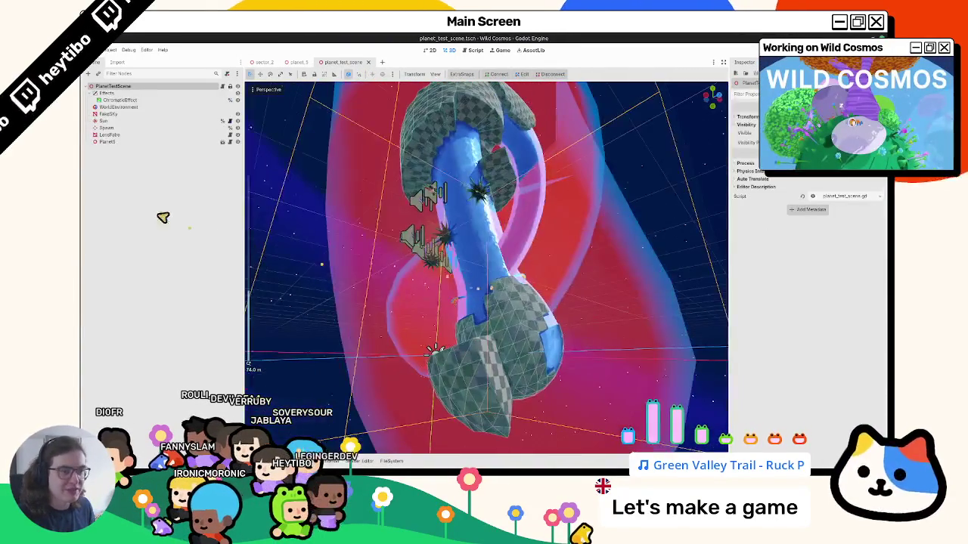
pyautogui.click(296, 62)
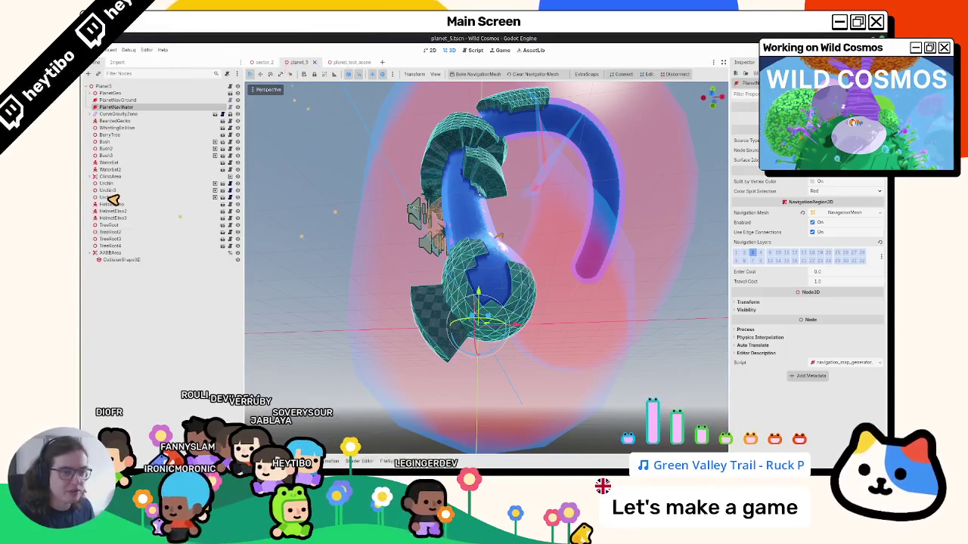
pyautogui.doubleClick(114, 121)
pyautogui.moveTo(363, 227)
pyautogui.mouseDown(button='middle')
pyautogui.moveTo(548, 295)
pyautogui.moveTo(459, 260)
pyautogui.moveTo(430, 268)
pyautogui.moveTo(439, 248)
pyautogui.mouseUp(button='middle')
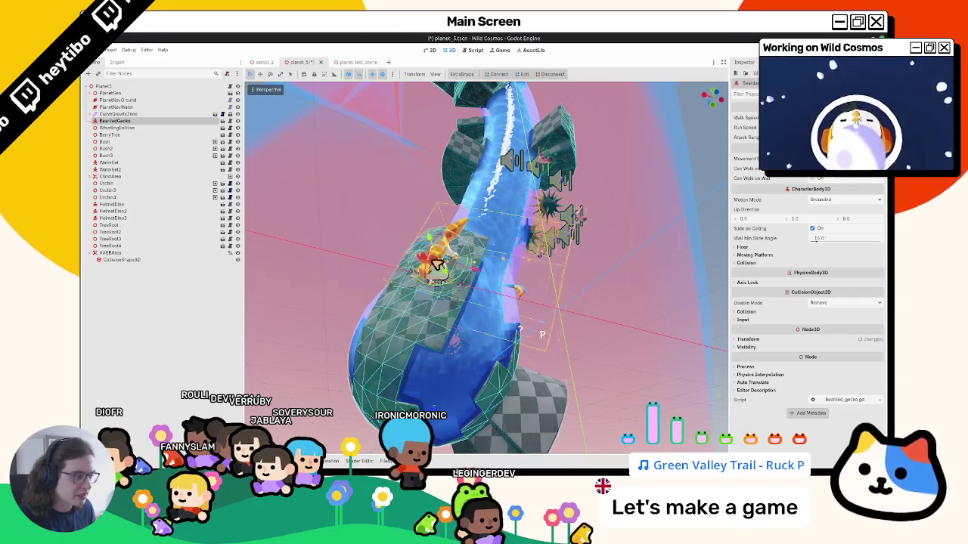
# Step: Inspect the gecko, BerryTree and WhistlingBellVine from new angles, saving planet_5 twice
pyautogui.moveTo(435, 258)
pyautogui.mouseDown(button='middle')
pyautogui.moveTo(381, 266)
pyautogui.moveTo(438, 303)
pyautogui.moveTo(393, 318)
pyautogui.mouseUp(button='middle')
pyautogui.hotkey('ctrl', 's')
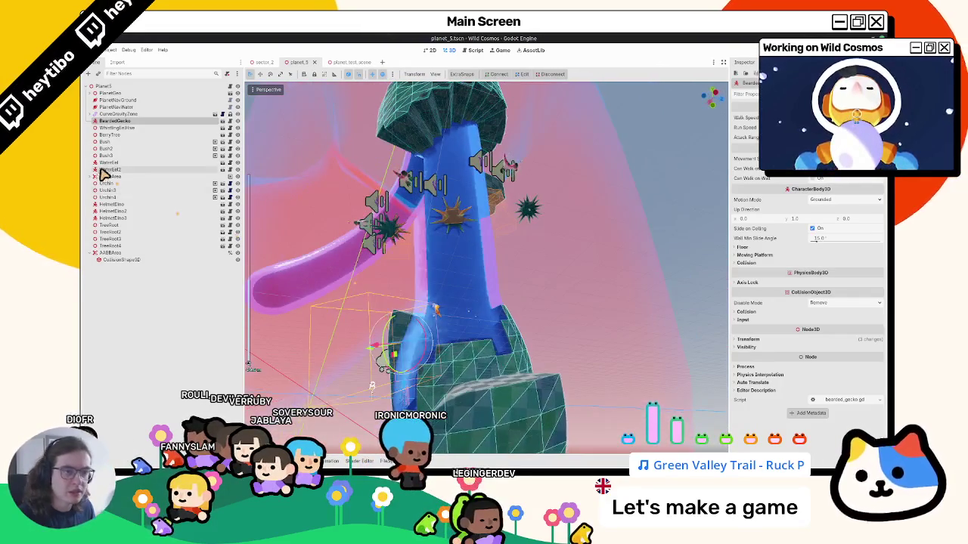
pyautogui.doubleClick(114, 135)
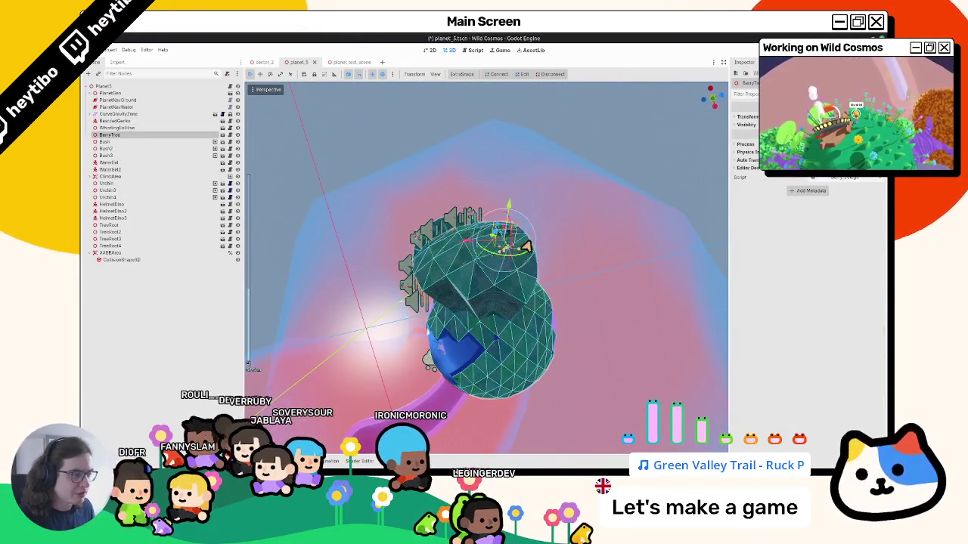
pyautogui.moveTo(525, 246)
pyautogui.mouseDown(button='middle')
pyautogui.moveTo(409, 329)
pyautogui.moveTo(423, 303)
pyautogui.mouseUp(button='middle')
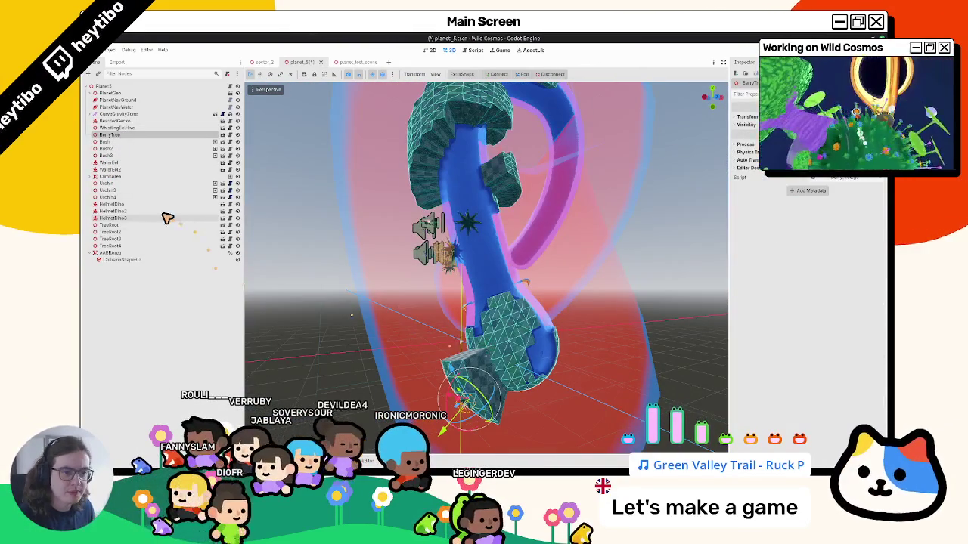
pyautogui.click(126, 128)
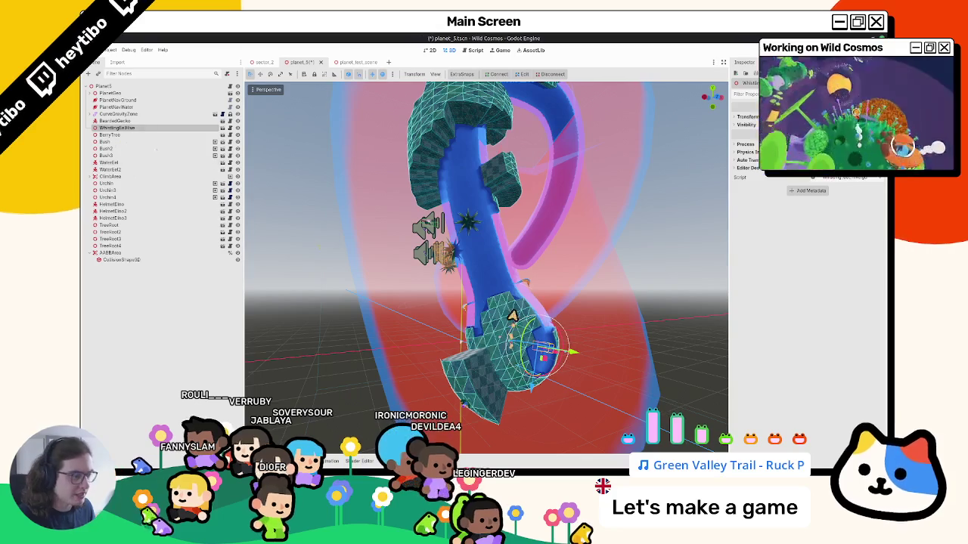
pyautogui.moveTo(508, 319)
pyautogui.mouseDown(button='middle')
pyautogui.moveTo(490, 266)
pyautogui.moveTo(330, 264)
pyautogui.mouseUp(button='middle')
pyautogui.hotkey('ctrl', 's')
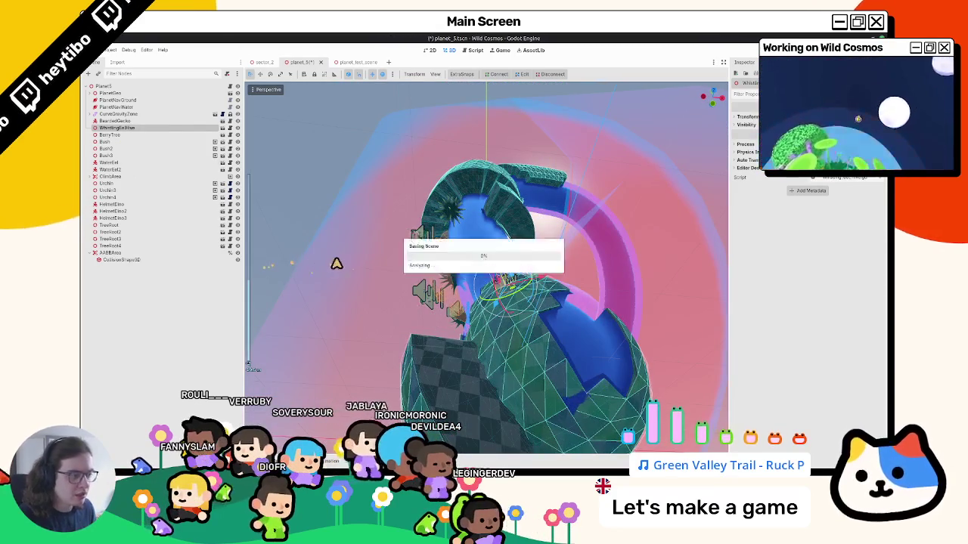
# Step: Select Bush through Bush3 and delete them, then look over the WaterEel on the tube
pyautogui.click(121, 148)
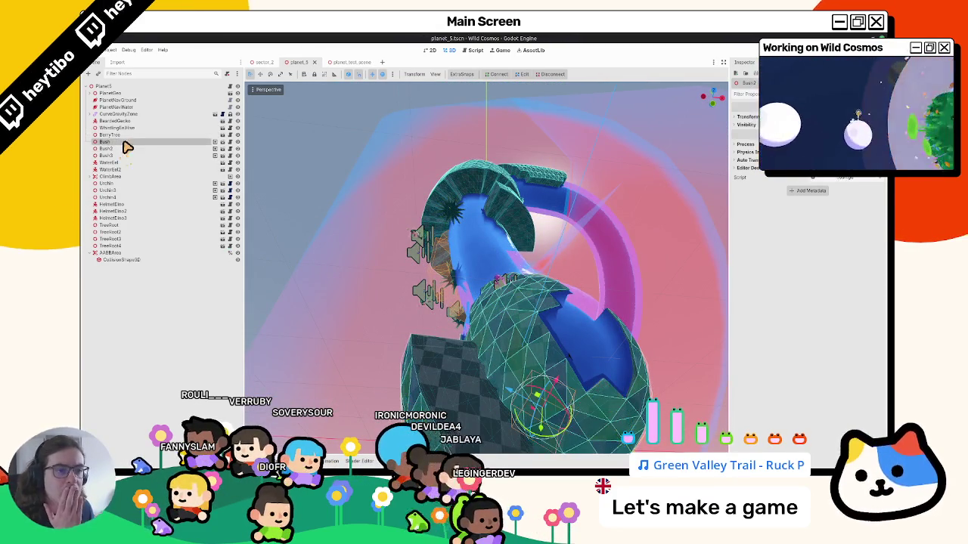
pyautogui.click(106, 141)
pyautogui.moveTo(363, 288)
pyautogui.mouseDown(button='middle')
pyautogui.moveTo(577, 385)
pyautogui.moveTo(554, 325)
pyautogui.moveTo(399, 324)
pyautogui.mouseUp(button='middle')
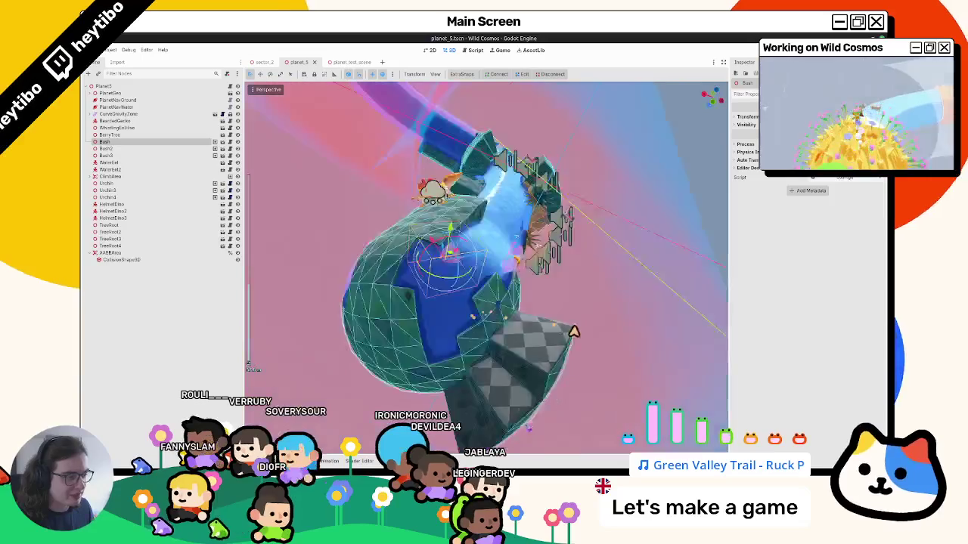
pyautogui.keyDown('shift'); pyautogui.click(129, 156); pyautogui.keyUp('shift')
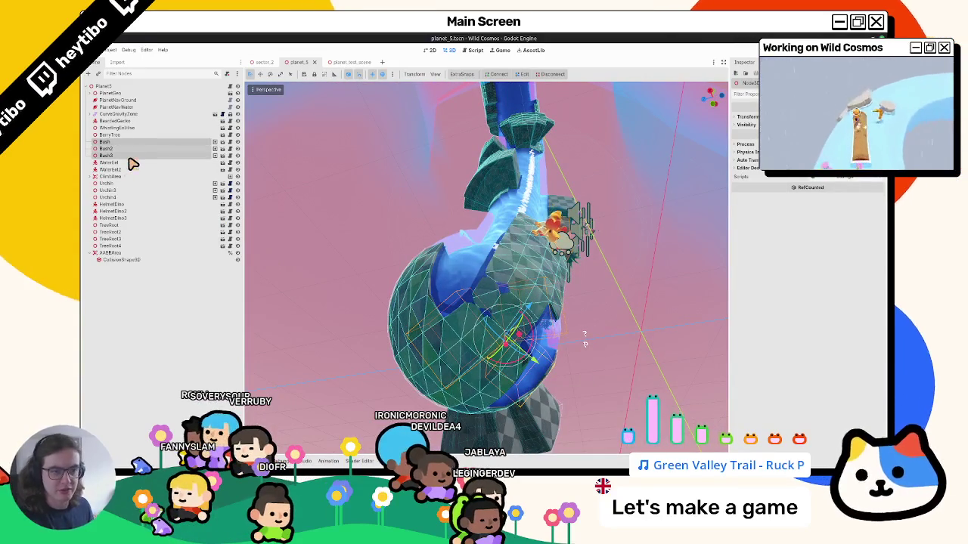
pyautogui.press('Delete')
pyautogui.click(108, 142)
pyautogui.moveTo(385, 177)
pyautogui.mouseDown(button='middle')
pyautogui.moveTo(254, 184)
pyautogui.moveTo(395, 338)
pyautogui.moveTo(389, 309)
pyautogui.mouseUp(button='middle')
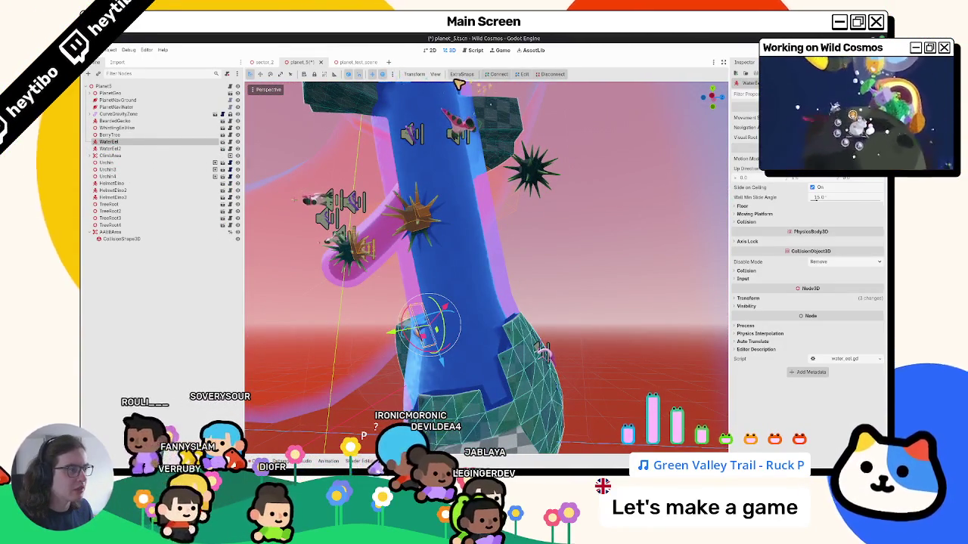
# Step: Inspect HelmetDino, HelmetDino2, HelmetDino3 and TreeRoot sitting on the water tube
pyautogui.moveTo(459, 85); pyautogui.dragTo(237, 152, button='middle')
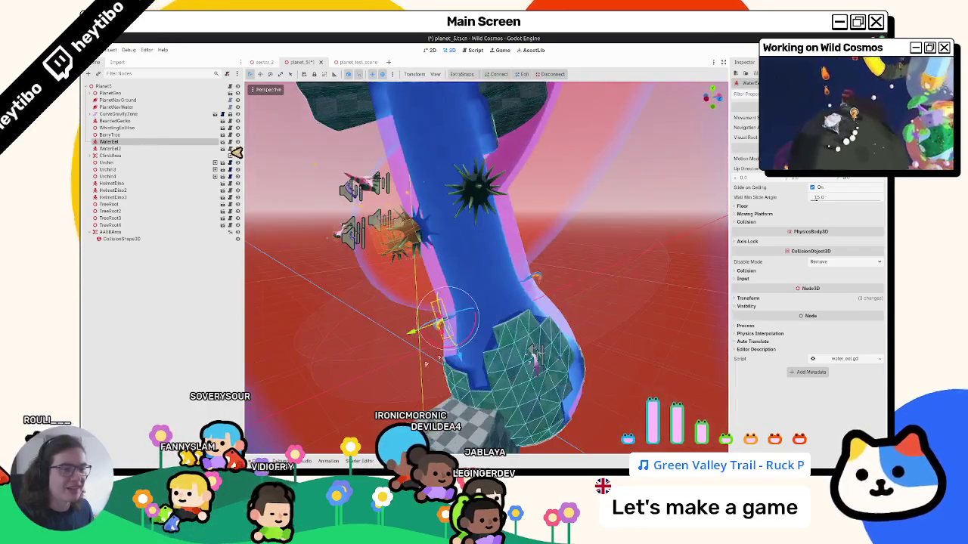
pyautogui.click(115, 184)
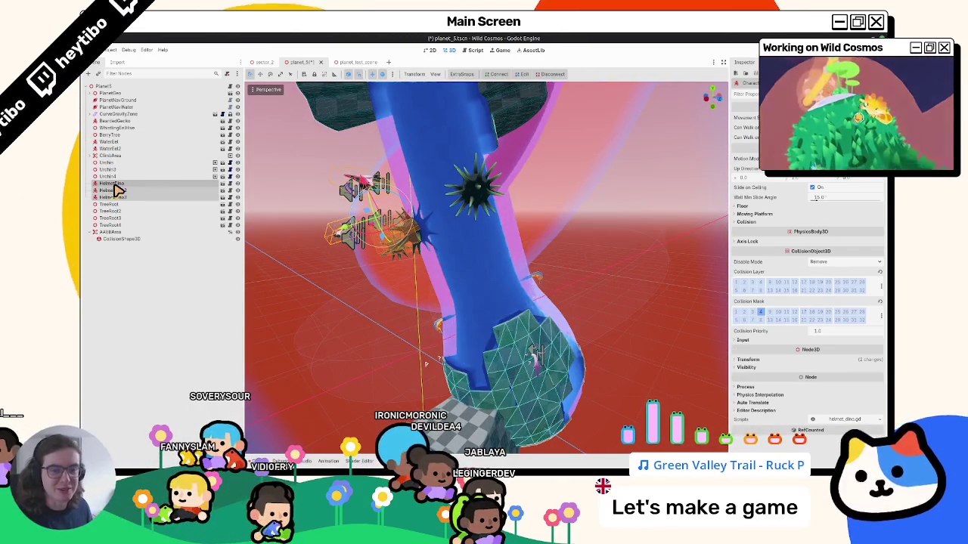
pyautogui.click(114, 190)
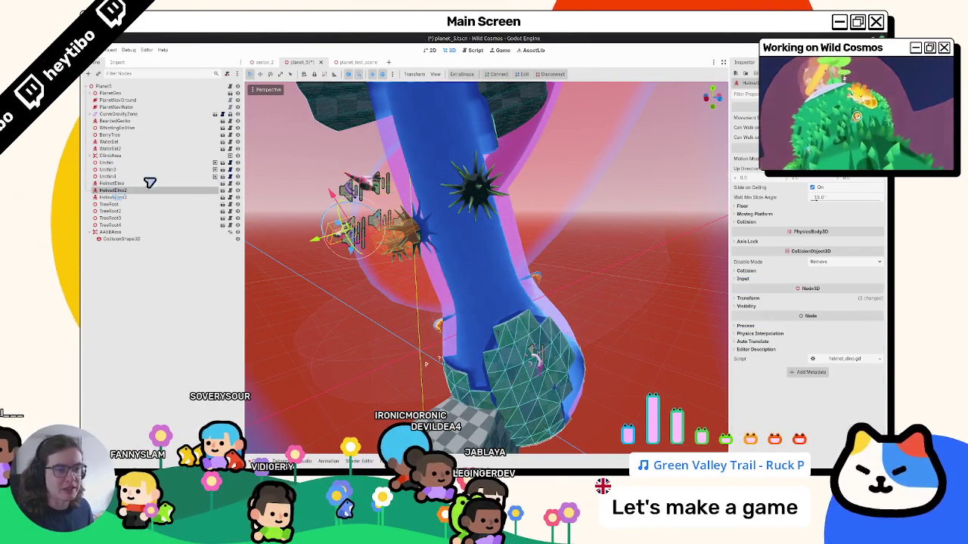
pyautogui.doubleClick(95, 183)
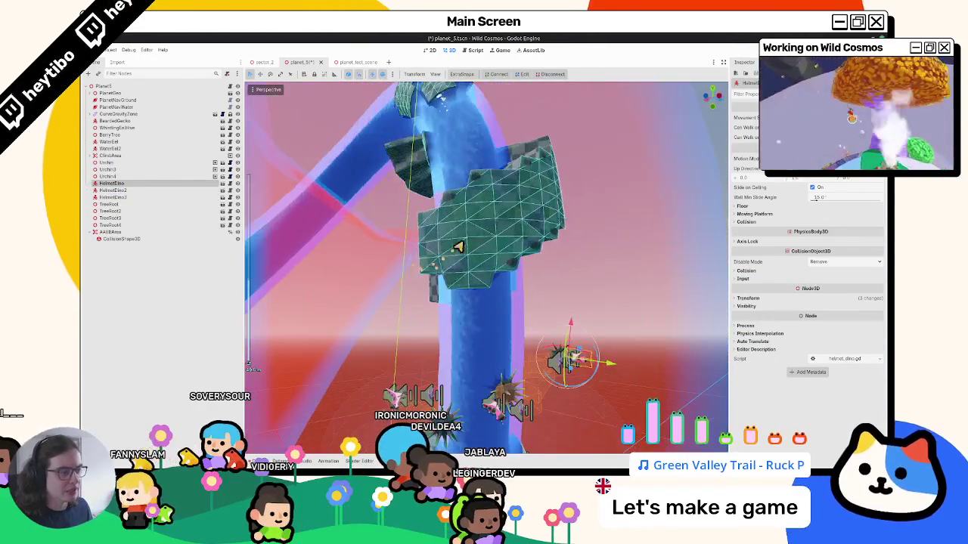
pyautogui.doubleClick(170, 190)
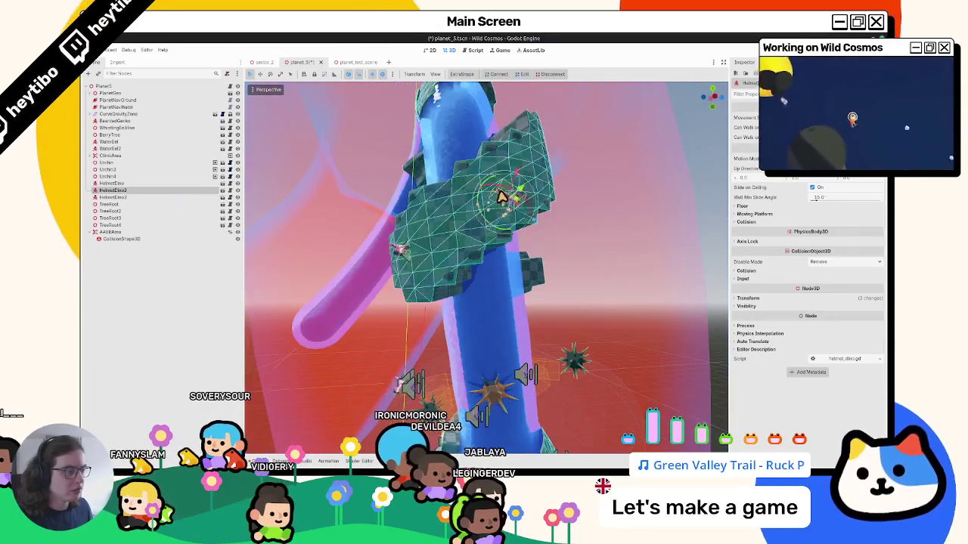
pyautogui.doubleClick(144, 197)
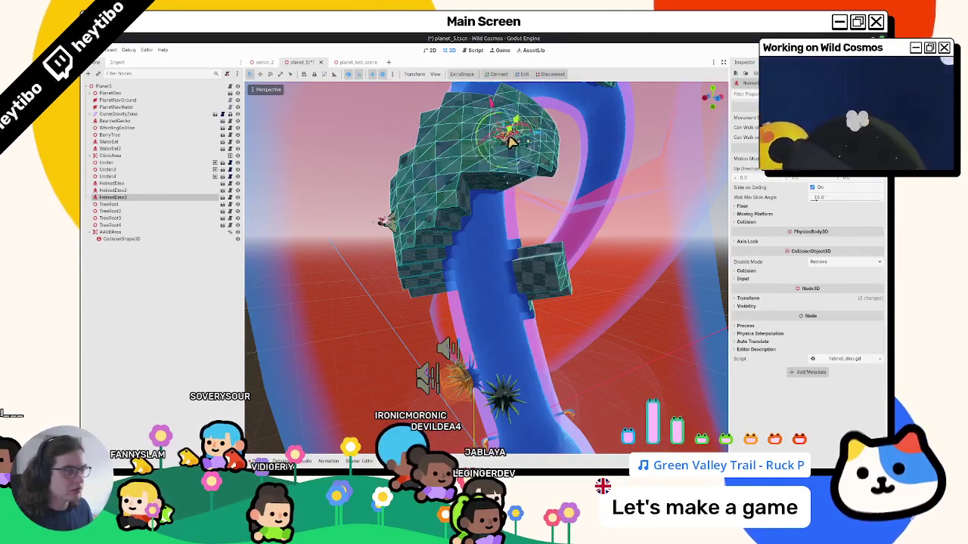
pyautogui.doubleClick(155, 205)
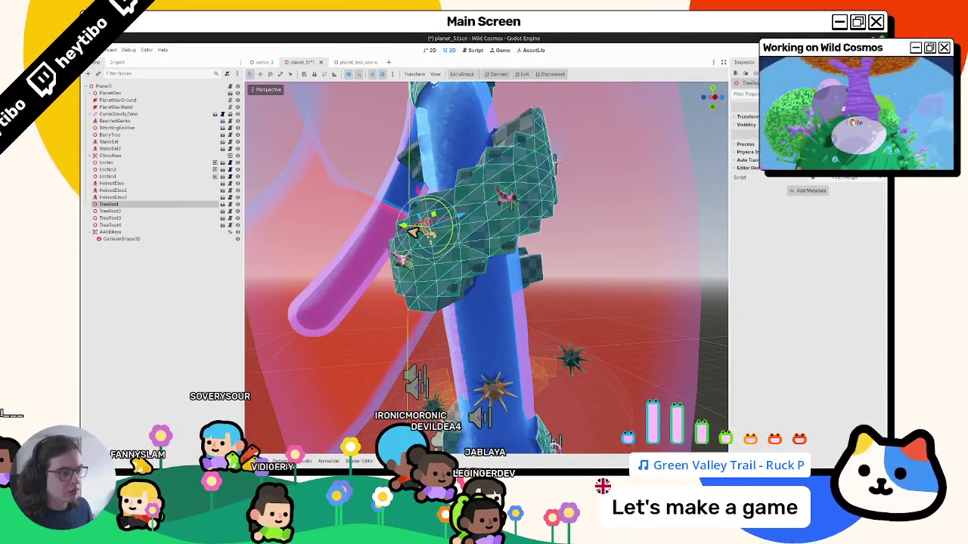
# Step: Lift TreeRoot4 up the tube onto the floating green platform
pyautogui.click(111, 212)
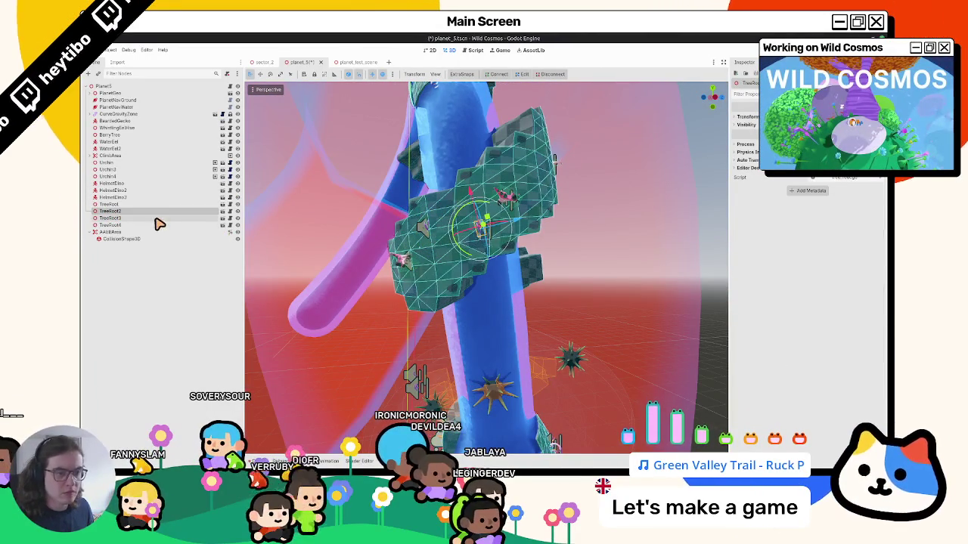
pyautogui.doubleClick(156, 224)
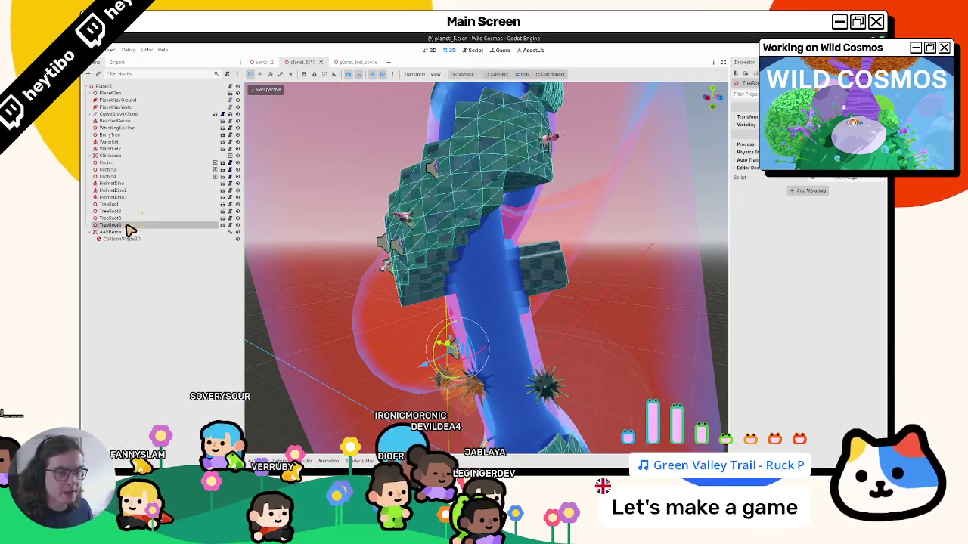
pyautogui.moveTo(450, 347); pyautogui.dragTo(481, 146)
pyautogui.moveTo(495, 155); pyautogui.dragTo(530, 217, button='middle')
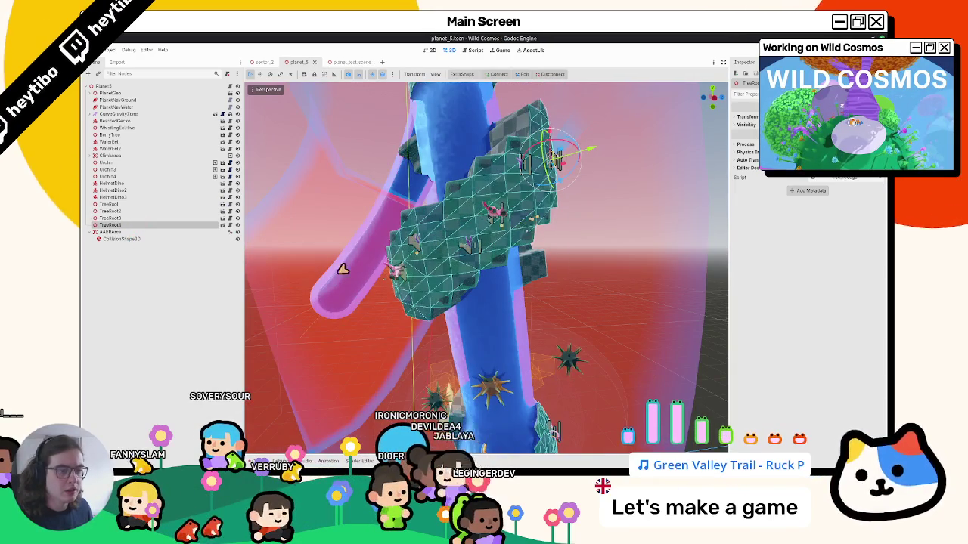
pyautogui.click(113, 232)
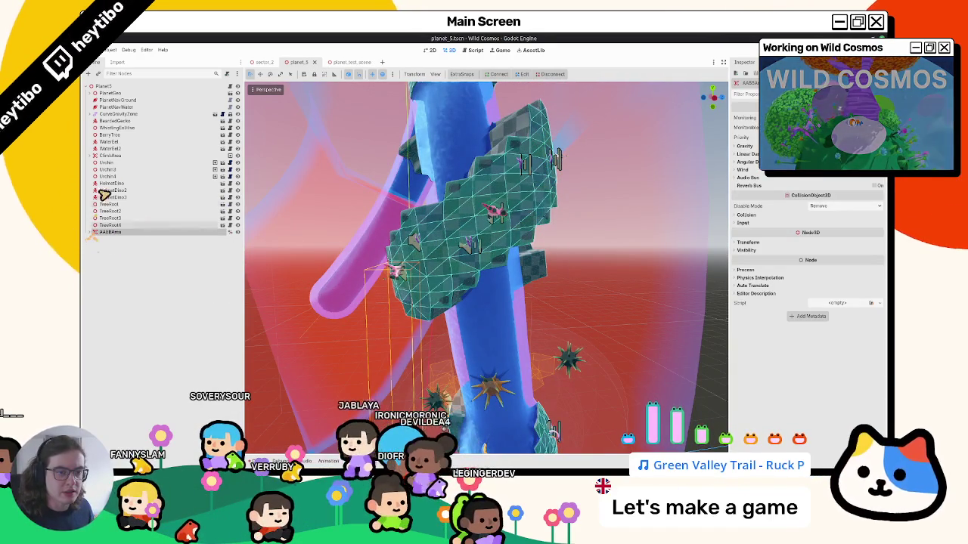
# Step: Inspect the Urchin and Urchin2 on the water tube from closer angles
pyautogui.doubleClick(113, 164)
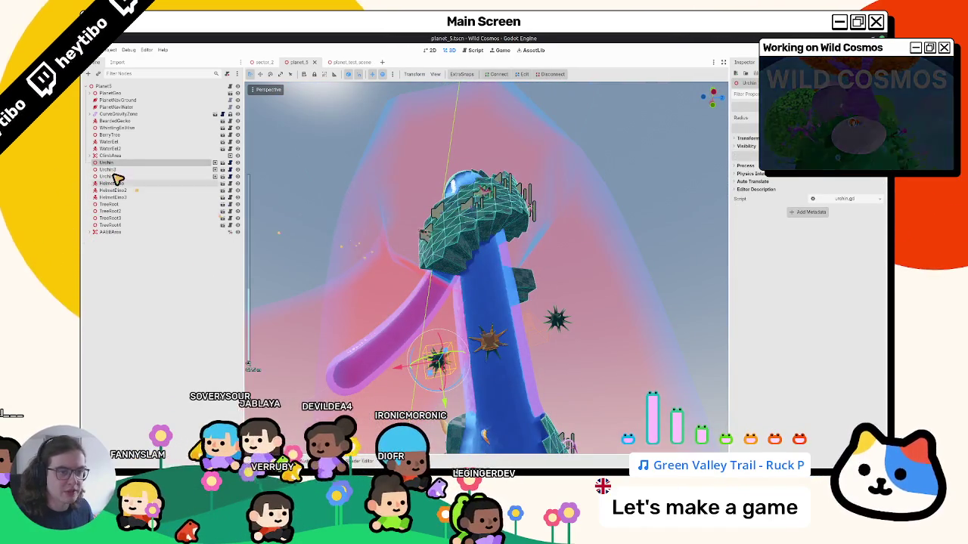
pyautogui.moveTo(530, 249)
pyautogui.mouseDown(button='middle')
pyautogui.moveTo(592, 268)
pyautogui.moveTo(587, 282)
pyautogui.moveTo(456, 283)
pyautogui.moveTo(547, 283)
pyautogui.moveTo(511, 264)
pyautogui.moveTo(358, 317)
pyautogui.moveTo(345, 335)
pyautogui.moveTo(486, 320)
pyautogui.moveTo(556, 298)
pyautogui.moveTo(519, 269)
pyautogui.moveTo(512, 335)
pyautogui.moveTo(384, 335)
pyautogui.moveTo(378, 257)
pyautogui.moveTo(324, 273)
pyautogui.moveTo(320, 296)
pyautogui.moveTo(395, 281)
pyautogui.moveTo(419, 254)
pyautogui.moveTo(330, 319)
pyautogui.moveTo(472, 263)
pyautogui.moveTo(396, 266)
pyautogui.mouseUp(button='middle')
pyautogui.scroll(3, 358, 317)
pyautogui.click(106, 169)
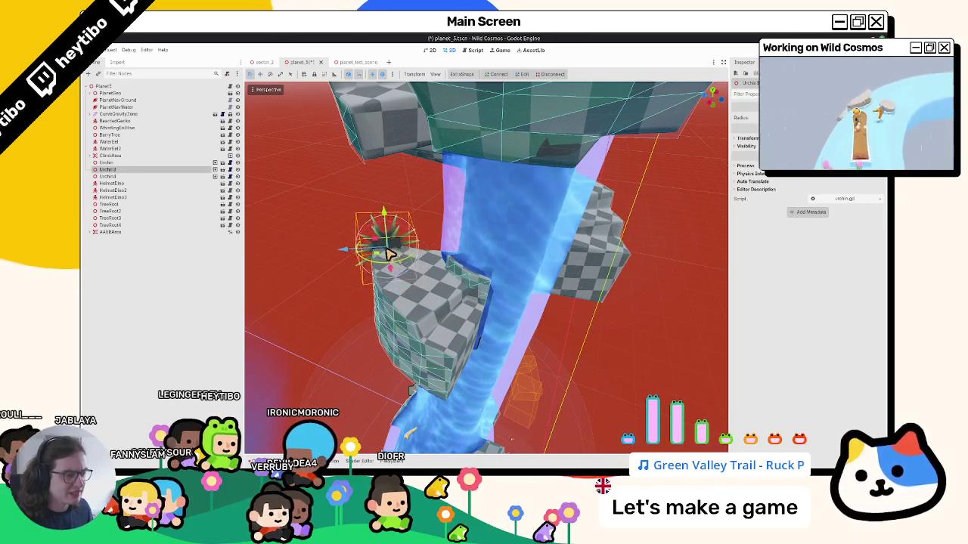
pyautogui.moveTo(385, 257)
pyautogui.mouseDown(button='middle')
pyautogui.moveTo(400, 278)
pyautogui.moveTo(506, 248)
pyautogui.mouseUp(button='middle')
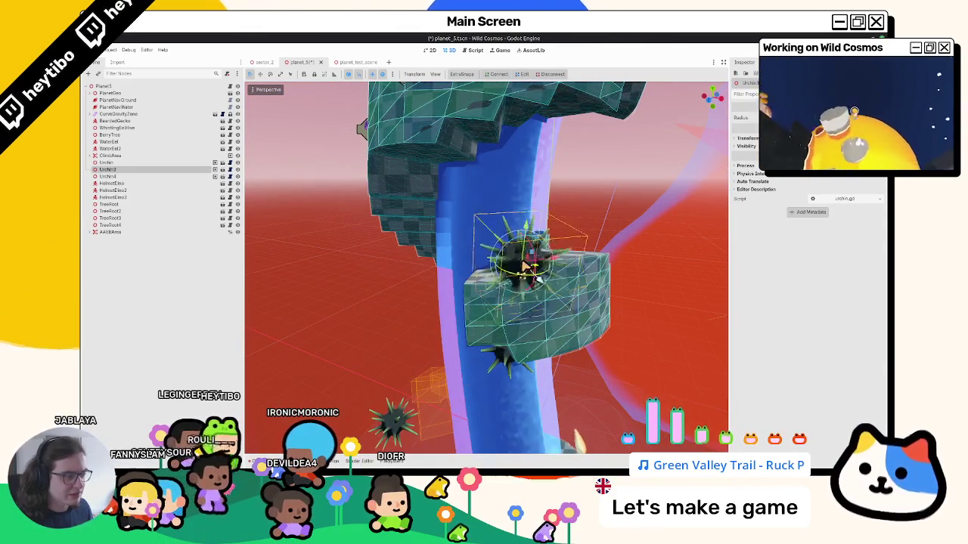
pyautogui.moveTo(493, 277)
pyautogui.mouseDown(button='middle')
pyautogui.moveTo(556, 263)
pyautogui.moveTo(522, 281)
pyautogui.moveTo(545, 295)
pyautogui.moveTo(555, 278)
pyautogui.moveTo(529, 310)
pyautogui.moveTo(492, 298)
pyautogui.moveTo(506, 291)
pyautogui.moveTo(456, 320)
pyautogui.moveTo(464, 298)
pyautogui.moveTo(474, 303)
pyautogui.moveTo(466, 261)
pyautogui.mouseUp(button='middle')
pyautogui.scroll(2, 467, 262)
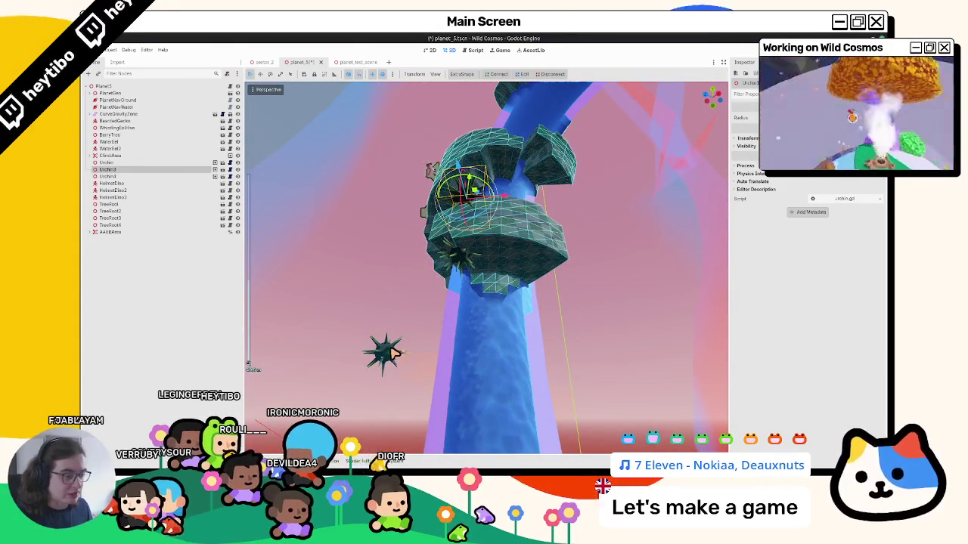
# Step: Delete Urchin4 from the scene and save planet_5.tscn
pyautogui.doubleClick(111, 177)
pyautogui.moveTo(385, 348)
pyautogui.mouseDown(button='middle')
pyautogui.moveTo(370, 274)
pyautogui.moveTo(443, 274)
pyautogui.moveTo(446, 266)
pyautogui.mouseUp(button='middle')
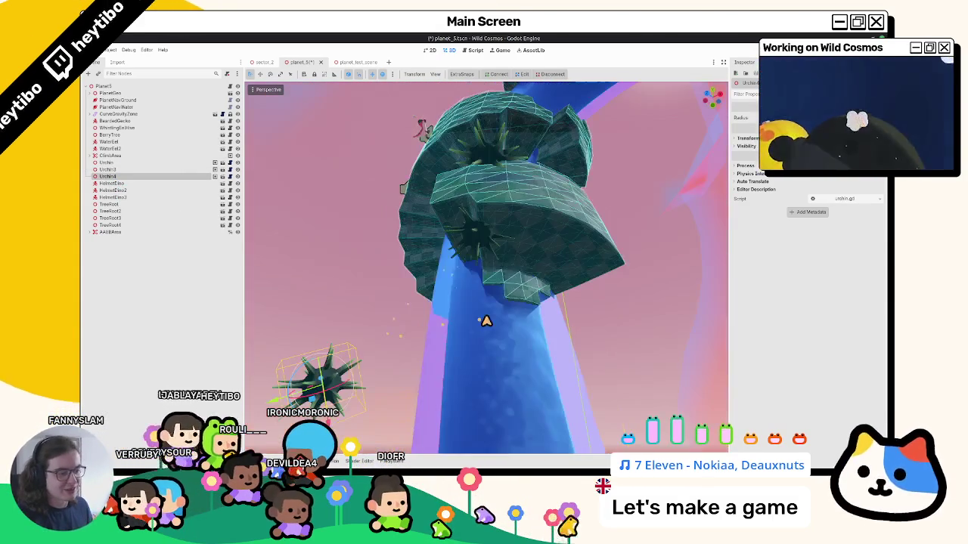
pyautogui.press('Delete')
pyautogui.press('Return')
pyautogui.hotkey('ctrl', 's')
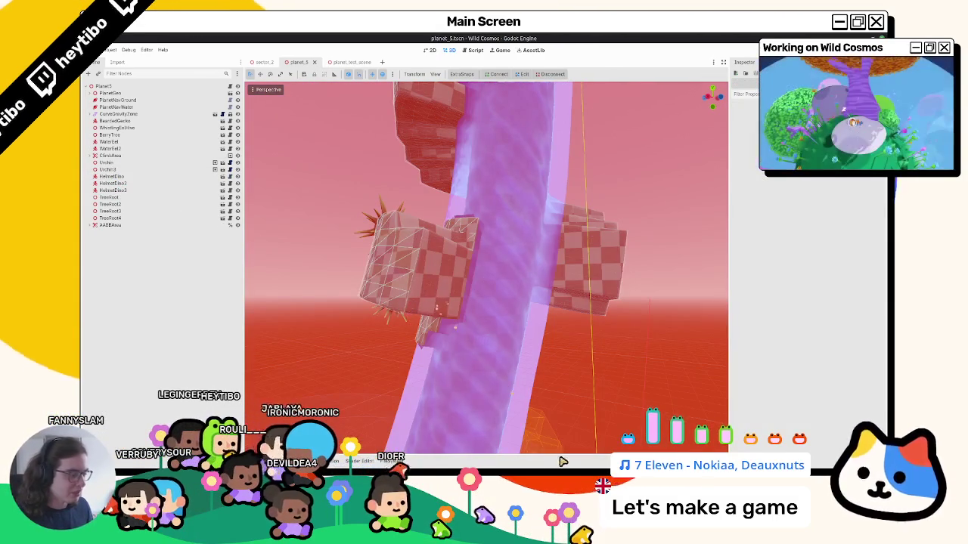
# Step: Review the water tube, select the Planet5 root node, and leave the Godot editor
pyautogui.moveTo(468, 376); pyautogui.dragTo(428, 274, button='middle')
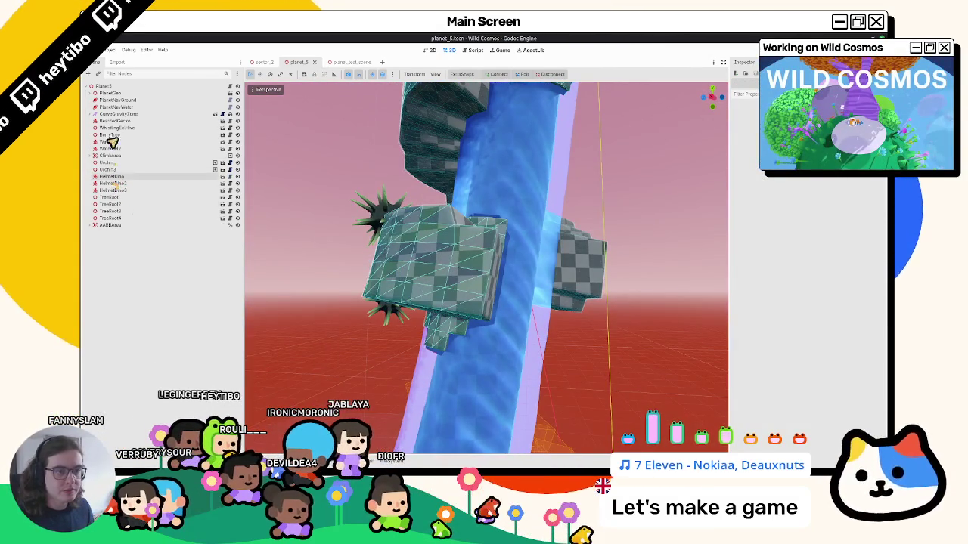
pyautogui.click(104, 85)
pyautogui.hotkey('ctrl', 'shift', 'o')
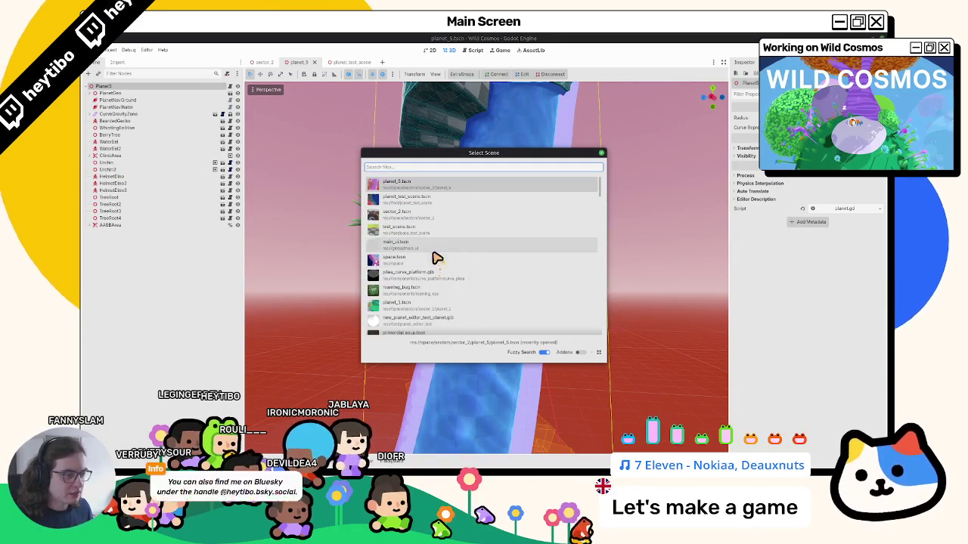
pyautogui.press('Escape')
pyautogui.hotkey('alt', 'Tab')
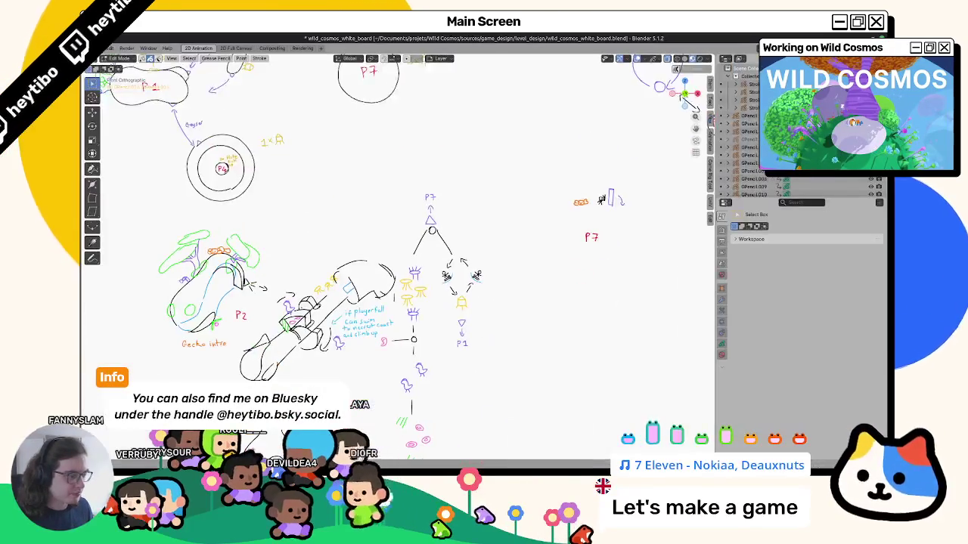
# Step: In Blender, select the PlanetGeo mesh and switch from Edit Mode to Vertex Paint
pyautogui.hotkey('alt', 'Tab')
pyautogui.scroll(3, 474, 318)
pyautogui.moveTo(540, 319)
pyautogui.mouseDown(button='middle')
pyautogui.moveTo(374, 217)
pyautogui.moveTo(395, 307)
pyautogui.moveTo(405, 288)
pyautogui.mouseUp(button='middle')
pyautogui.click(368, 230)
pyautogui.press('Tab')
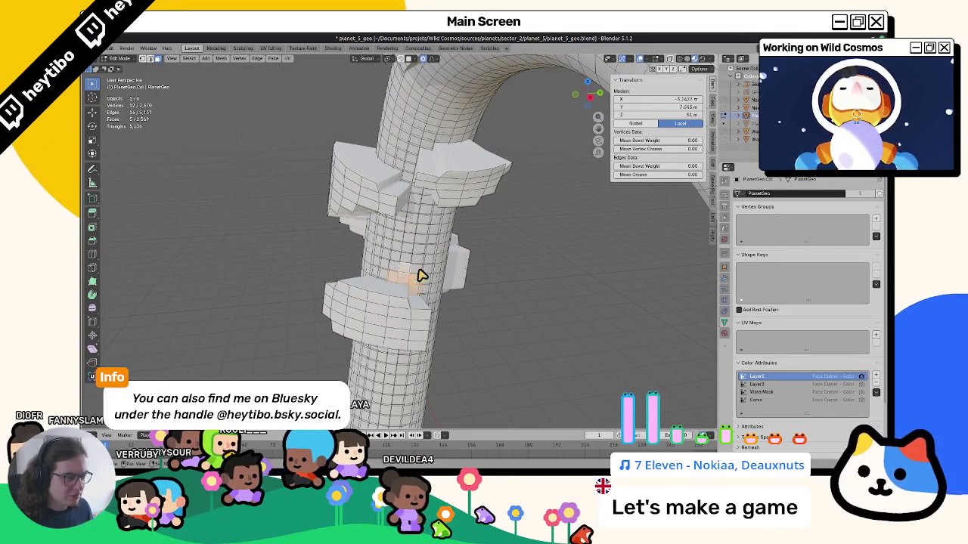
pyautogui.hotkey('ctrl', 'Tab')
pyautogui.click(405, 278)
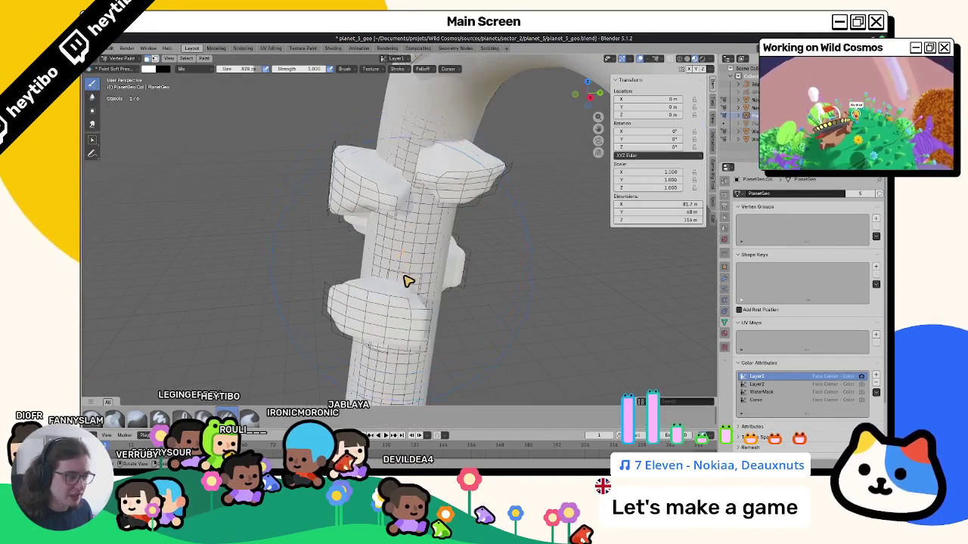
# Step: Fill the selected face patch with the paint colour, then return to Object Mode
pyautogui.hotkey('shift', 'k')
pyautogui.moveTo(404, 279)
pyautogui.mouseDown(button='middle')
pyautogui.moveTo(284, 292)
pyautogui.moveTo(360, 309)
pyautogui.moveTo(325, 298)
pyautogui.moveTo(338, 310)
pyautogui.moveTo(323, 287)
pyautogui.mouseUp(button='middle')
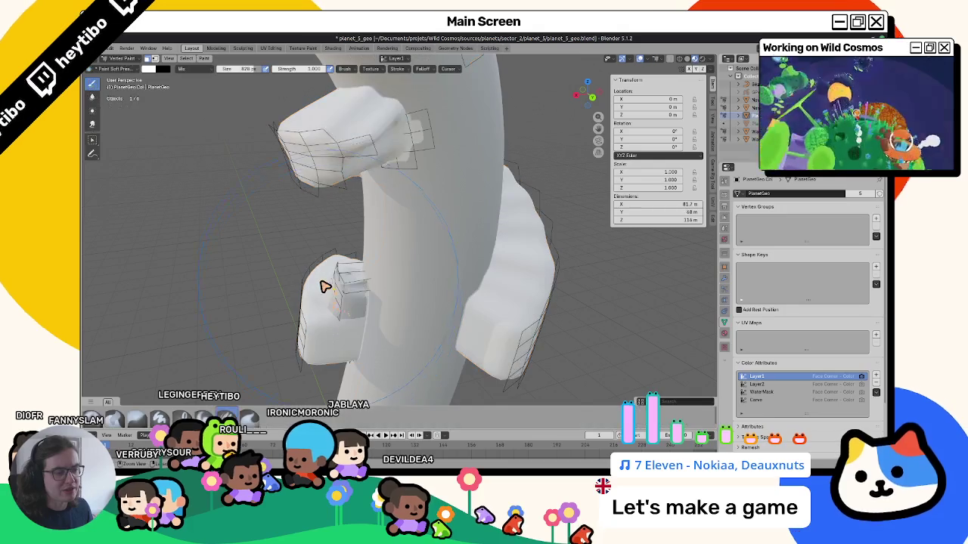
pyautogui.press('Tab')
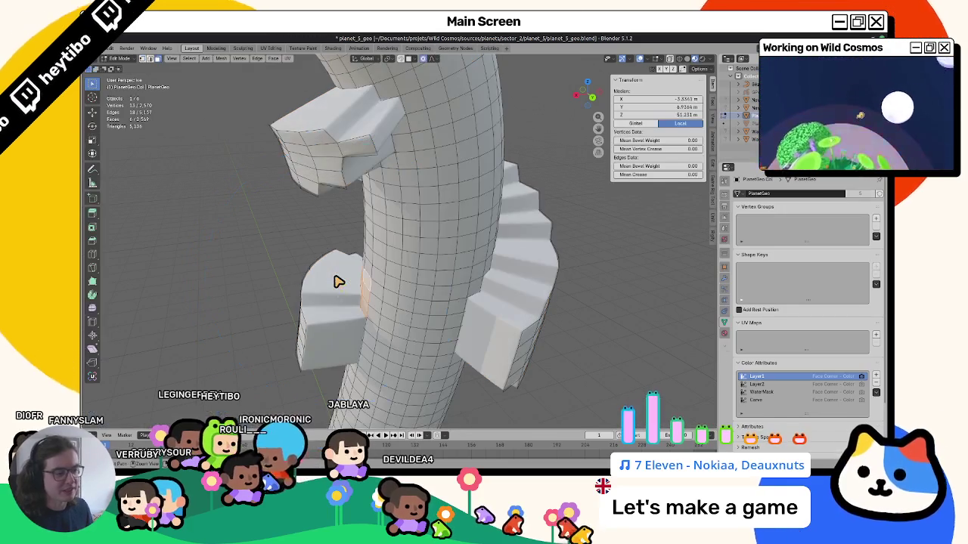
pyautogui.moveTo(339, 280); pyautogui.dragTo(358, 220, button='middle')
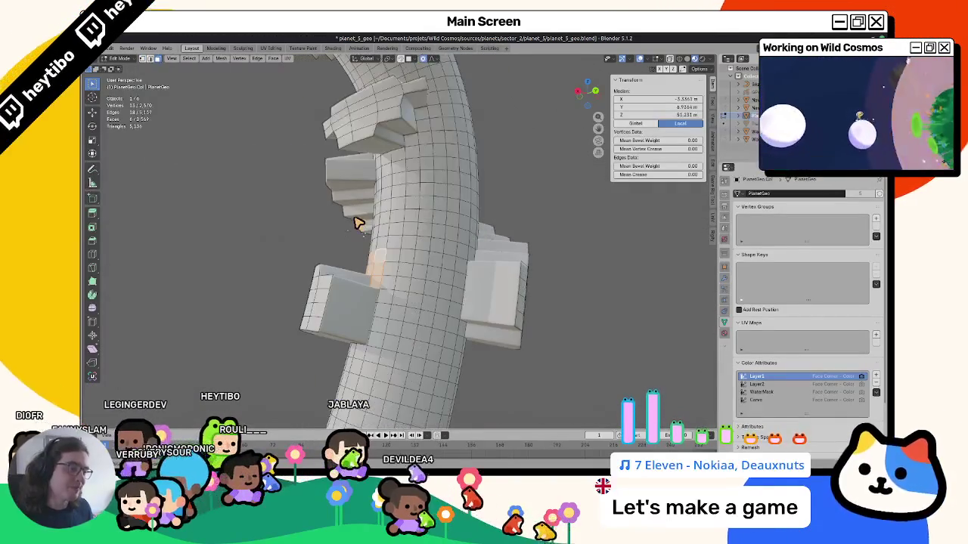
pyautogui.press('Tab')
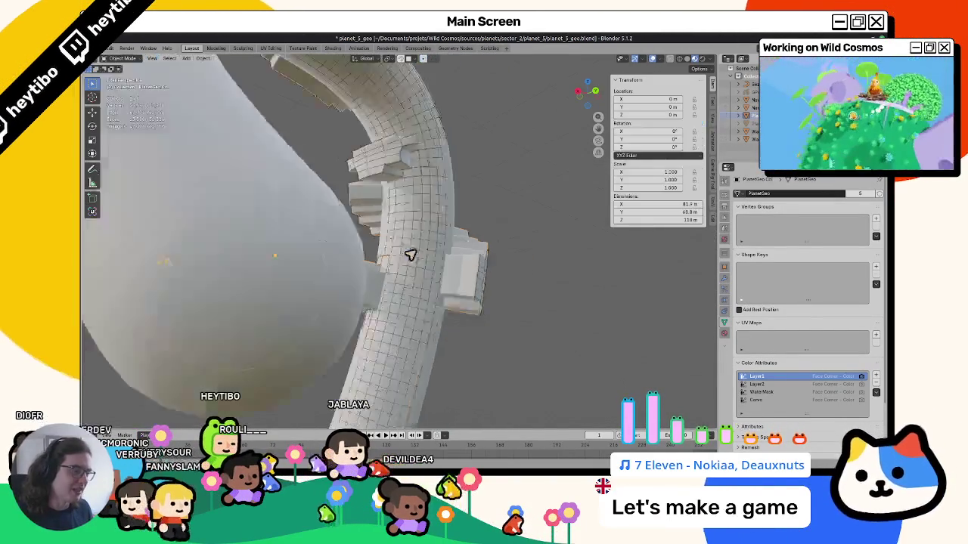
pyautogui.scroll(-5, 325, 219)
pyautogui.moveTo(399, 253); pyautogui.dragTo(506, 266, button='middle')
pyautogui.click(724, 278)
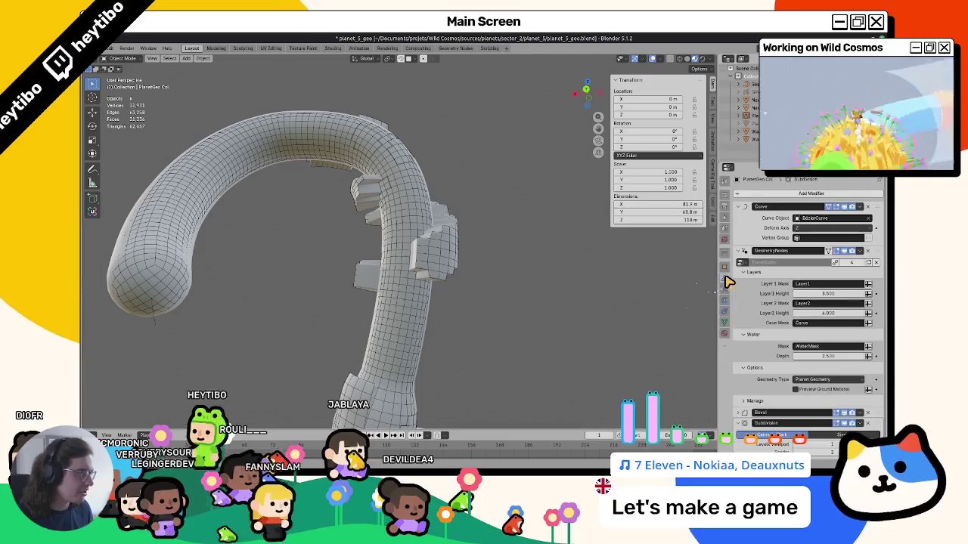
# Step: Set GeometryNodes Layer2 Height to 4, then adjust it to 6.000 and check the tube
pyautogui.click(830, 315)
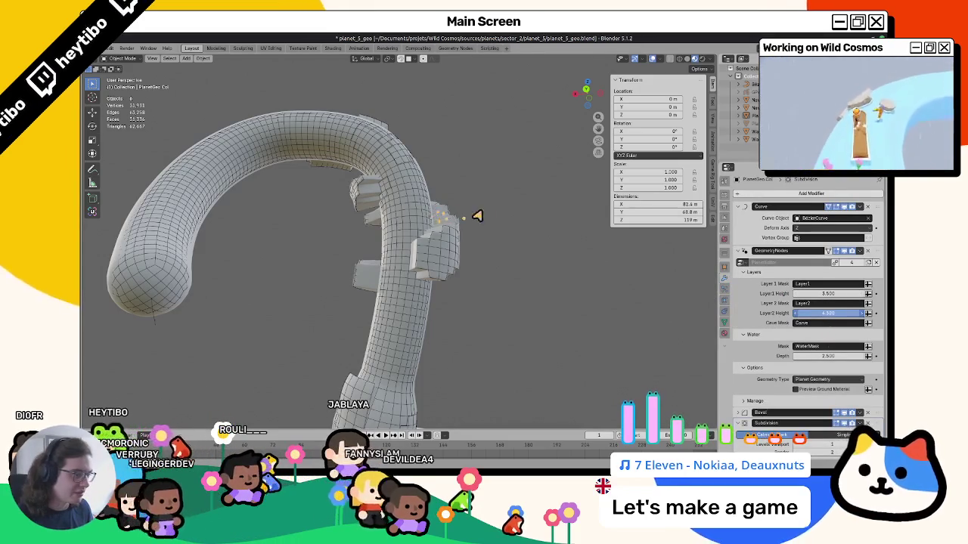
pyautogui.write('4')
pyautogui.press('Return')
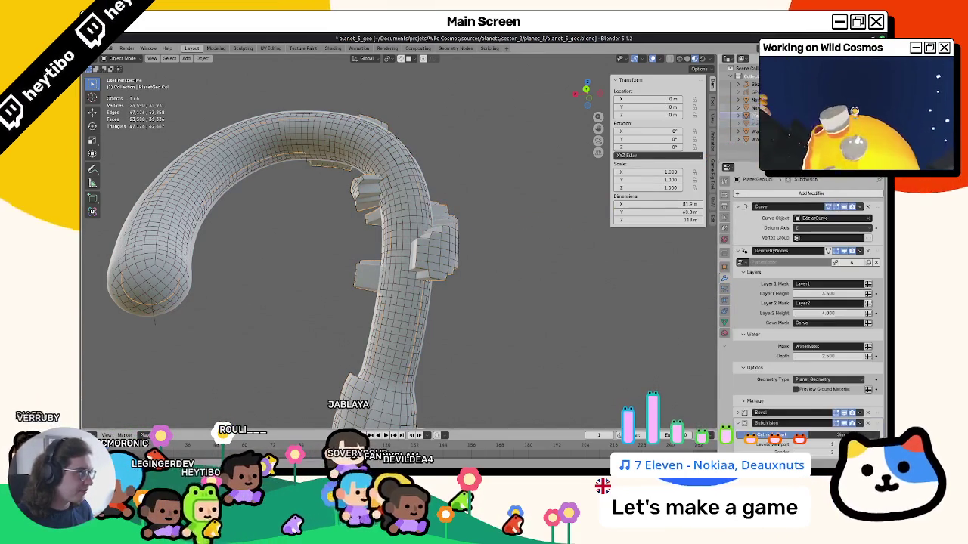
pyautogui.press('a')
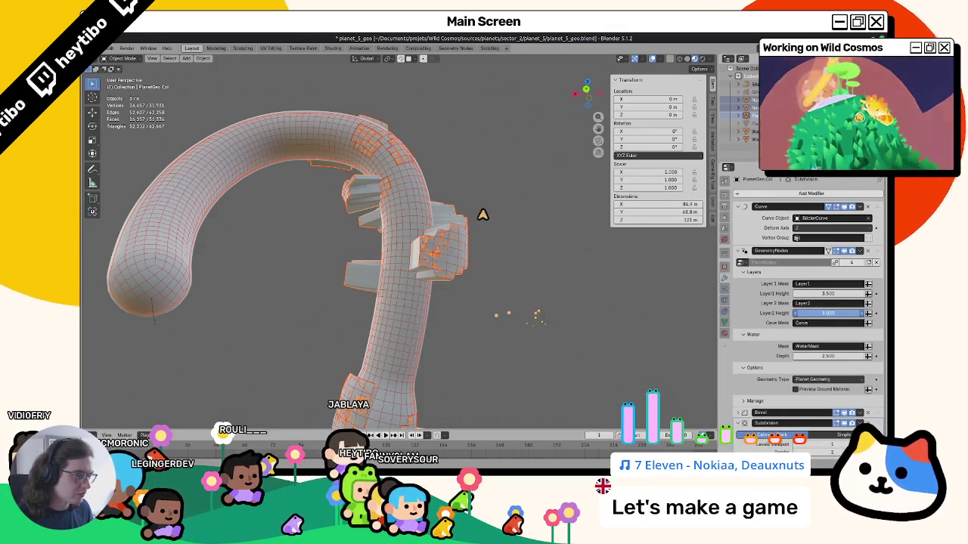
pyautogui.moveTo(497, 209); pyautogui.dragTo(488, 211)
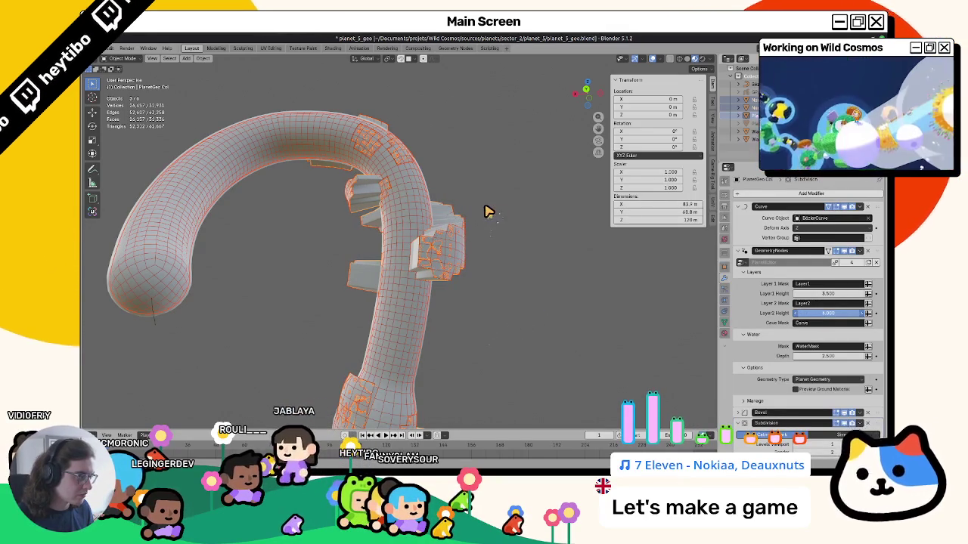
pyautogui.moveTo(381, 272)
pyautogui.mouseDown(button='middle')
pyautogui.moveTo(518, 264)
pyautogui.moveTo(519, 275)
pyautogui.mouseUp(button='middle')
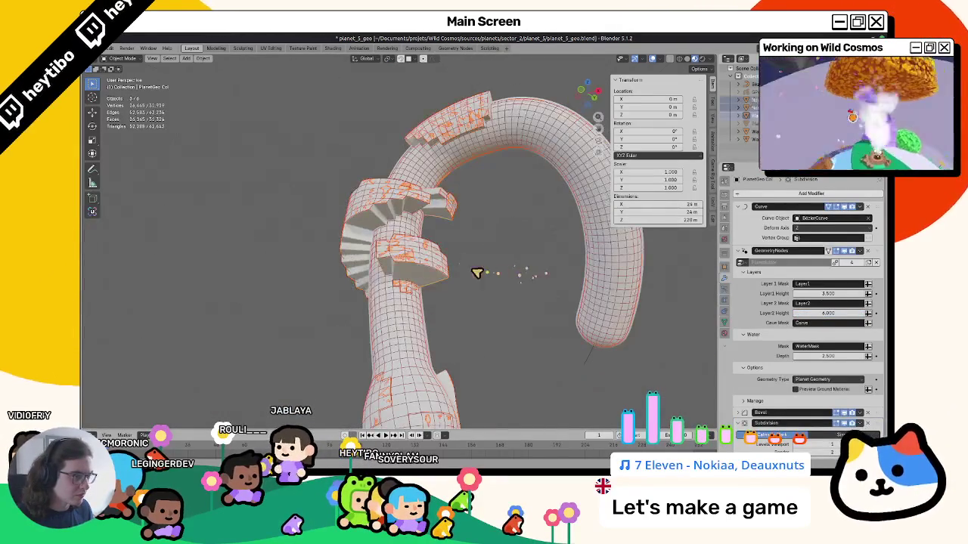
pyautogui.click(515, 289)
pyautogui.scroll(4, 459, 325)
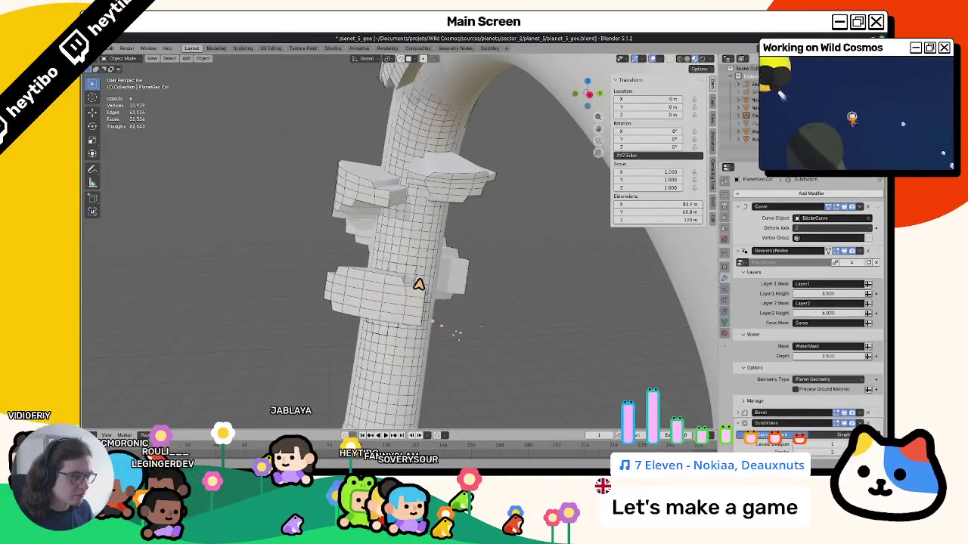
# Step: Put the PlanetGeo Col tube into Vertex Paint mode
pyautogui.click(401, 286)
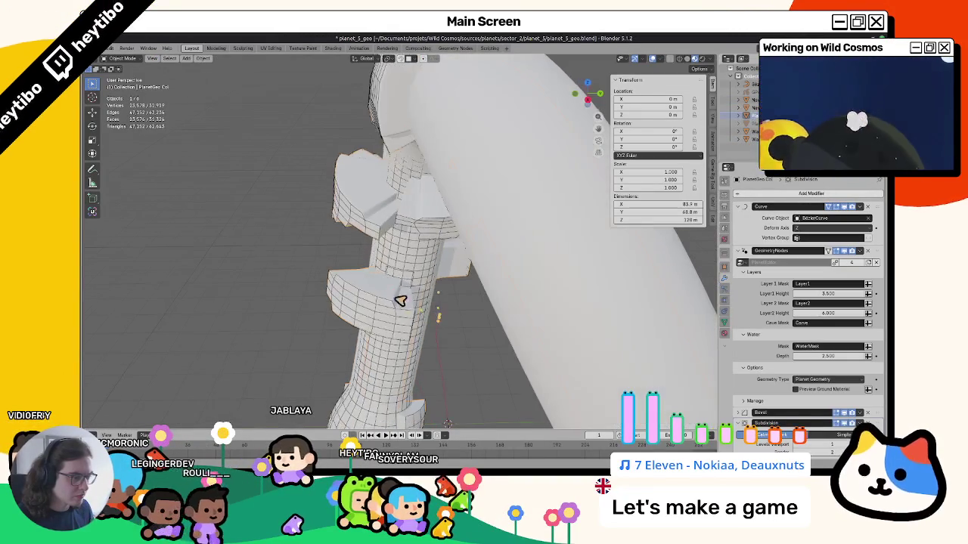
pyautogui.press('Tab')
pyautogui.moveTo(403, 284); pyautogui.dragTo(406, 272, button='middle')
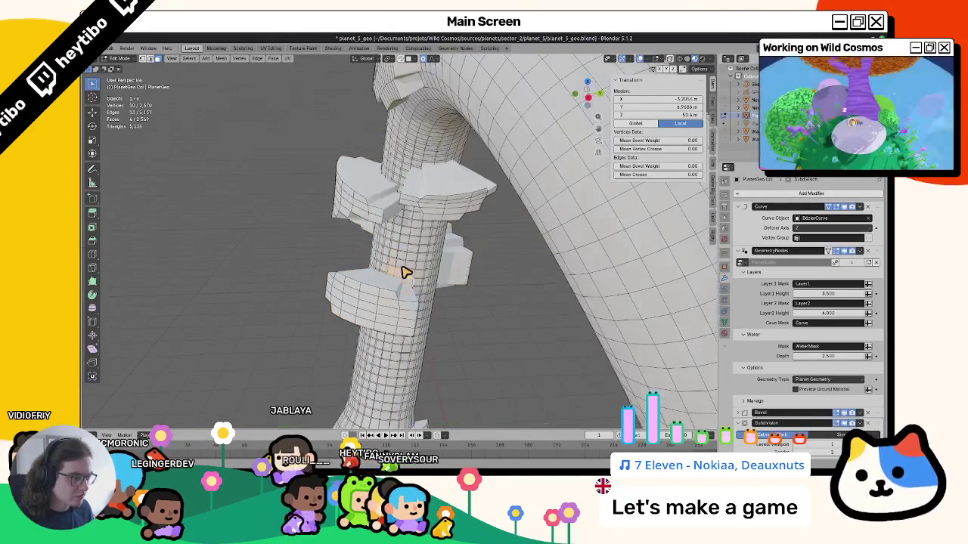
pyautogui.hotkey('ctrl', 'Tab')
pyautogui.click(424, 227)
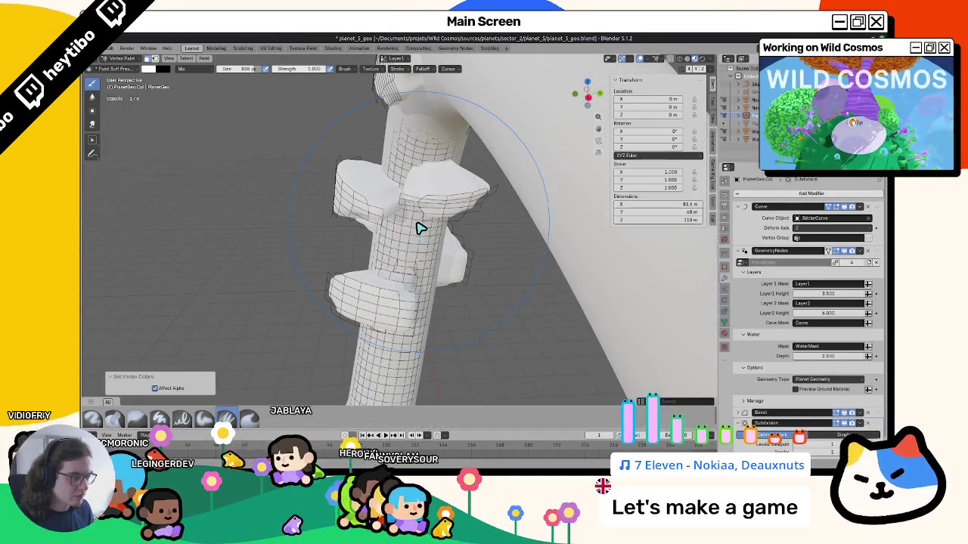
# Step: View the WaterMask attribute with black paint colour, then switch painting back to Layer1
pyautogui.click(391, 66)
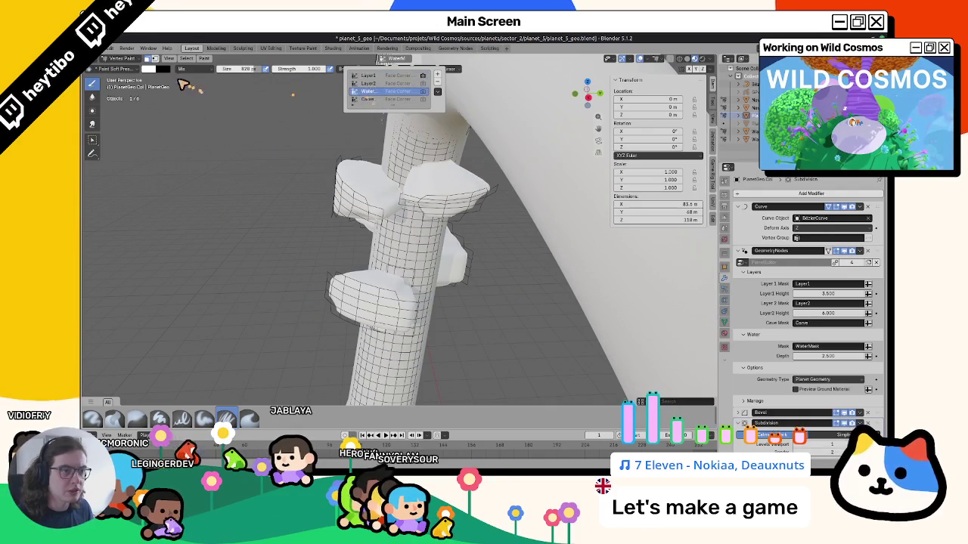
pyautogui.click(148, 69)
pyautogui.moveTo(213, 85); pyautogui.dragTo(213, 138)
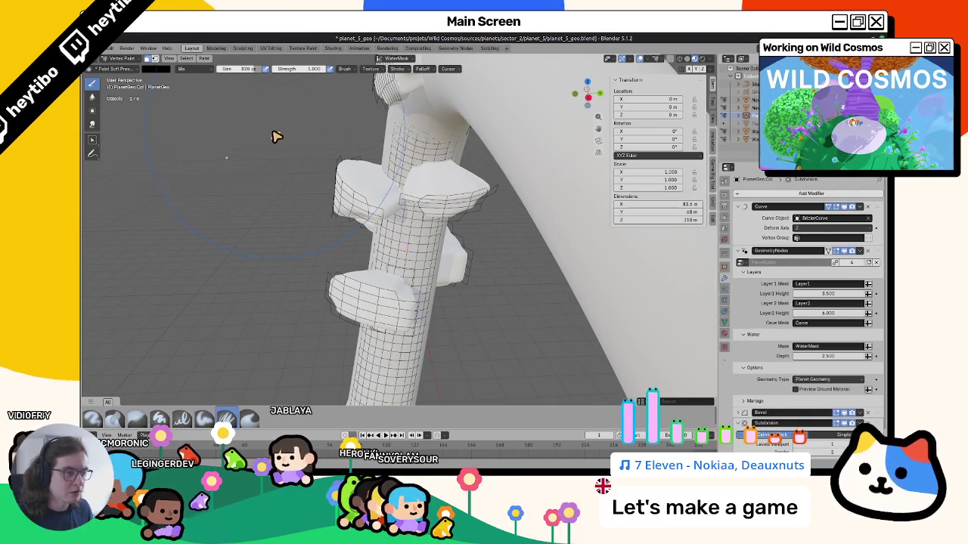
pyautogui.click(387, 60)
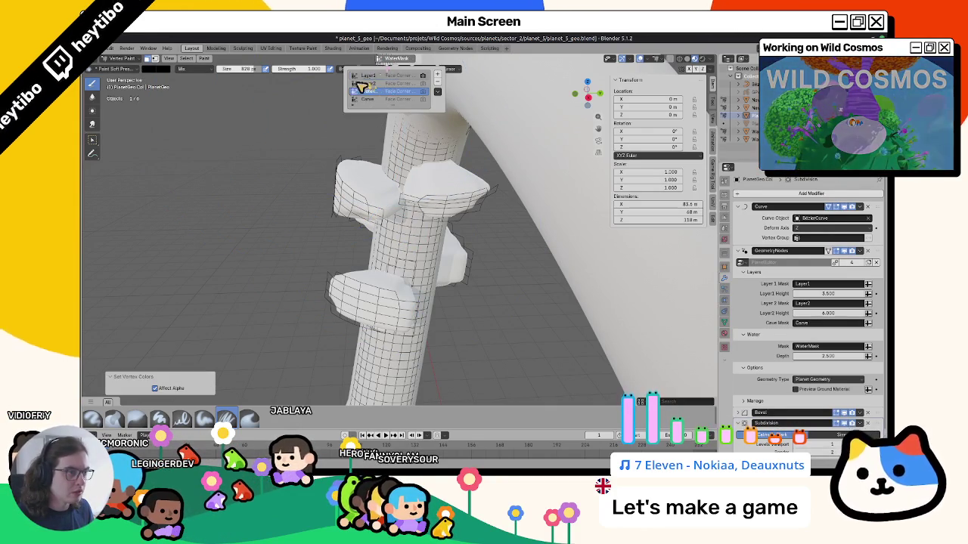
pyautogui.click(367, 76)
pyautogui.click(153, 70)
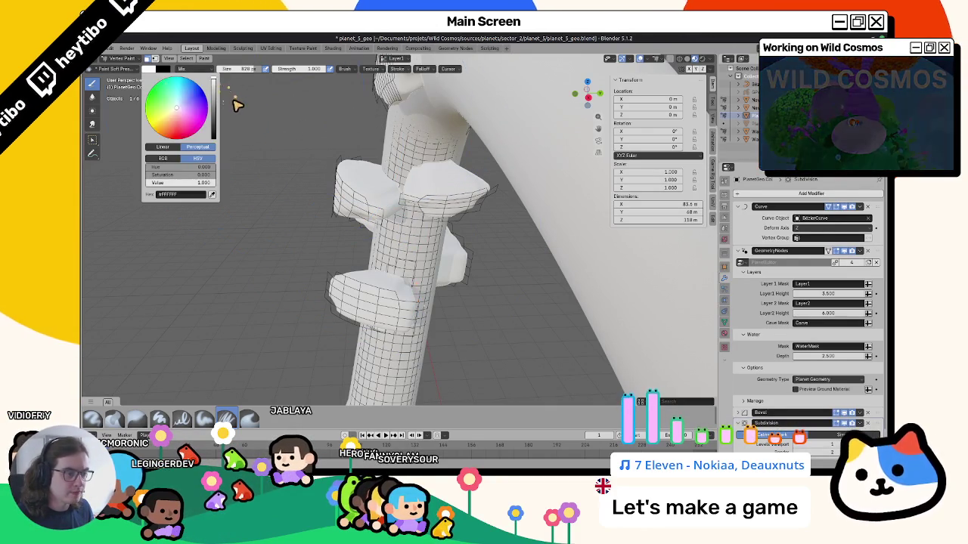
# Step: Inspect the stair blocks up close, then select the tower and stair objects in the outliner
pyautogui.moveTo(292, 153); pyautogui.dragTo(303, 248, button='middle')
pyautogui.scroll(3, 303, 248)
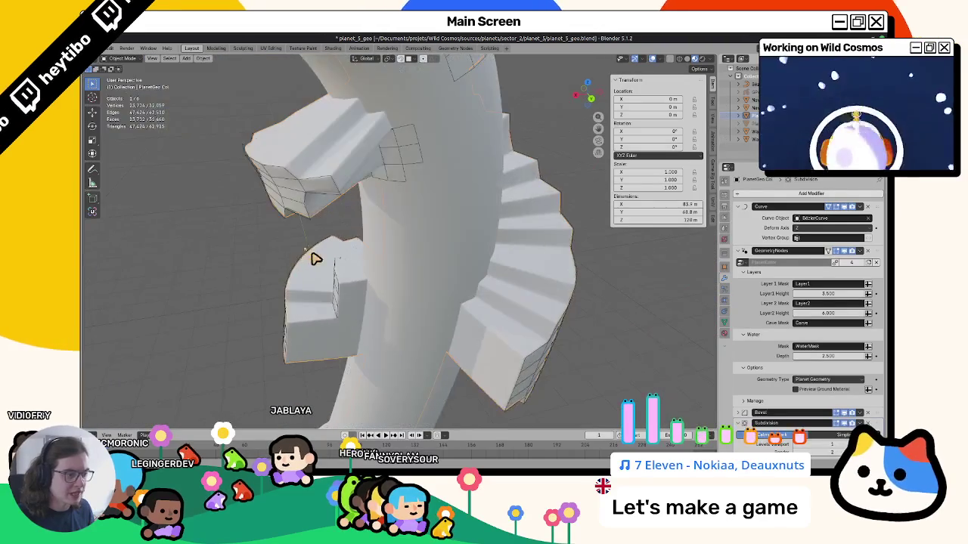
pyautogui.scroll(2, 313, 257)
pyautogui.scroll(2, 360, 234)
pyautogui.scroll(1, 368, 222)
pyautogui.moveTo(364, 226)
pyautogui.mouseDown(button='middle')
pyautogui.moveTo(421, 218)
pyautogui.moveTo(264, 264)
pyautogui.mouseUp(button='middle')
pyautogui.scroll(-2, 324, 209)
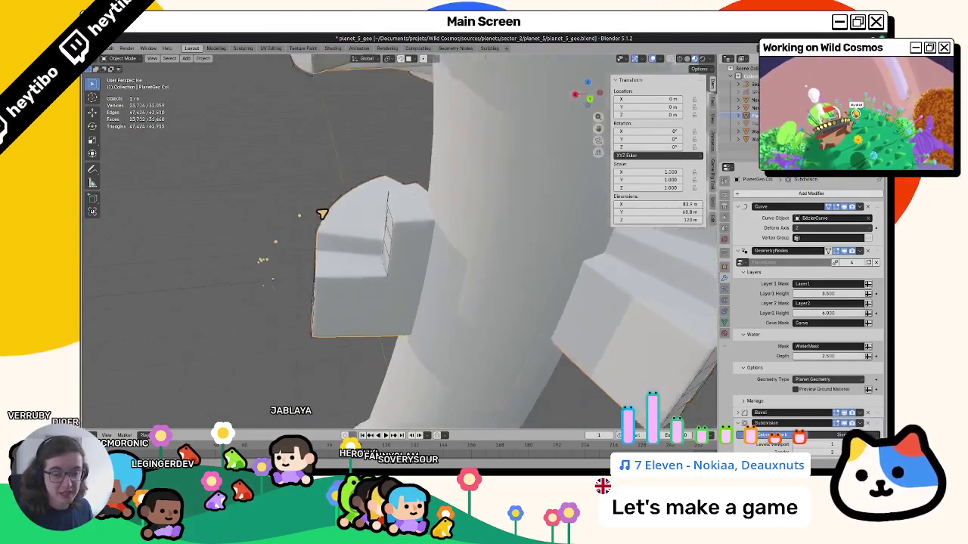
pyautogui.scroll(-3, 443, 227)
pyautogui.scroll(-3, 443, 227)
pyautogui.click(749, 91)
pyautogui.moveTo(749, 99); pyautogui.dragTo(749, 115)
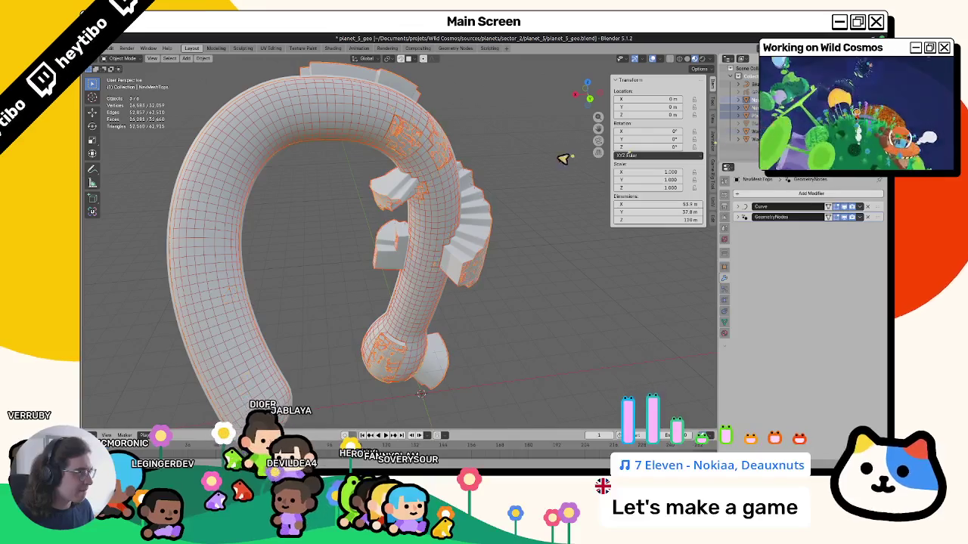
# Step: Make PlanetGeo Col active and drag its Layer 2 Height up to 8
pyautogui.click(744, 217)
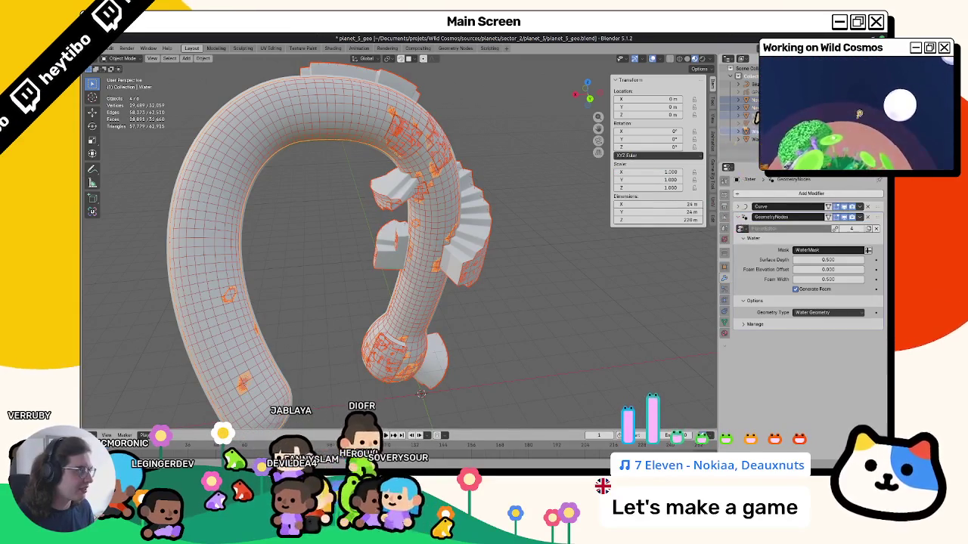
pyautogui.keyDown('ctrl'); pyautogui.click(748, 99); pyautogui.keyUp('ctrl')
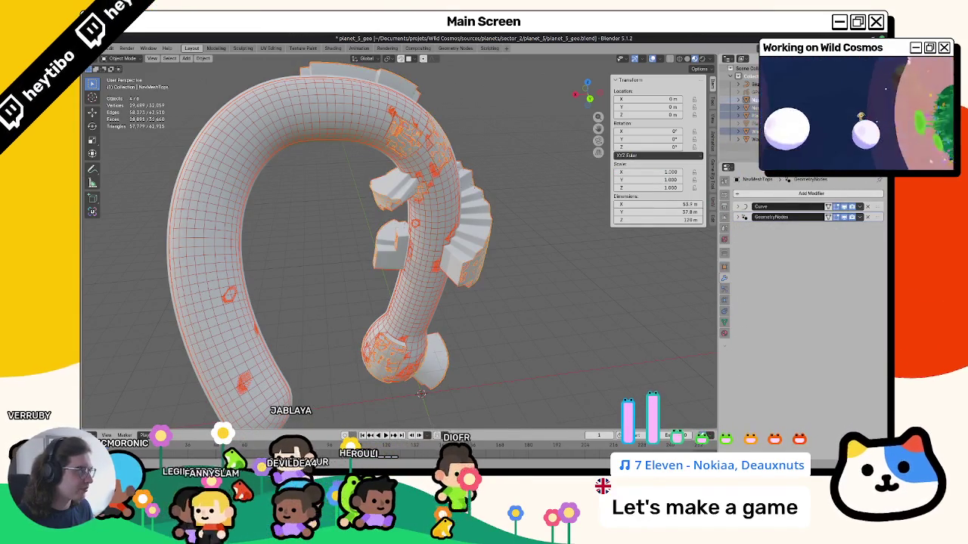
pyautogui.keyDown('ctrl'); pyautogui.click(749, 108); pyautogui.keyUp('ctrl')
pyautogui.keyDown('ctrl'); pyautogui.click(748, 116); pyautogui.keyUp('ctrl')
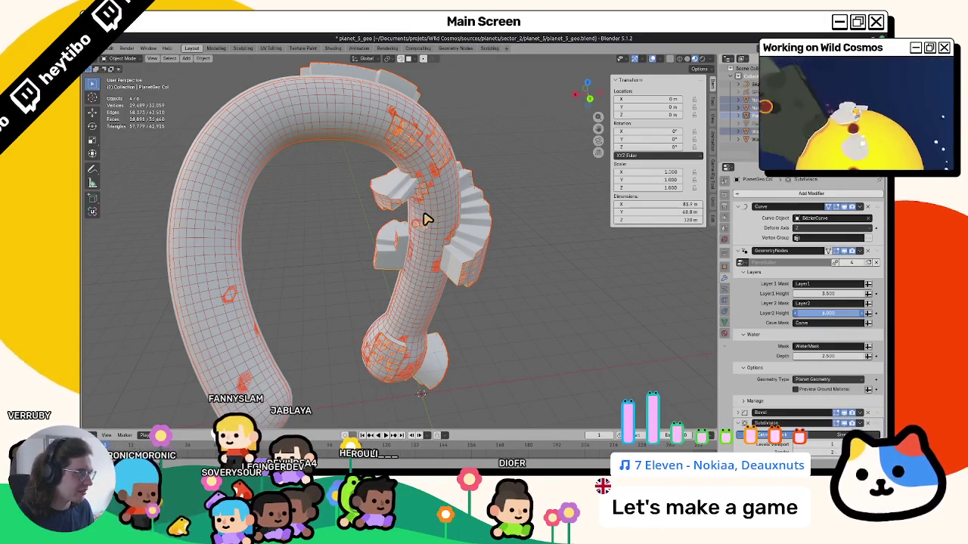
pyautogui.moveTo(425, 219); pyautogui.dragTo(470, 314)
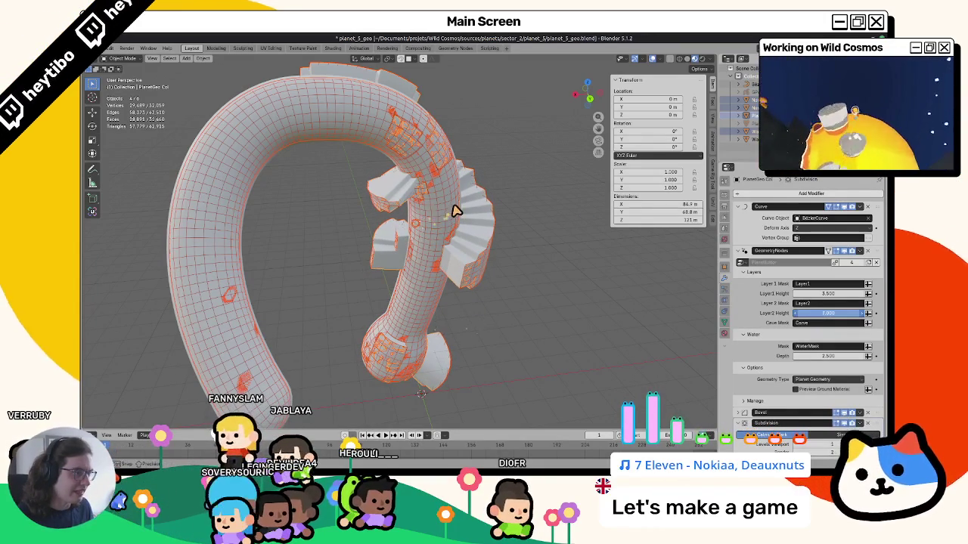
# Step: Deselect everything and inspect the taller spiral stairs from below
pyautogui.click(579, 320)
pyautogui.moveTo(579, 320)
pyautogui.mouseDown(button='middle')
pyautogui.moveTo(488, 192)
pyautogui.moveTo(449, 263)
pyautogui.moveTo(422, 237)
pyautogui.moveTo(388, 257)
pyautogui.moveTo(342, 183)
pyautogui.moveTo(320, 310)
pyautogui.moveTo(406, 268)
pyautogui.mouseUp(button='middle')
pyautogui.click(320, 310)
pyautogui.scroll(3, 407, 267)
pyautogui.moveTo(432, 298)
pyautogui.mouseDown(button='middle')
pyautogui.moveTo(415, 295)
pyautogui.moveTo(399, 261)
pyautogui.moveTo(392, 313)
pyautogui.moveTo(447, 336)
pyautogui.moveTo(400, 280)
pyautogui.moveTo(390, 303)
pyautogui.moveTo(474, 281)
pyautogui.mouseUp(button='middle')
# Step: Select just the PlanetGeo Col mesh and enter Edit Mode zoomed on its stair ledges
pyautogui.press('a')
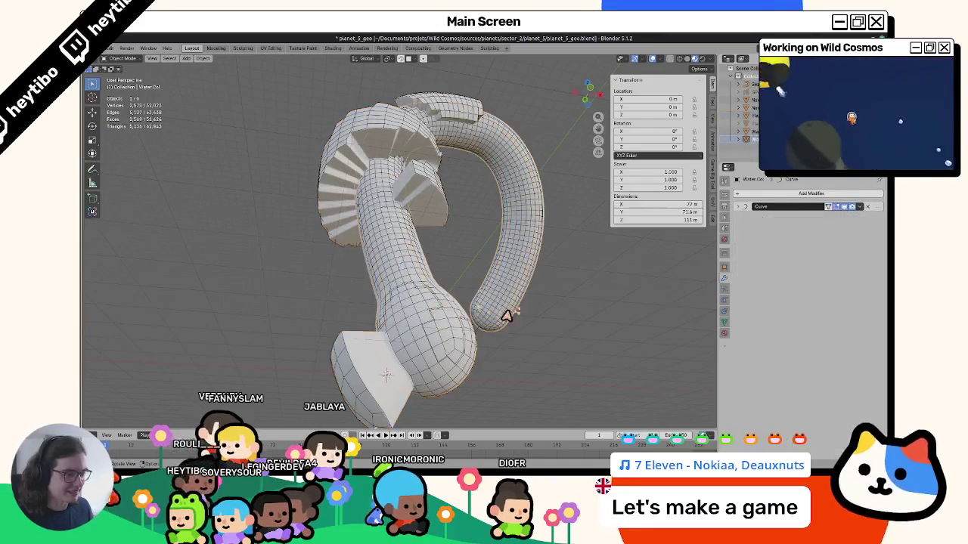
pyautogui.moveTo(506, 318); pyautogui.dragTo(549, 328, button='middle')
pyautogui.click(101, 47)
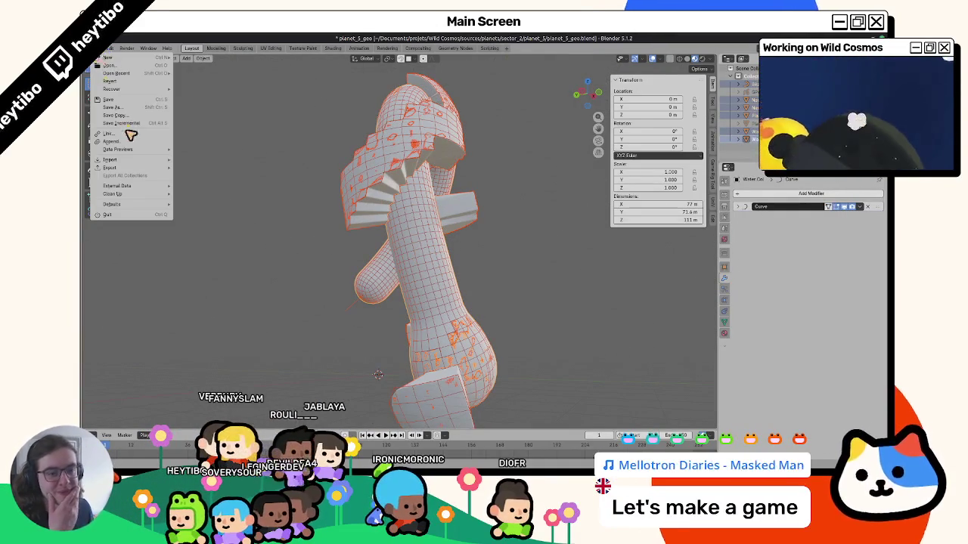
pyautogui.moveTo(277, 158)
pyautogui.mouseDown(button='middle')
pyautogui.moveTo(429, 208)
pyautogui.moveTo(367, 255)
pyautogui.moveTo(367, 216)
pyautogui.moveTo(272, 216)
pyautogui.moveTo(406, 250)
pyautogui.moveTo(383, 277)
pyautogui.moveTo(372, 260)
pyautogui.moveTo(417, 276)
pyautogui.moveTo(359, 274)
pyautogui.moveTo(304, 250)
pyautogui.mouseUp(button='middle')
pyautogui.click(371, 259)
pyautogui.scroll(3, 304, 250)
pyautogui.press('Tab')
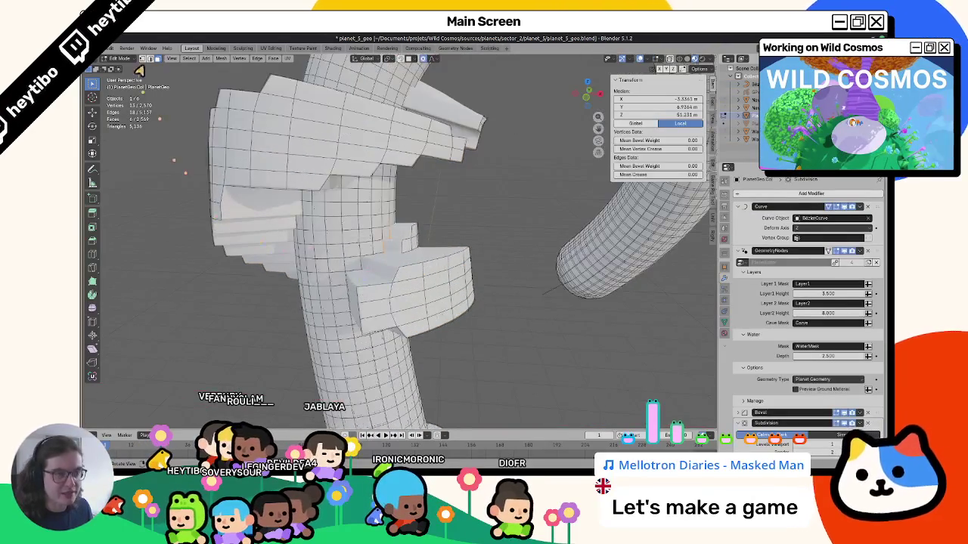
# Step: Select a vertex pair on a stair piece and orbit out to inspect the whole model
pyautogui.click(369, 260)
pyautogui.moveTo(346, 216)
pyautogui.mouseDown(button='middle')
pyautogui.moveTo(335, 184)
pyautogui.moveTo(305, 222)
pyautogui.mouseUp(button='middle')
pyautogui.press('Tab')
pyautogui.scroll(-3, 304, 222)
pyautogui.moveTo(340, 249)
pyautogui.mouseDown(button='middle')
pyautogui.moveTo(391, 302)
pyautogui.moveTo(363, 308)
pyautogui.moveTo(450, 311)
pyautogui.moveTo(462, 303)
pyautogui.moveTo(410, 296)
pyautogui.moveTo(470, 296)
pyautogui.moveTo(444, 302)
pyautogui.moveTo(371, 285)
pyautogui.moveTo(402, 326)
pyautogui.mouseUp(button='middle')
pyautogui.scroll(5, 351, 261)
# Step: Fill the selected stair faces with the brush colour and join two vertices with a new edge
pyautogui.press('Tab')
pyautogui.scroll(3, 360, 277)
pyautogui.hotkey('ctrl', 'Tab')
pyautogui.hotkey('shift', 'k')
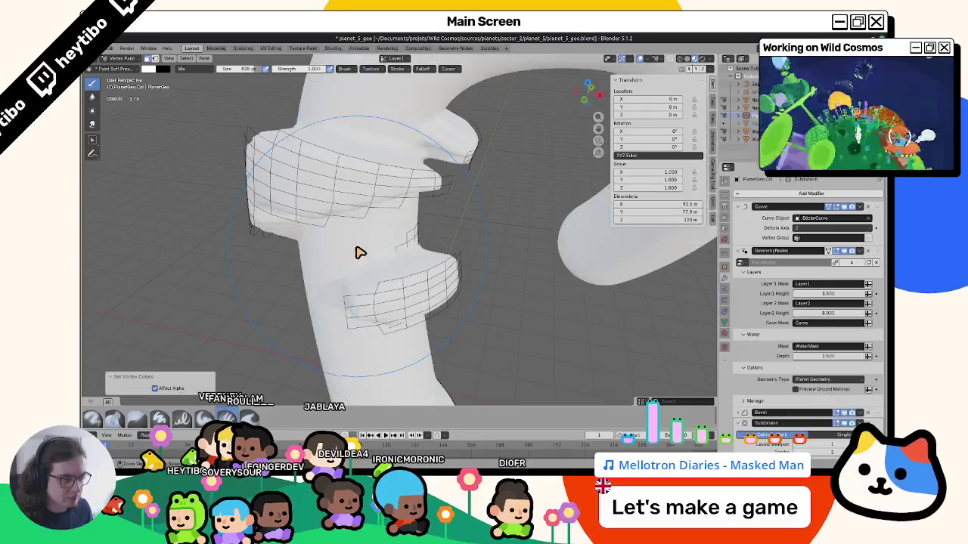
pyautogui.press('Tab')
pyautogui.click(362, 270)
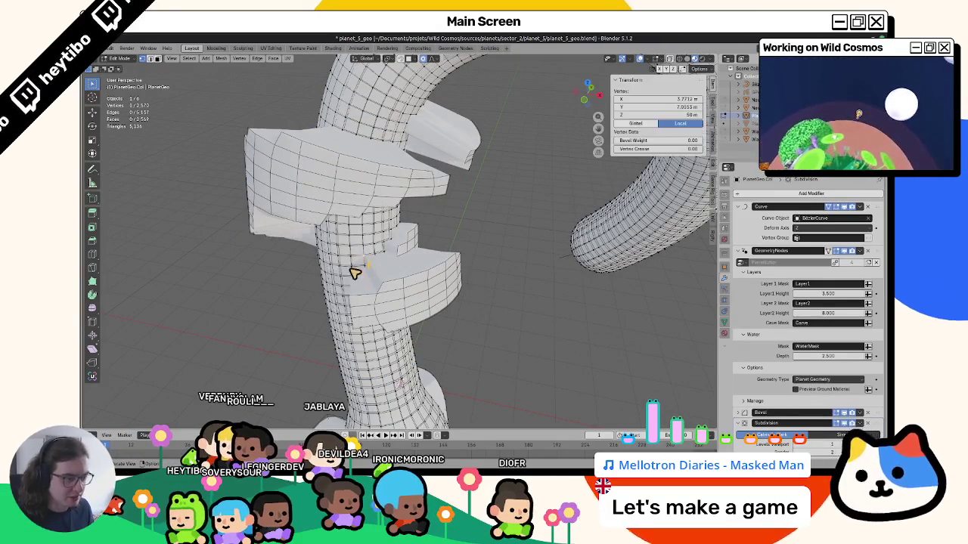
pyautogui.press('j')
pyautogui.press('Tab')
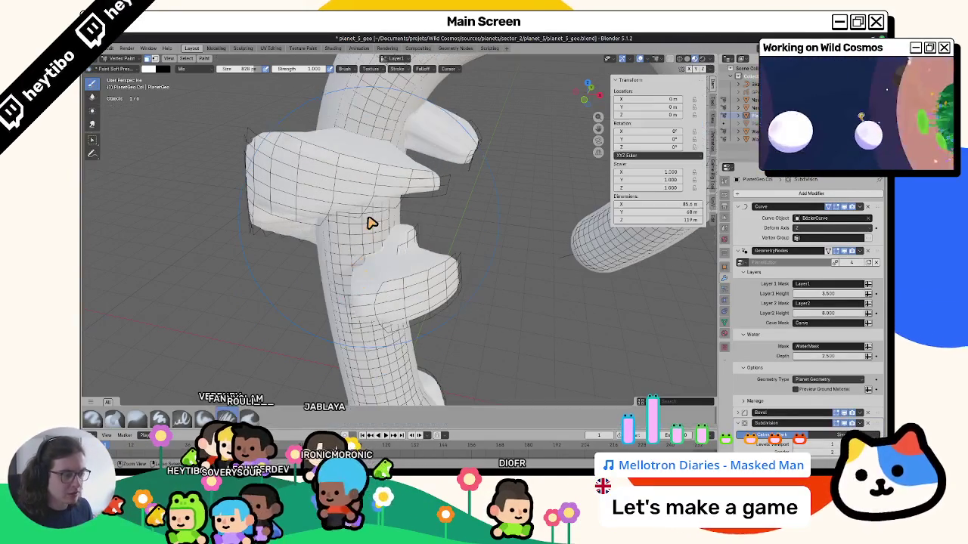
# Step: Fill the selected faces black on the colour layer, then set the brush colour to white
pyautogui.click(389, 58)
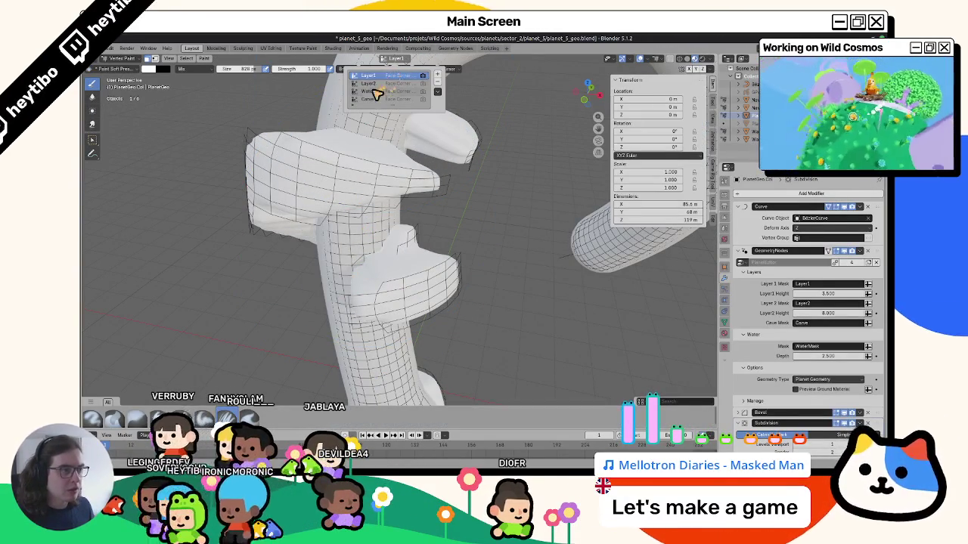
pyautogui.click(151, 69)
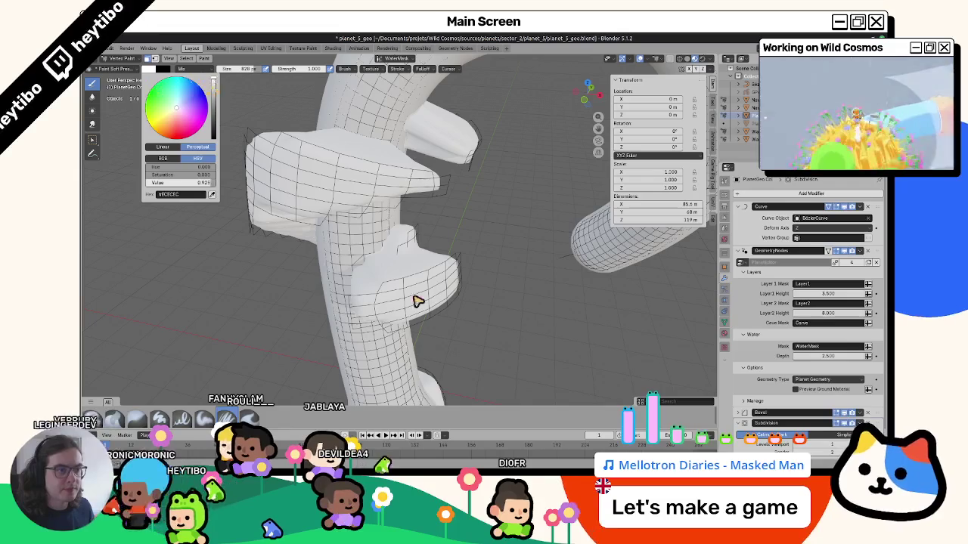
pyautogui.click(213, 138)
pyautogui.hotkey('shift', 'k')
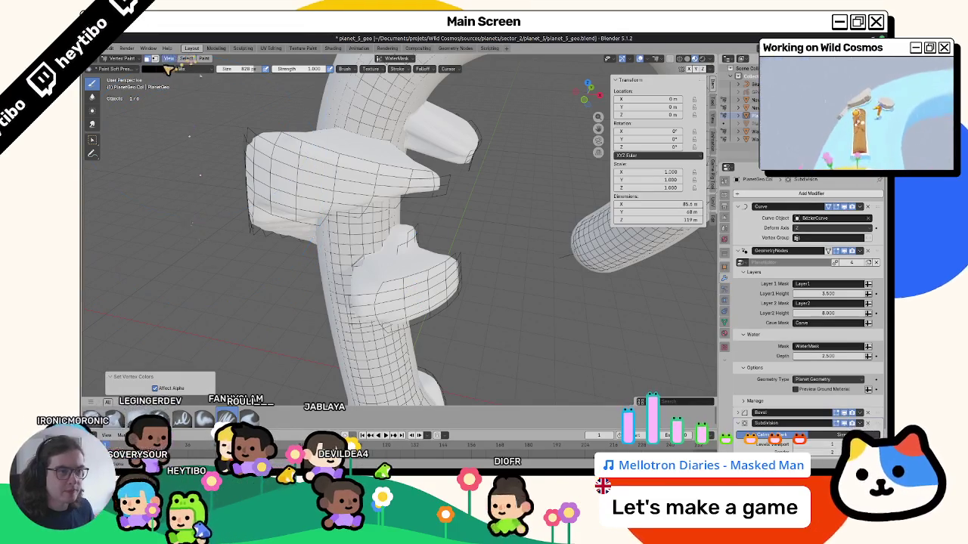
pyautogui.click(151, 68)
pyautogui.click(214, 81)
pyautogui.click(393, 58)
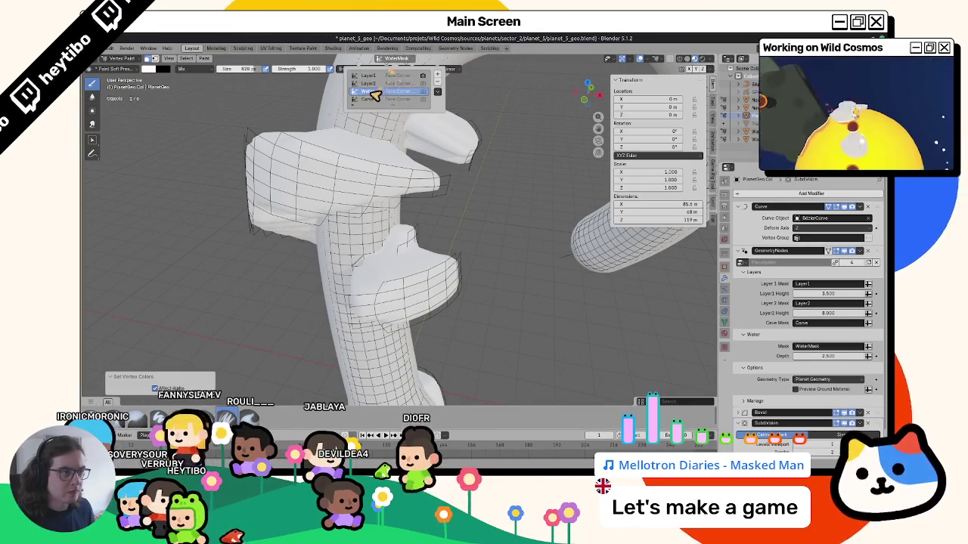
pyautogui.hotkey('ctrl', 'Tab')
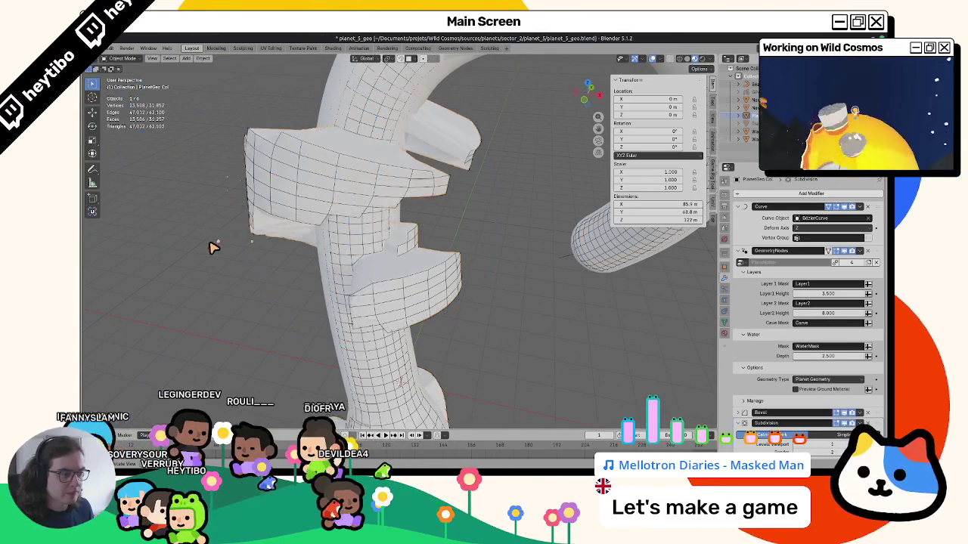
# Step: Select the planet geometry mesh from below and put it into Vertex Paint mode
pyautogui.moveTo(213, 248); pyautogui.dragTo(409, 264, button='middle')
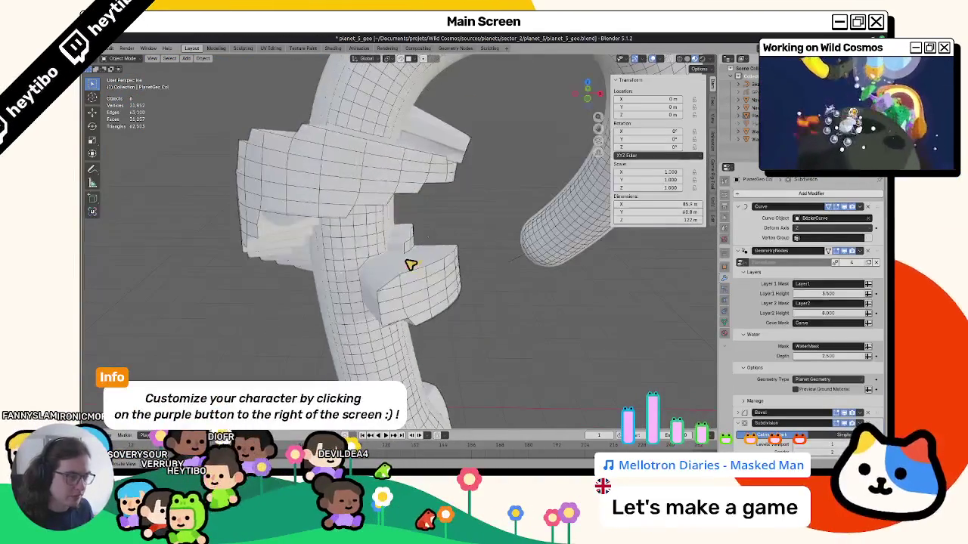
pyautogui.moveTo(395, 277)
pyautogui.mouseDown(button='middle')
pyautogui.moveTo(274, 229)
pyautogui.moveTo(310, 216)
pyautogui.moveTo(396, 261)
pyautogui.mouseUp(button='middle')
pyautogui.click(407, 283)
pyautogui.press('Tab')
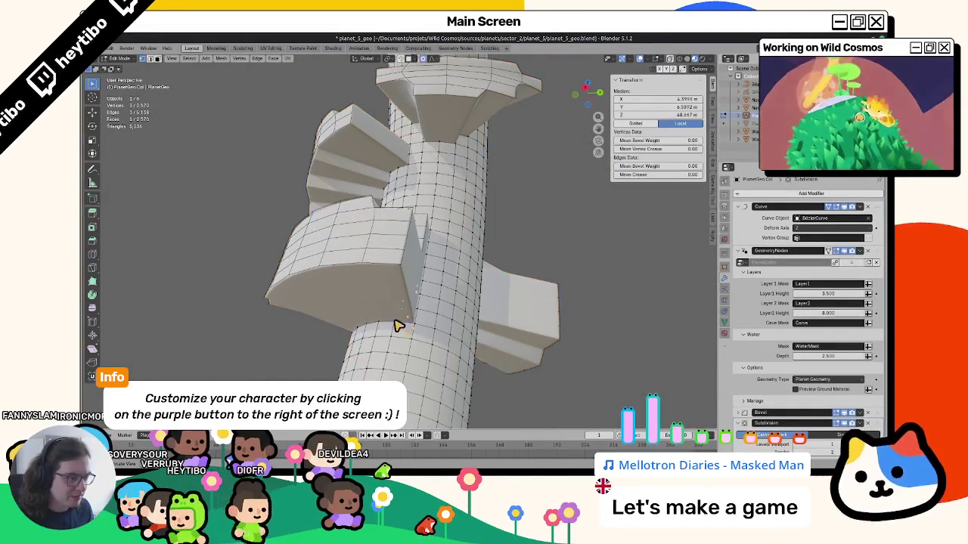
pyautogui.hotkey('ctrl', 'Tab')
pyautogui.click(425, 277)
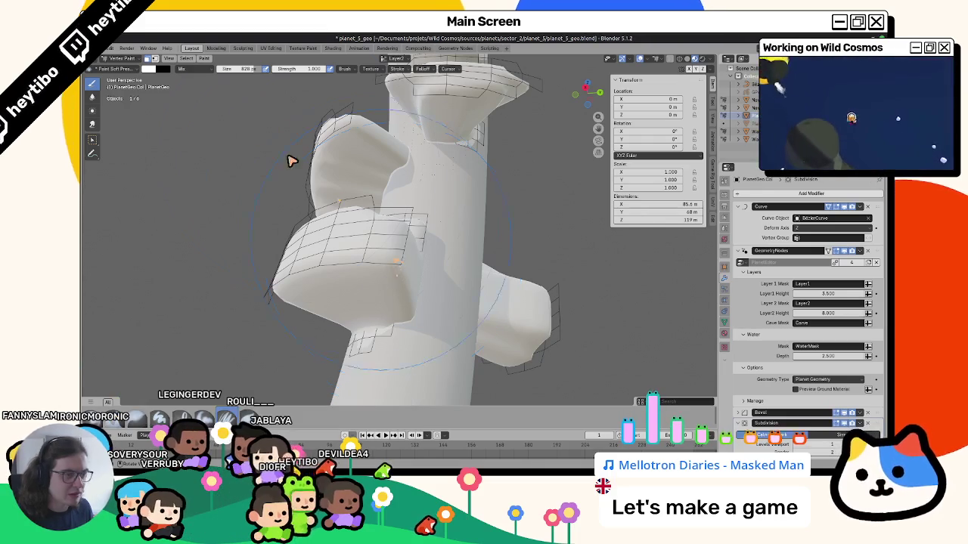
pyautogui.press('Tab')
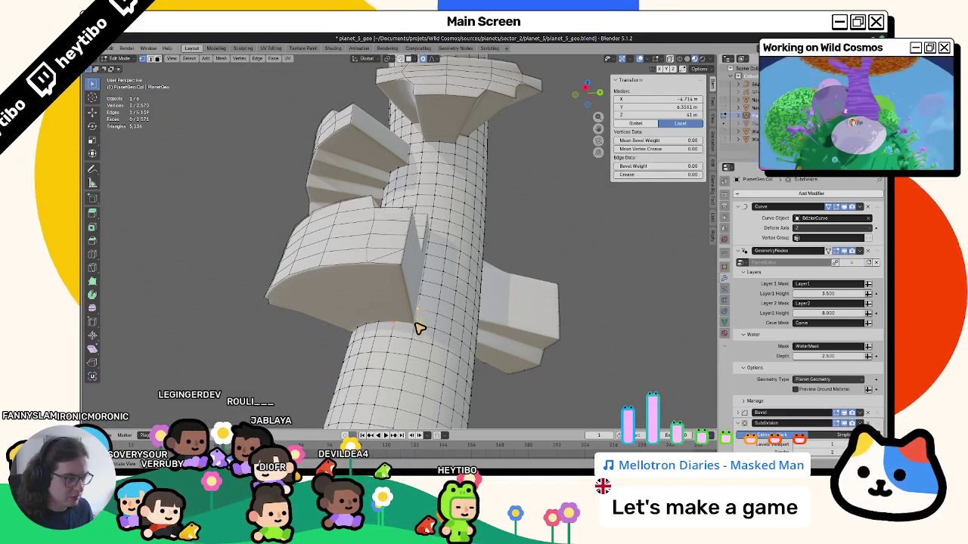
pyautogui.hotkey('ctrl', 'Tab')
pyautogui.click(408, 356)
pyautogui.hotkey('ctrl', 'Tab')
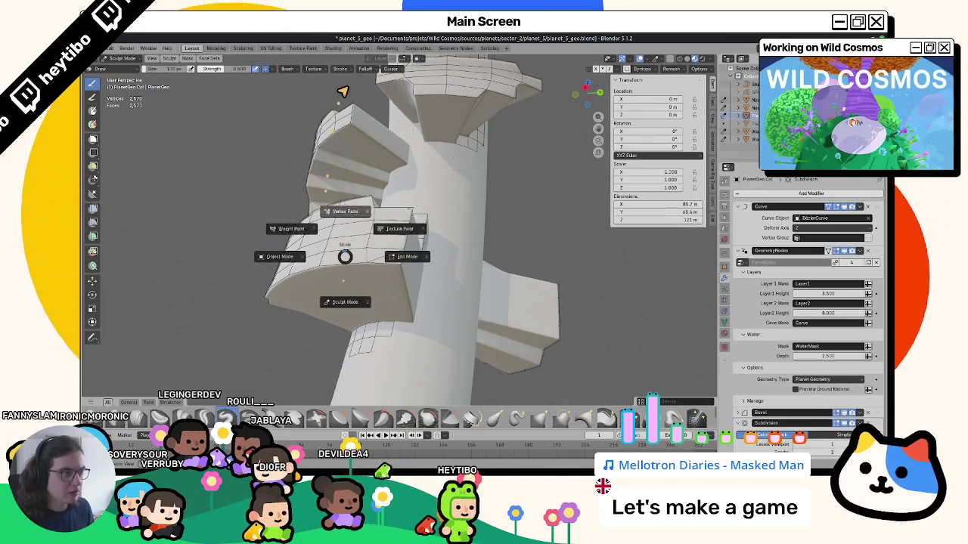
pyautogui.click(340, 91)
# Step: Fill the selected faces black on the Layer2 colour attribute
pyautogui.click(378, 69)
pyautogui.rightClick(362, 78)
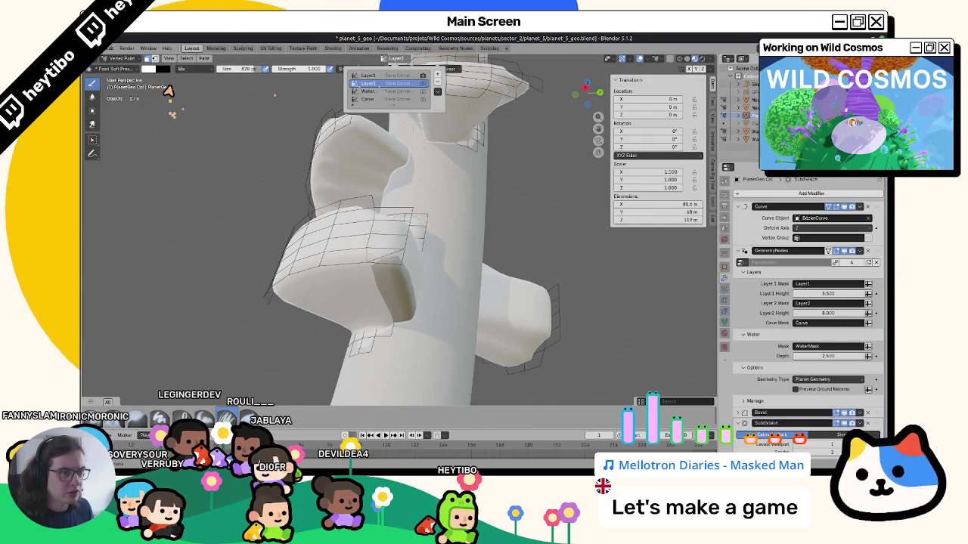
pyautogui.click(151, 69)
pyautogui.press('x')
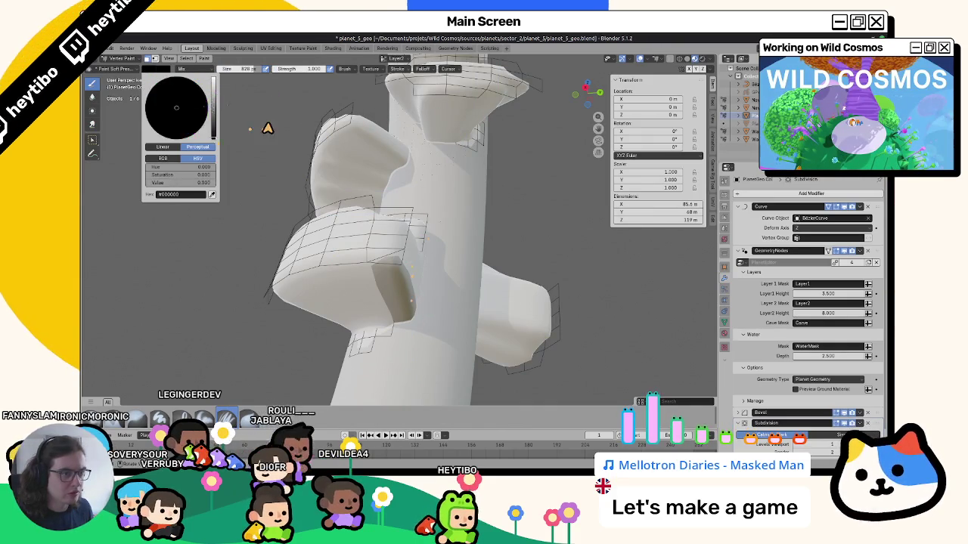
pyautogui.hotkey('shift', 'k')
# Step: Fill the selected faces white on the Water layer and return to Object Mode
pyautogui.click(393, 61)
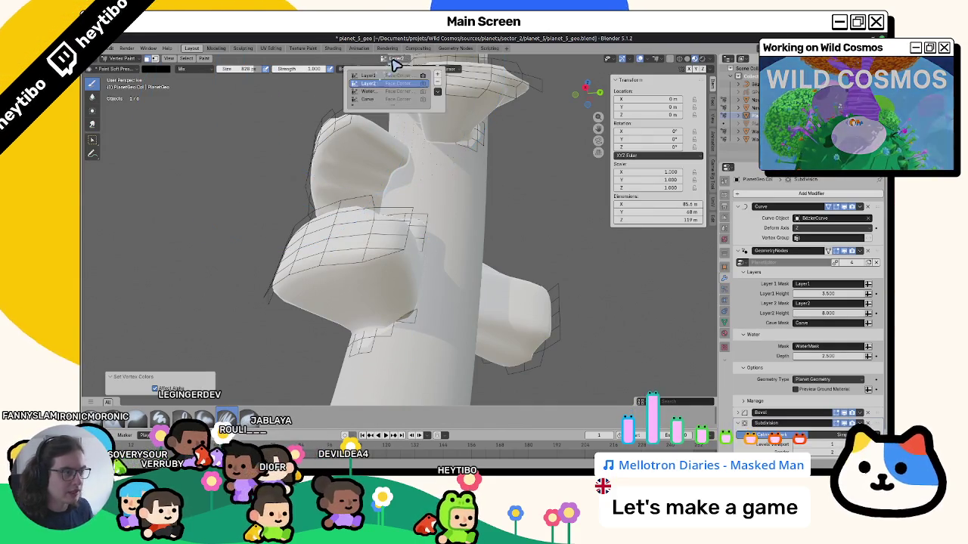
pyautogui.click(371, 92)
pyautogui.click(150, 69)
pyautogui.press('x')
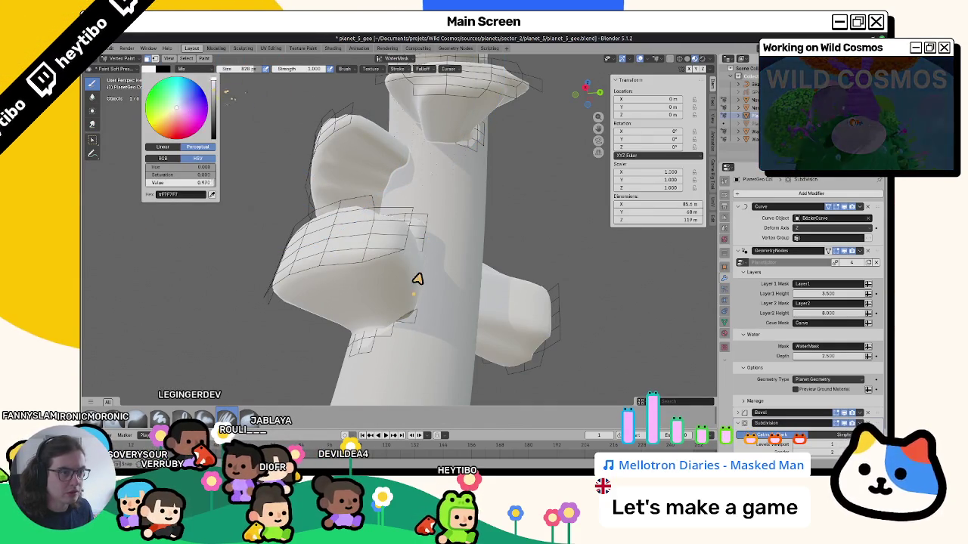
pyautogui.hotkey('ctrl', 'Tab')
pyautogui.moveTo(340, 203)
pyautogui.mouseDown(button='middle')
pyautogui.moveTo(194, 220)
pyautogui.moveTo(198, 244)
pyautogui.moveTo(184, 260)
pyautogui.moveTo(234, 207)
pyautogui.moveTo(282, 268)
pyautogui.moveTo(331, 304)
pyautogui.mouseUp(button='middle')
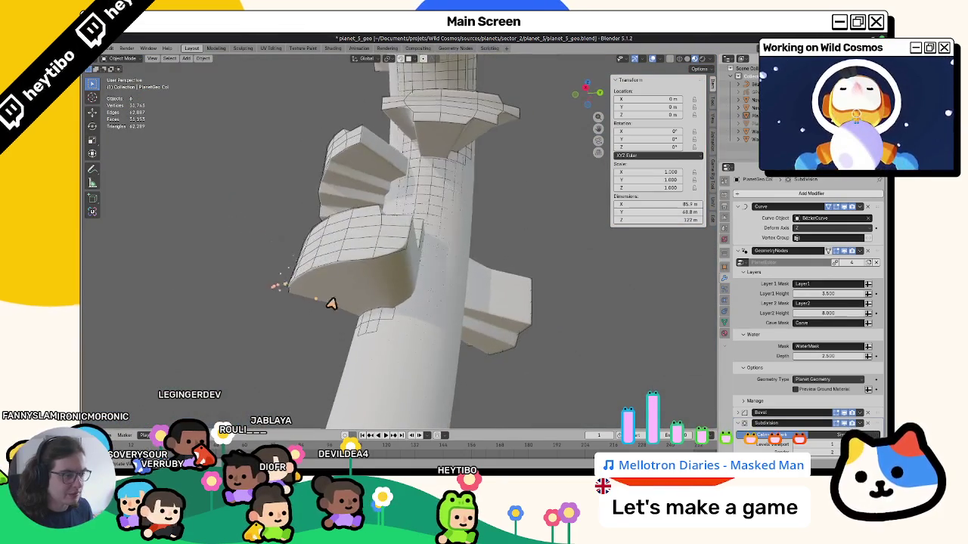
# Step: Select the Water Col tower and review its curve deformation settings
pyautogui.click(385, 374)
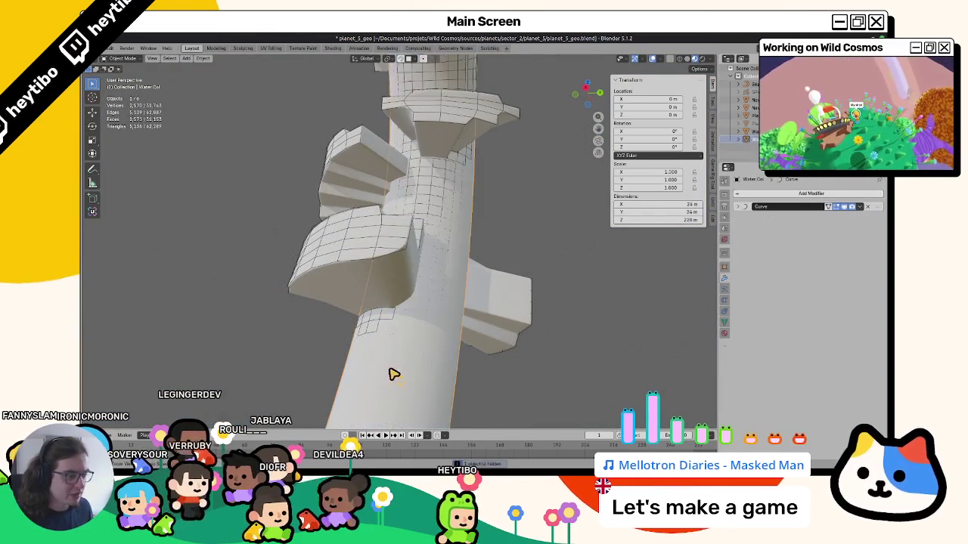
pyautogui.click(746, 207)
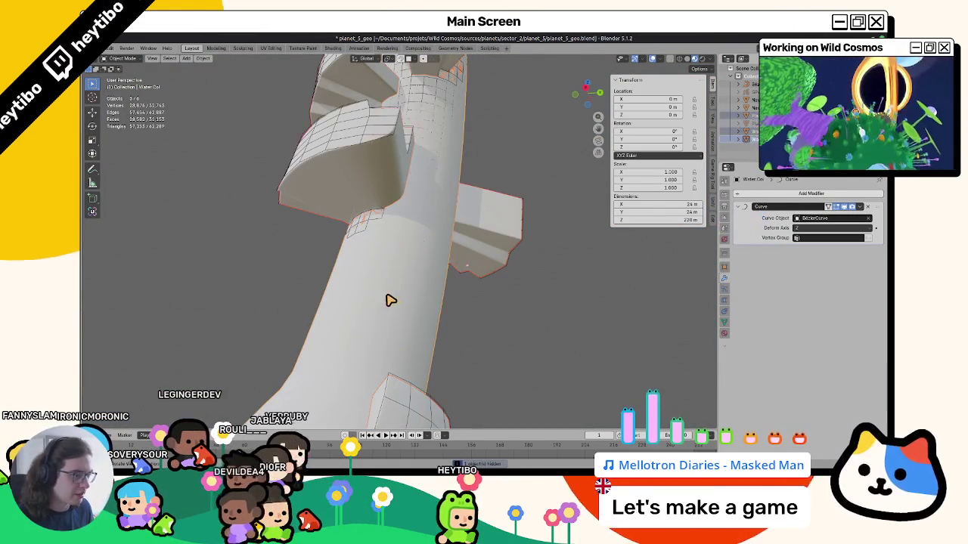
pyautogui.moveTo(339, 279)
pyautogui.mouseDown(button='middle')
pyautogui.moveTo(376, 254)
pyautogui.moveTo(424, 290)
pyautogui.mouseUp(button='middle')
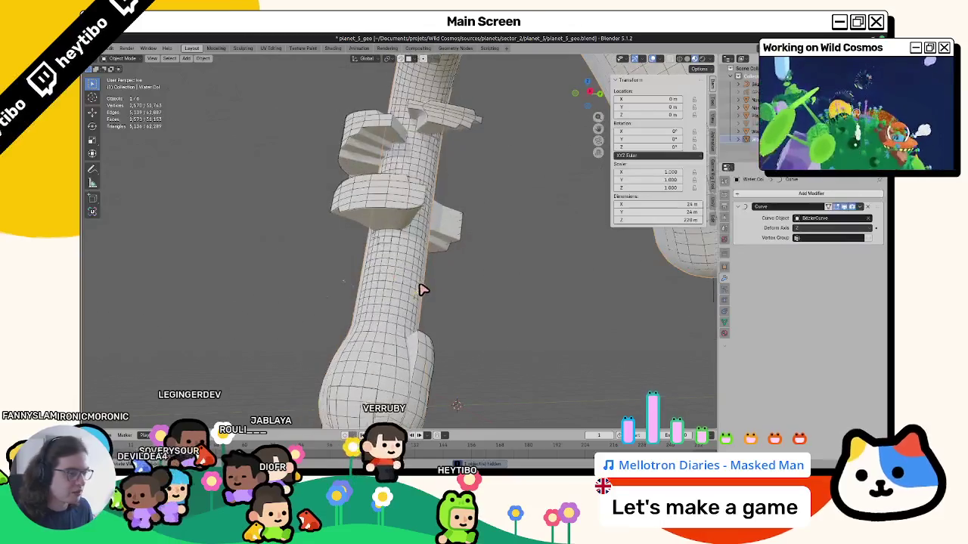
pyautogui.press('Tab')
pyautogui.press('Tab')
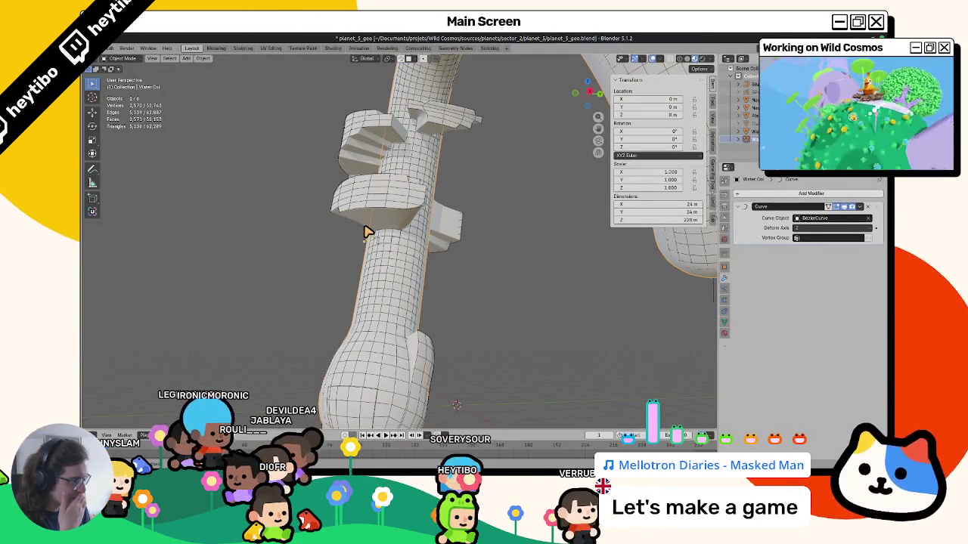
pyautogui.moveTo(366, 231); pyautogui.dragTo(374, 236, button='middle')
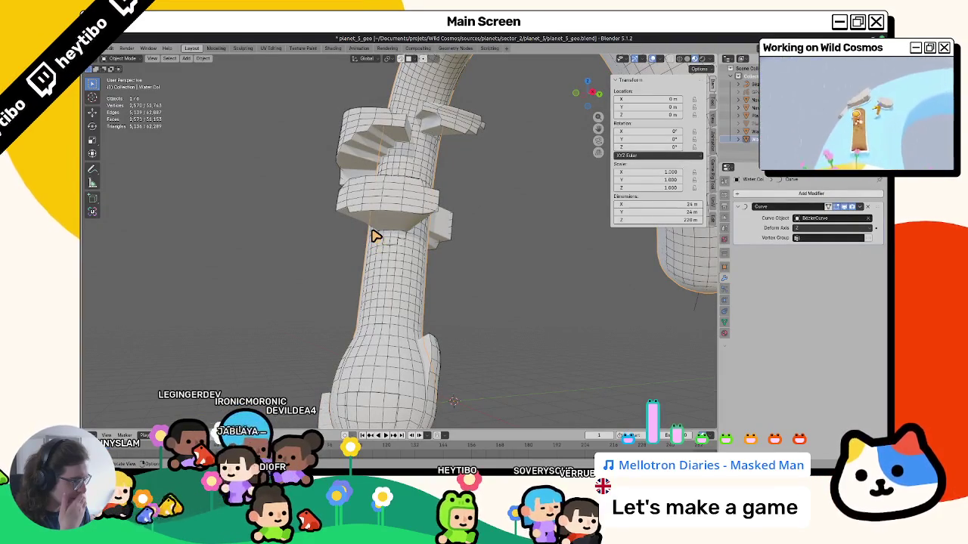
# Step: Trial-scale the tube to 1.2 along X and shrink/fatten its mesh along normals
pyautogui.write('sx1.2')
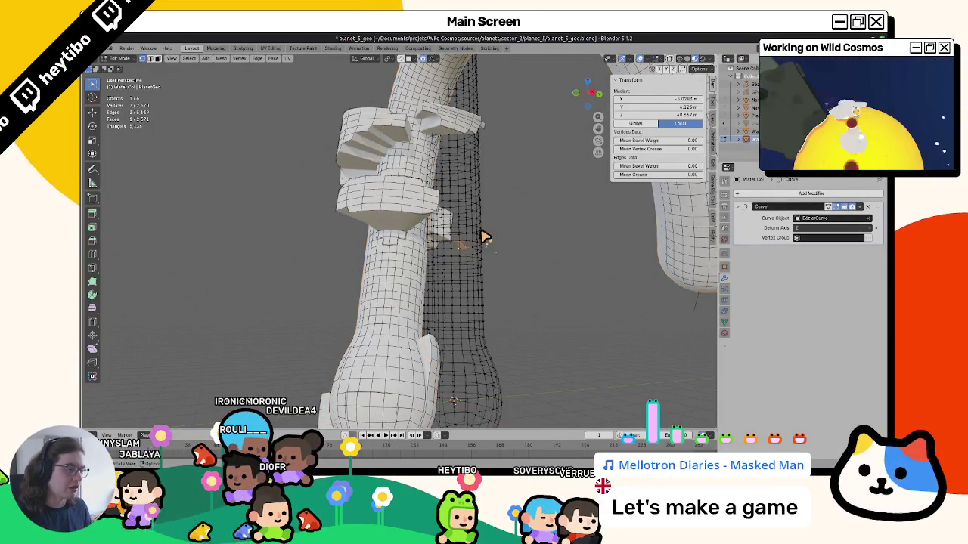
pyautogui.press('Return')
pyautogui.click(485, 238)
pyautogui.press('Tab')
pyautogui.hotkey('alt', 's')
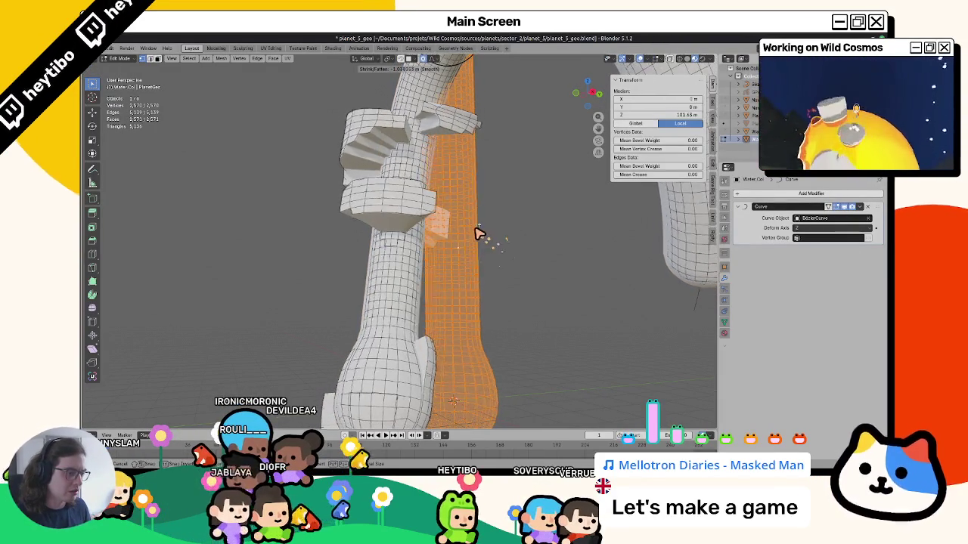
pyautogui.click(467, 270)
pyautogui.scroll(1, 466, 268)
pyautogui.click(468, 264)
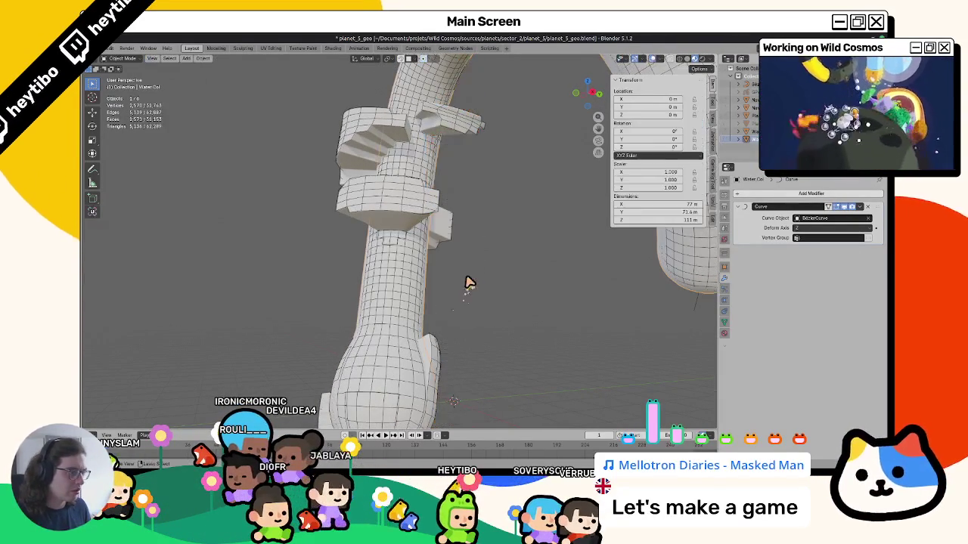
pyautogui.press('Tab')
# Step: Undo the trial scaling of the tube and bring up the Add Modifier menu
pyautogui.press('a')
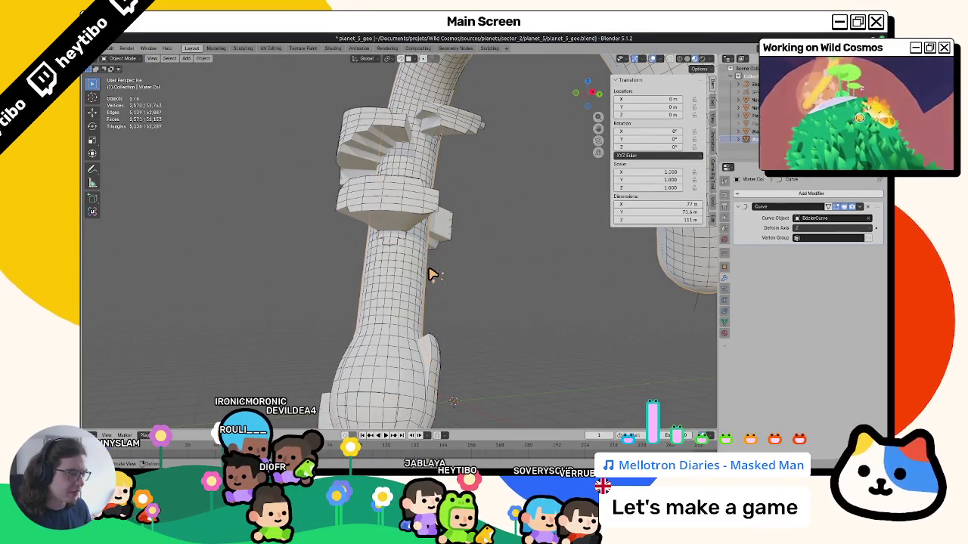
pyautogui.hotkey('ctrl', 'z')
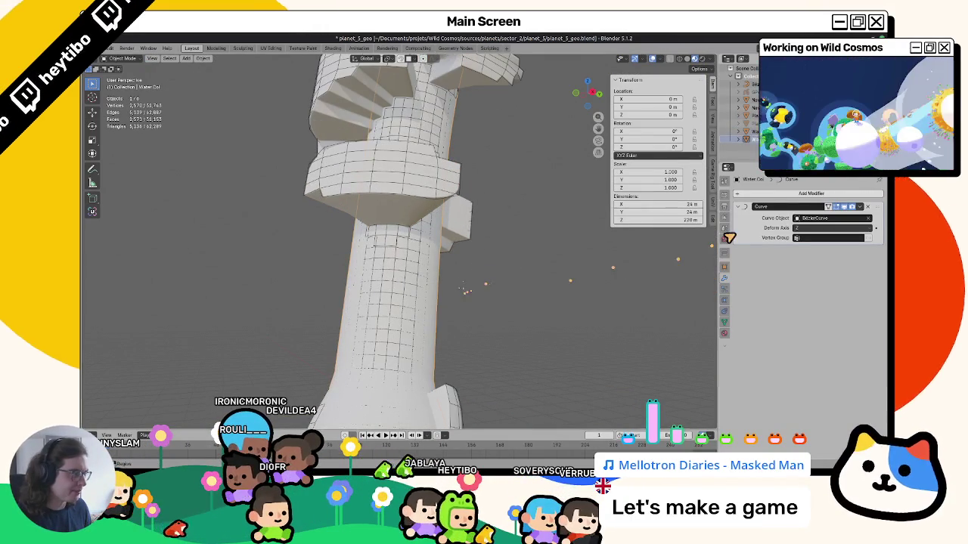
pyautogui.hotkey('shift', 'a')
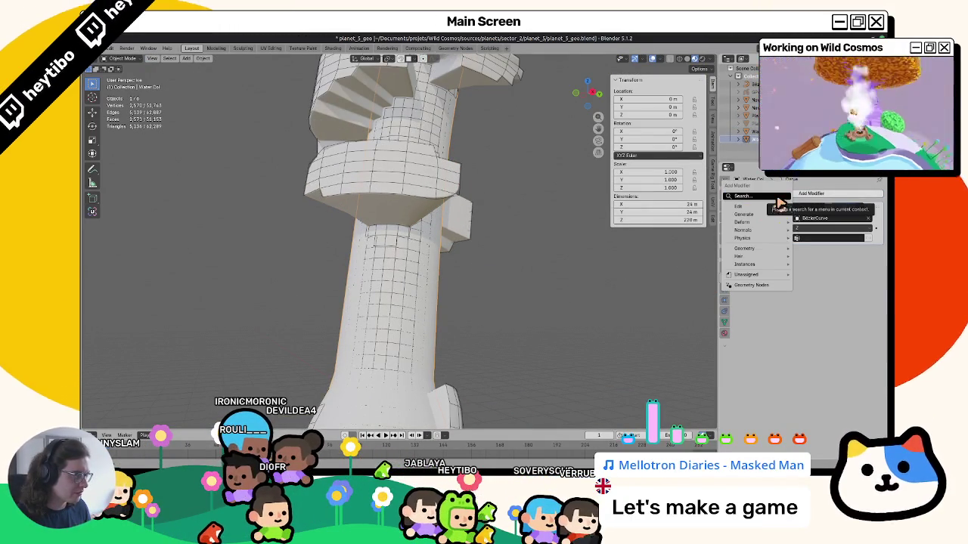
# Step: Add a Geometry Nodes modifier to the tube with a new node group
pyautogui.click(778, 202)
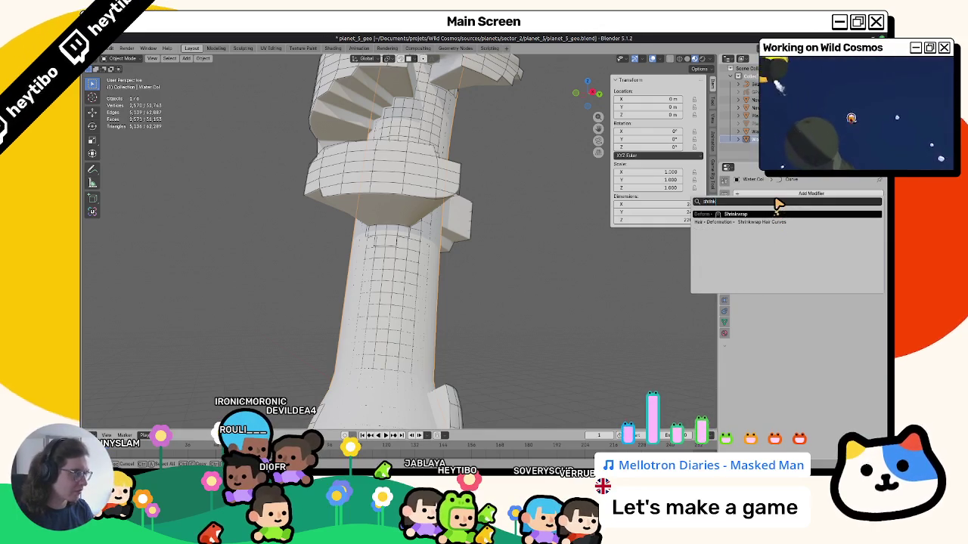
pyautogui.press('Escape')
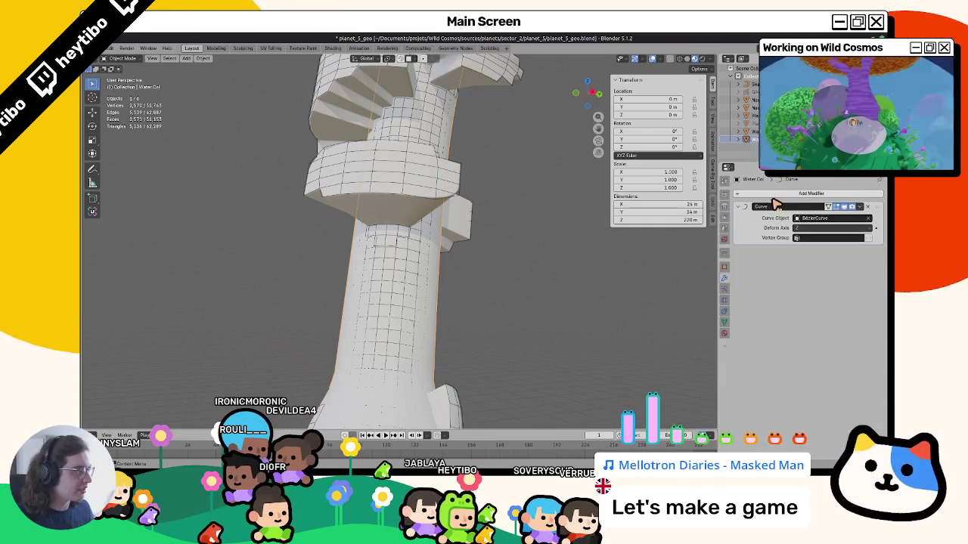
pyautogui.hotkey('shift', 'a')
pyautogui.write('geome')
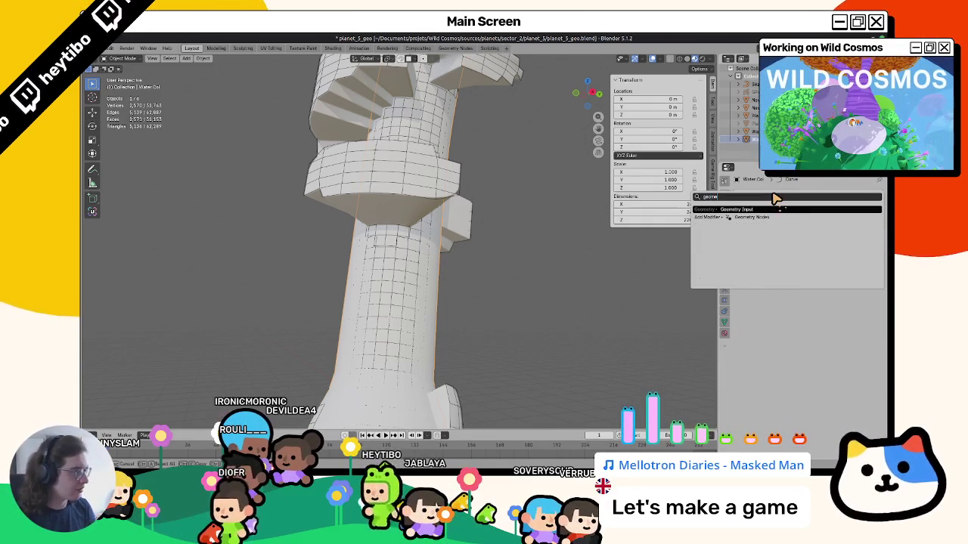
pyautogui.click(753, 217)
pyautogui.click(741, 262)
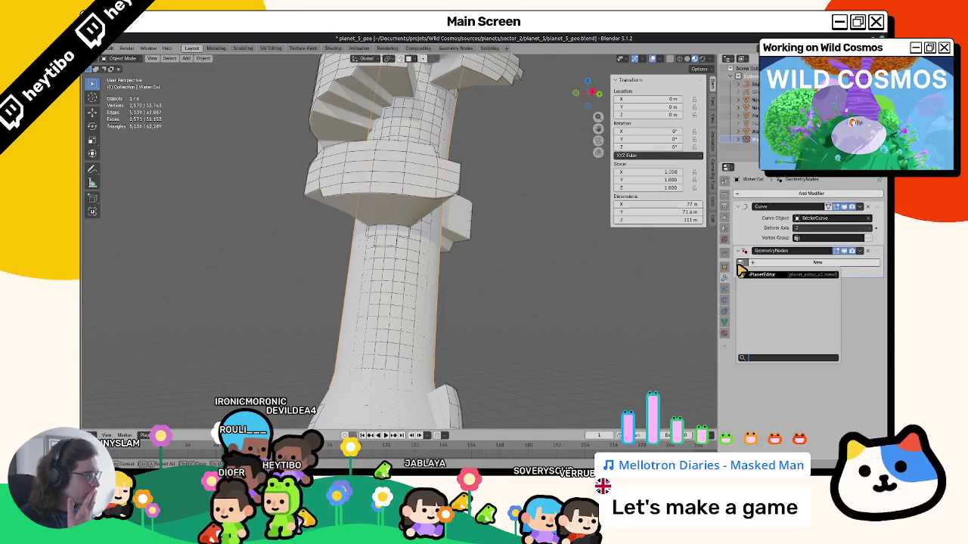
pyautogui.click(741, 272)
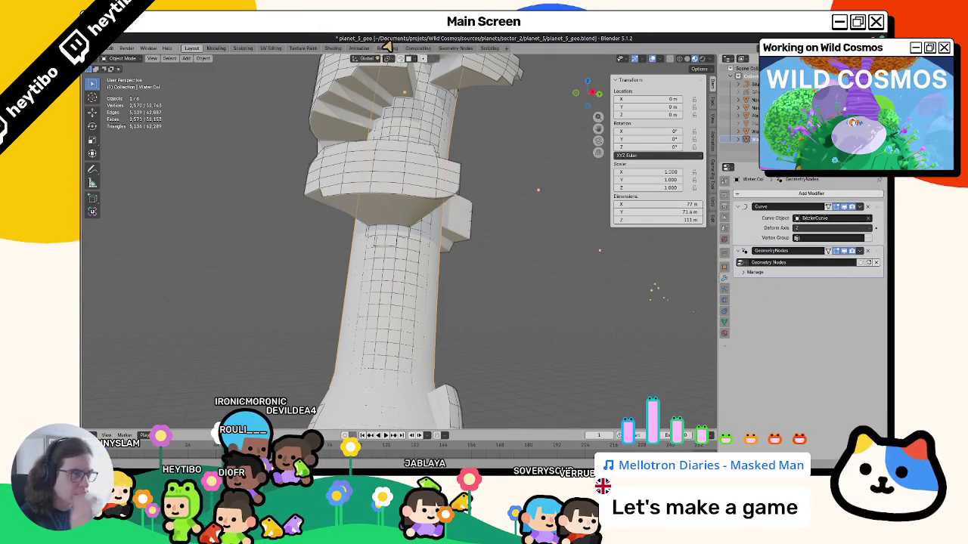
# Step: Search the modifier list for an offset modifier, then go to the Geometry Nodes workspace
pyautogui.click(455, 49)
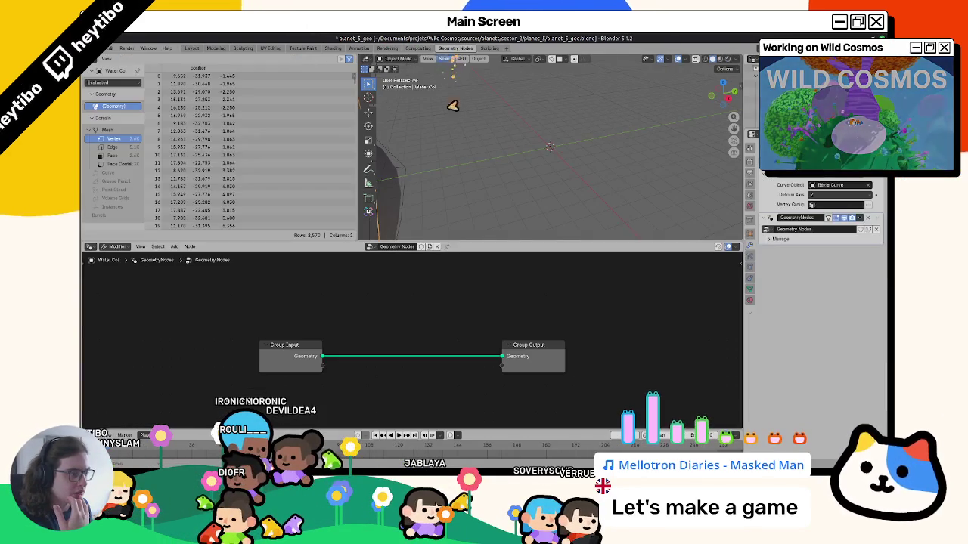
pyautogui.scroll(-3, 464, 188)
pyautogui.scroll(-3, 464, 188)
pyautogui.scroll(-2, 464, 188)
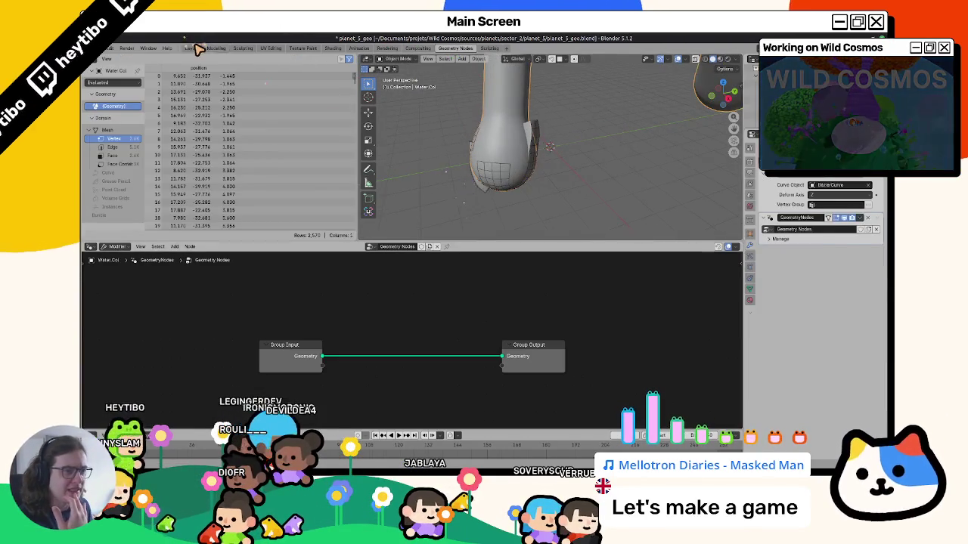
pyautogui.click(194, 49)
pyautogui.click(783, 195)
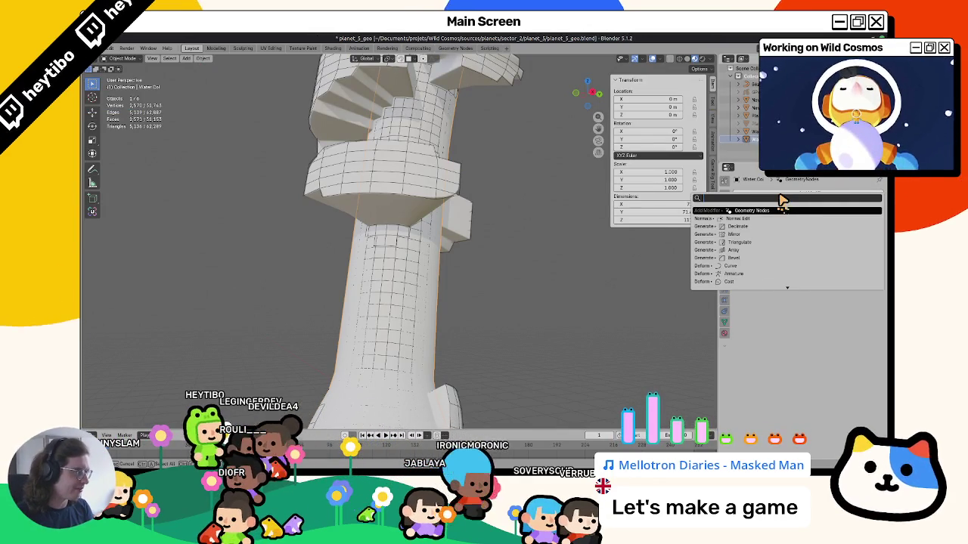
pyautogui.write('off')
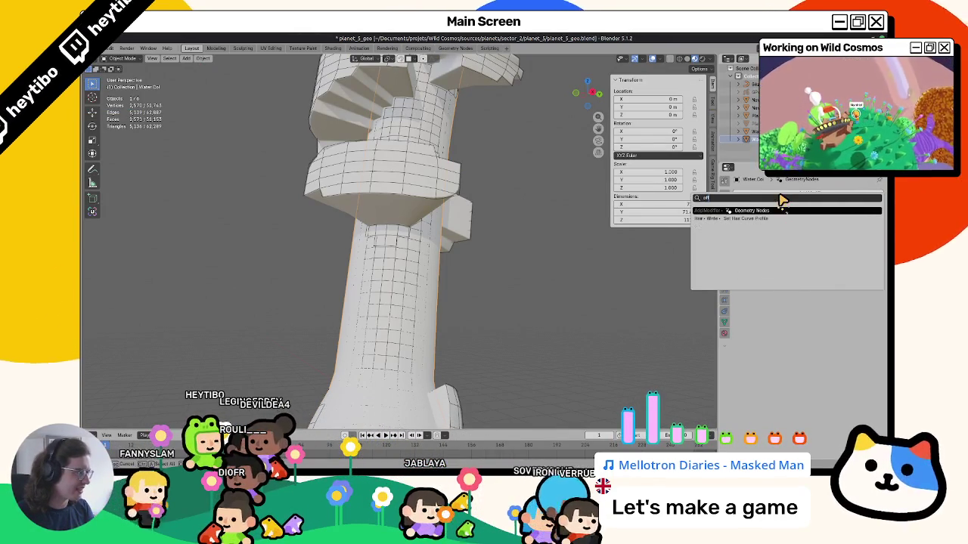
pyautogui.press('Escape')
pyautogui.click(783, 196)
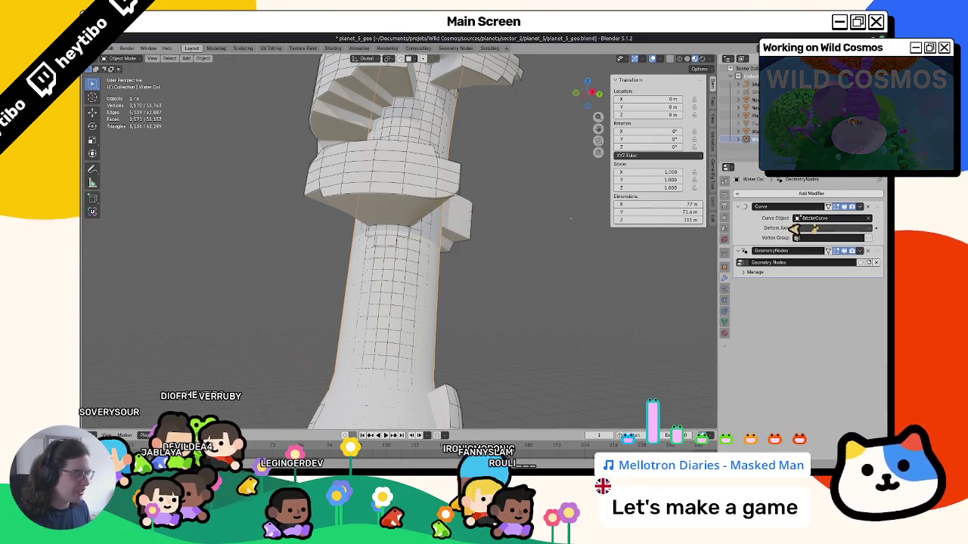
pyautogui.click(456, 48)
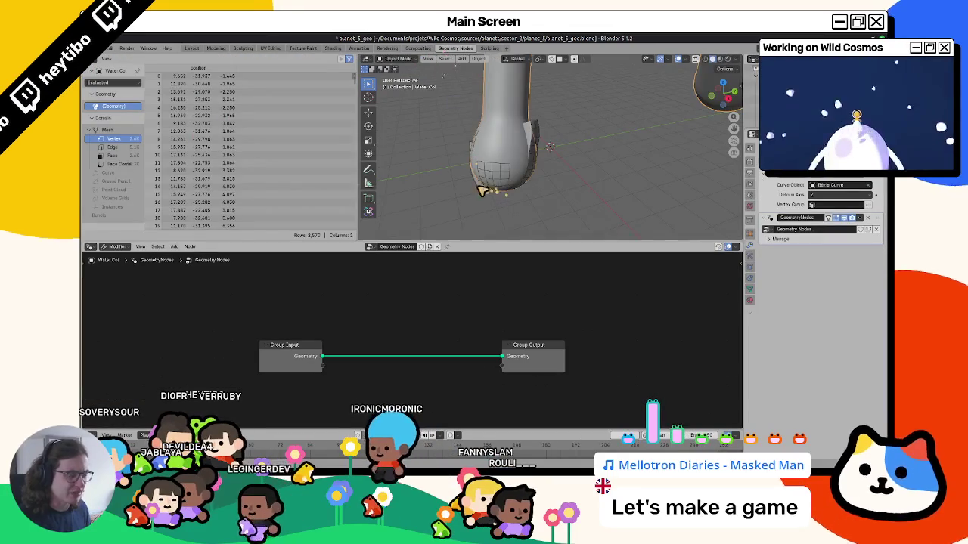
# Step: Select the water tube and rename its node group to WaterCol
pyautogui.moveTo(465, 163)
pyautogui.mouseDown(button='middle')
pyautogui.moveTo(445, 134)
pyautogui.moveTo(476, 146)
pyautogui.mouseUp(button='middle')
pyautogui.click(476, 147)
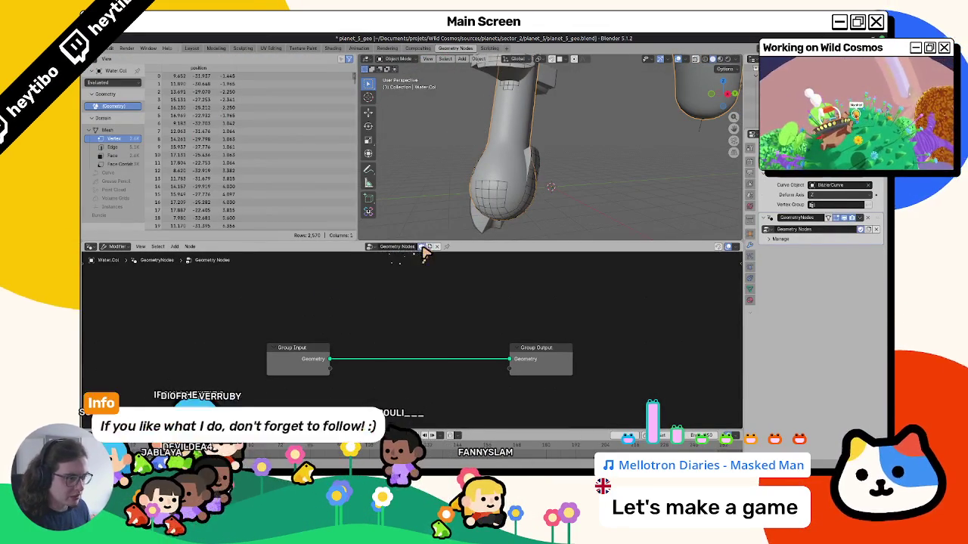
pyautogui.doubleClick(409, 246)
pyautogui.write('WaterCo')
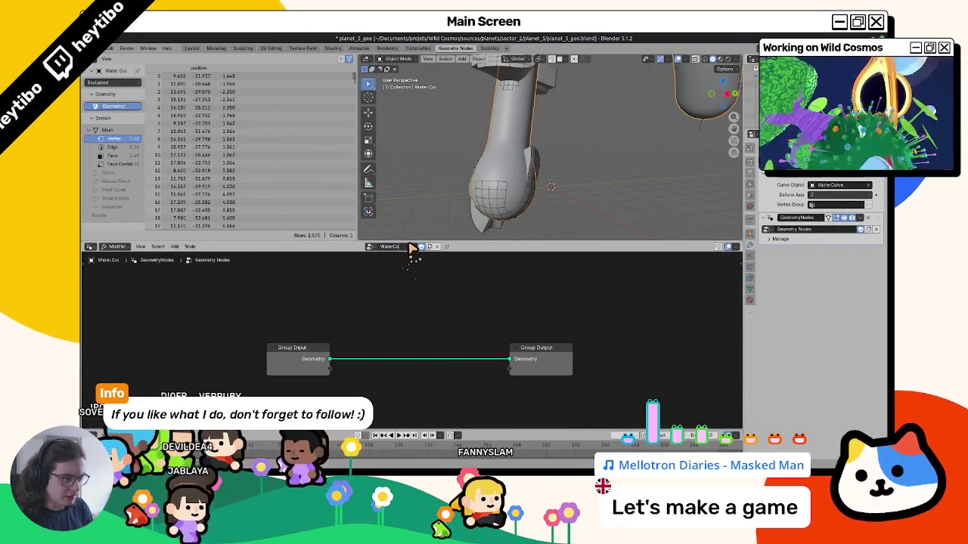
pyautogui.press('Return')
pyautogui.scroll(3, 448, 168)
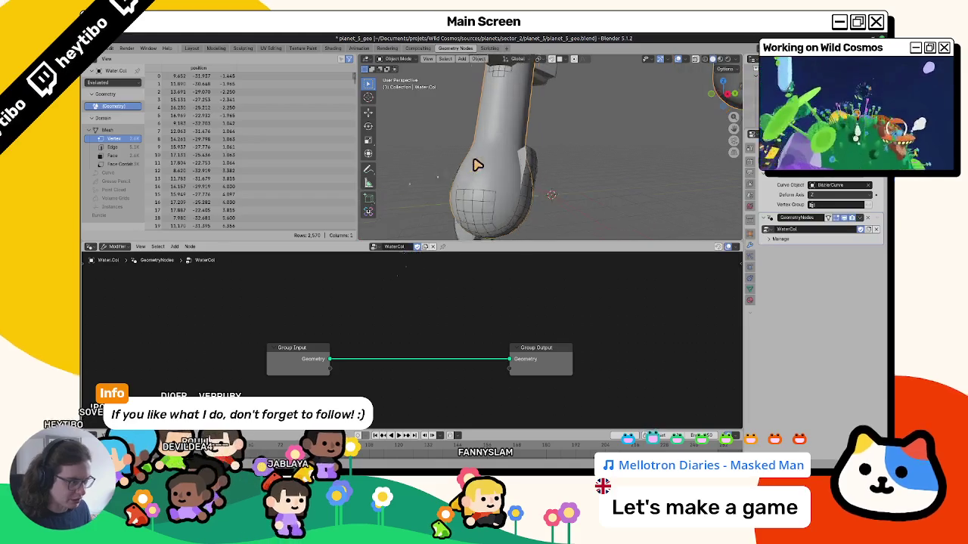
pyautogui.scroll(2, 460, 195)
pyautogui.moveTo(517, 198)
pyautogui.mouseDown(button='middle')
pyautogui.moveTo(542, 188)
pyautogui.moveTo(494, 190)
pyautogui.mouseUp(button='middle')
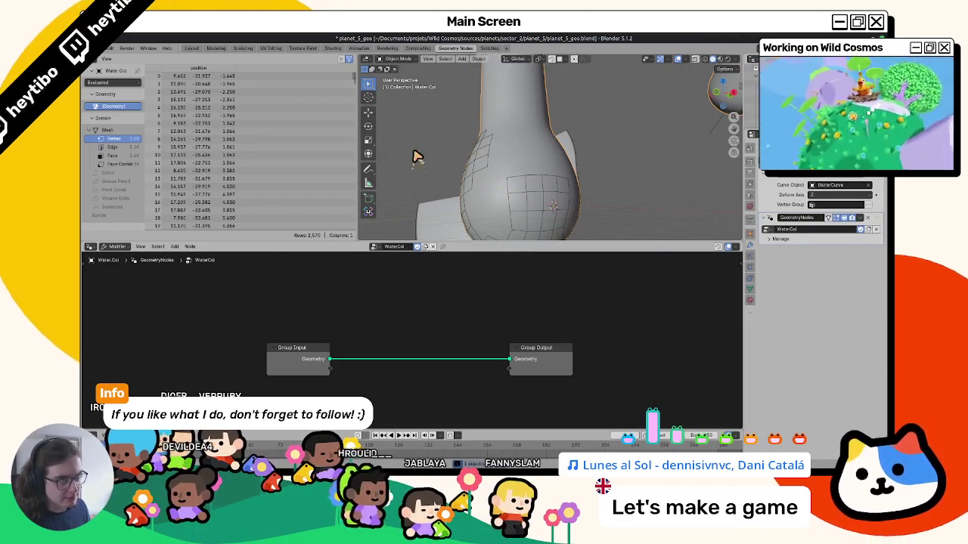
pyautogui.moveTo(376, 309); pyautogui.dragTo(370, 302, button='middle')
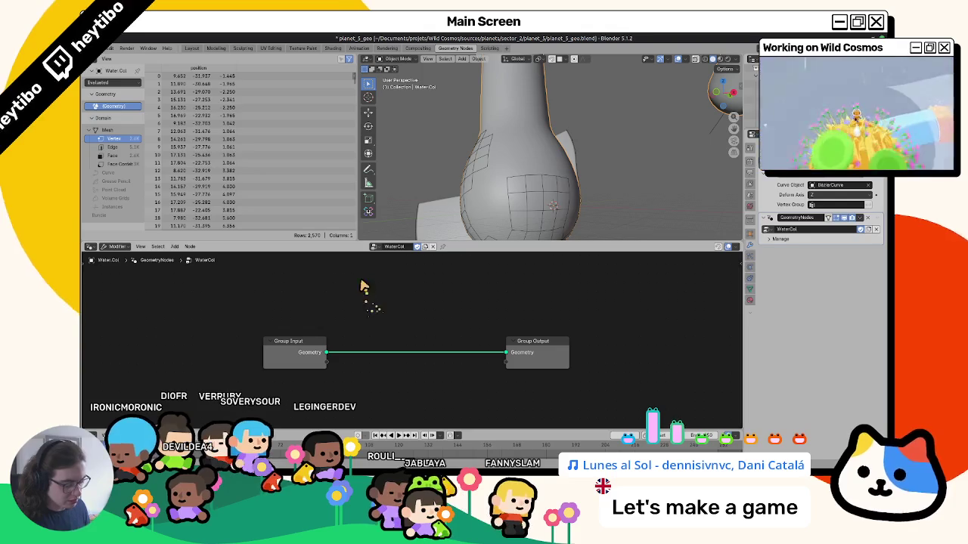
# Step: Insert a Set Position node on the input-to-output link
pyautogui.press('F3')
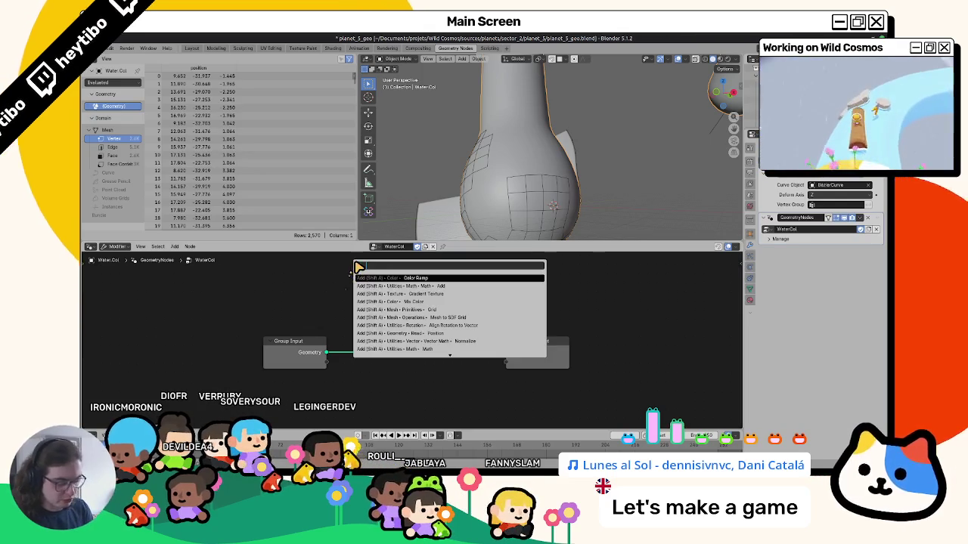
pyautogui.write('position')
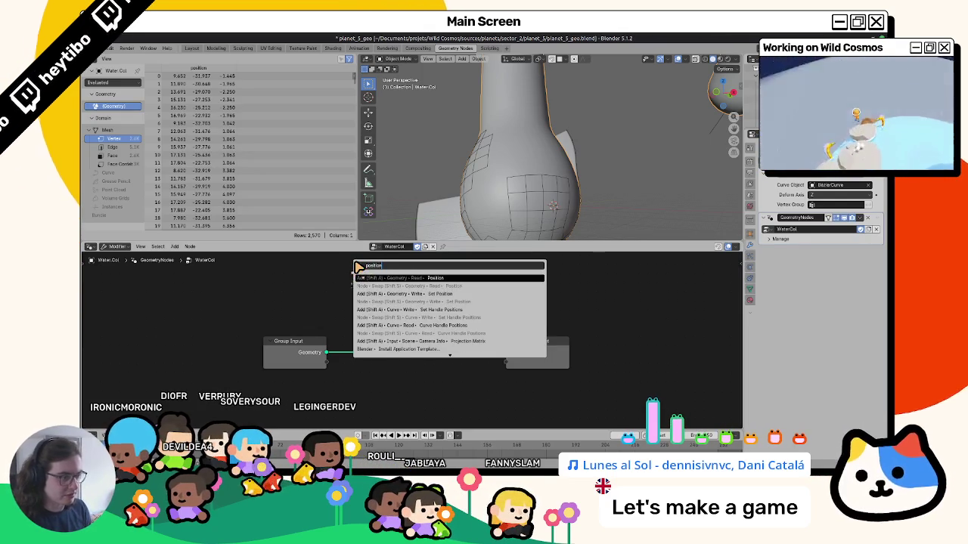
pyautogui.press('Down')
pyautogui.press('Return')
pyautogui.click(405, 314)
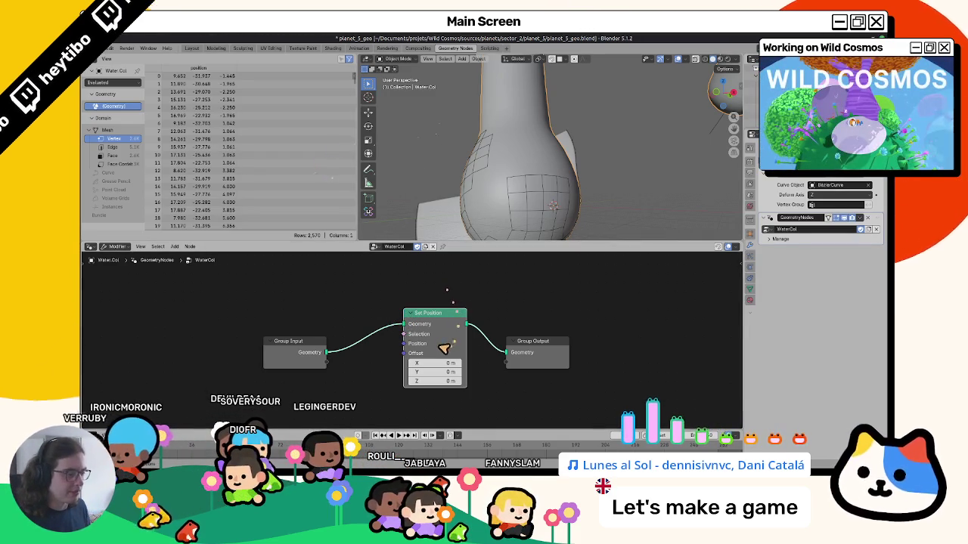
pyautogui.moveTo(444, 348); pyautogui.dragTo(480, 317, button='middle')
# Step: Add a Normal node and connect it to Set Position's Offset
pyautogui.press('F3')
pyautogui.write('normal')
pyautogui.press('Return')
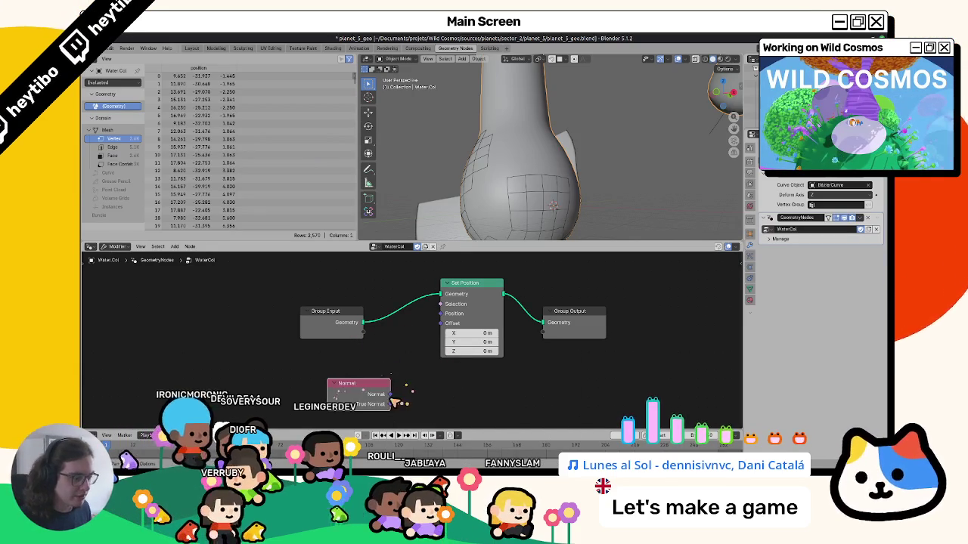
pyautogui.click(394, 402)
pyautogui.moveTo(443, 323); pyautogui.dragTo(378, 394)
# Step: Insert a vector Scale node between Normal and Offset, trying a scale of about -0.56
pyautogui.press('F3')
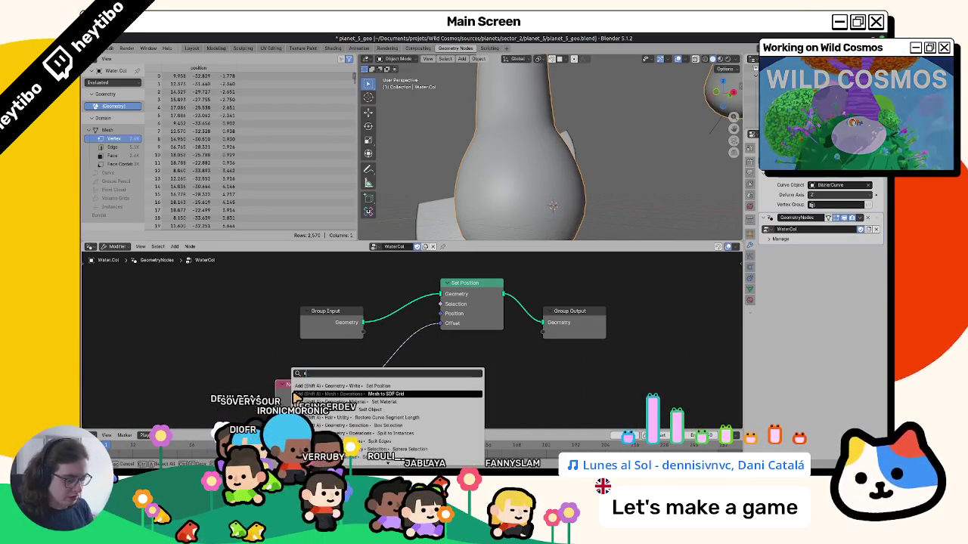
pyautogui.write('cale')
pyautogui.press('Return')
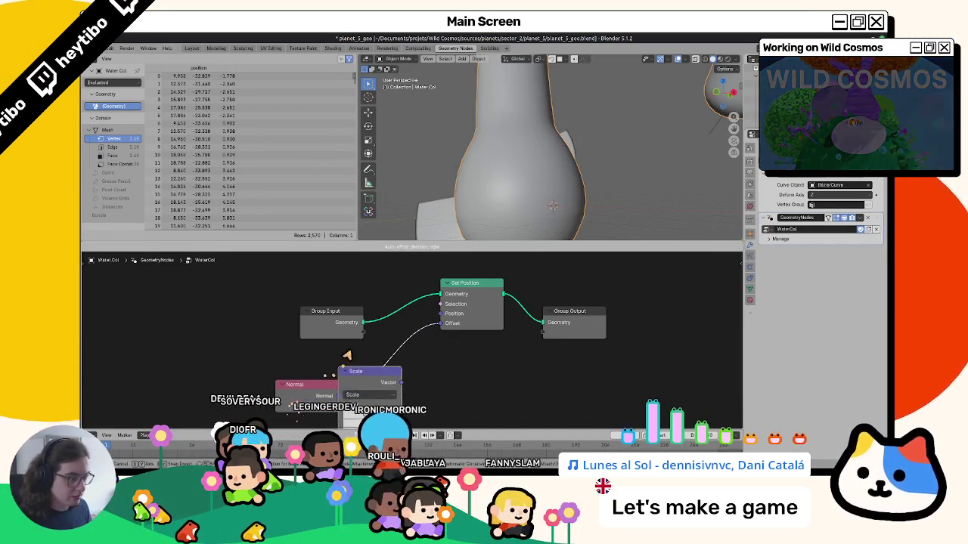
pyautogui.click(364, 338)
pyautogui.moveTo(401, 378); pyautogui.dragTo(422, 342, button='middle')
pyautogui.moveTo(408, 360)
pyautogui.mouseDown()
pyautogui.moveTo(557, 262)
pyautogui.moveTo(518, 365)
pyautogui.mouseUp()
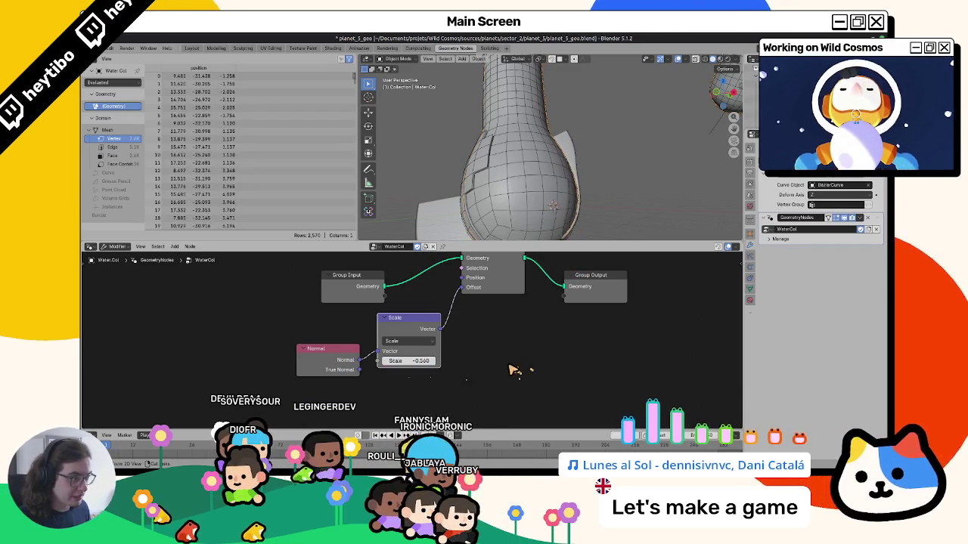
# Step: Reset the Scale to 1.000 and review NavMeshTops' PlanetEditor group sockets before returning to WaterCol
pyautogui.hotkey('ctrl', 'z')
pyautogui.hotkey('ctrl', 'z')
pyautogui.press('n')
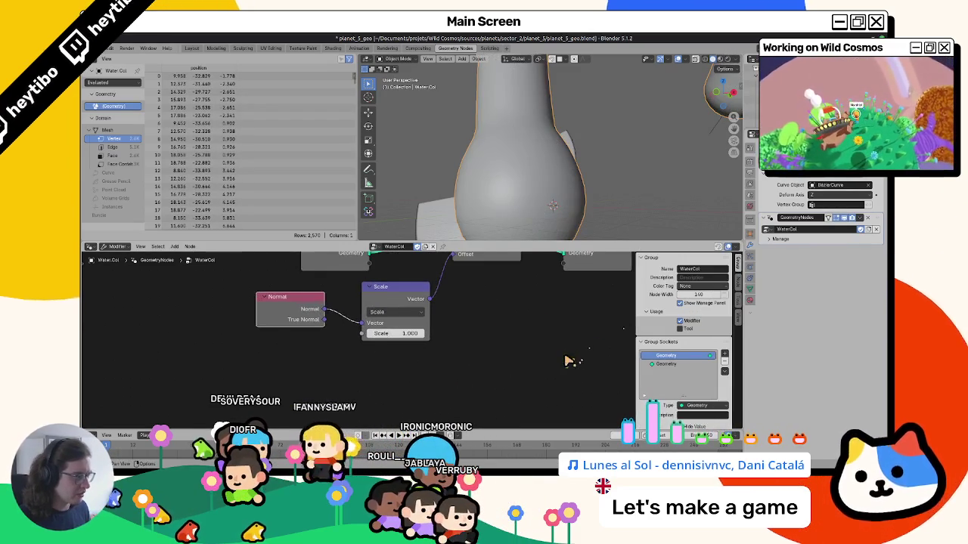
pyautogui.scroll(-2, 569, 361)
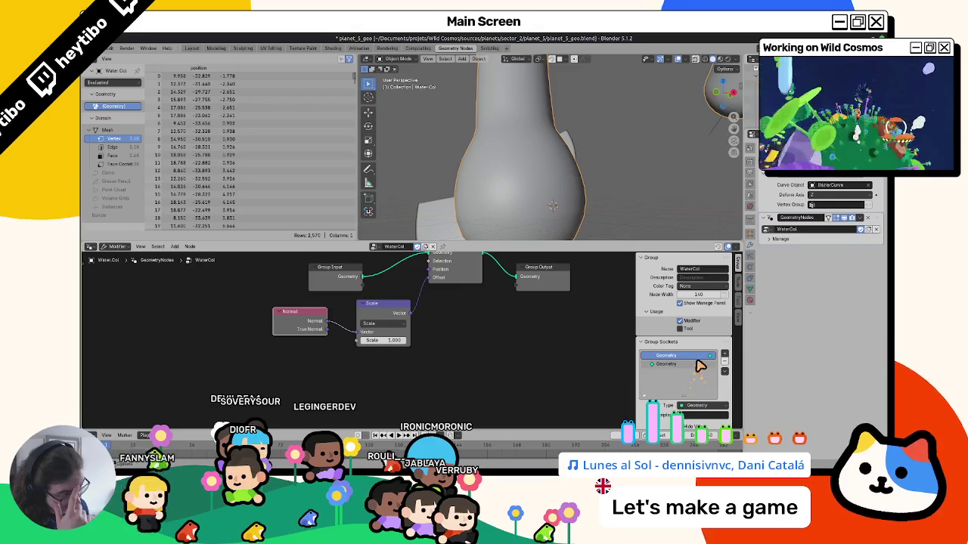
pyautogui.click(553, 205)
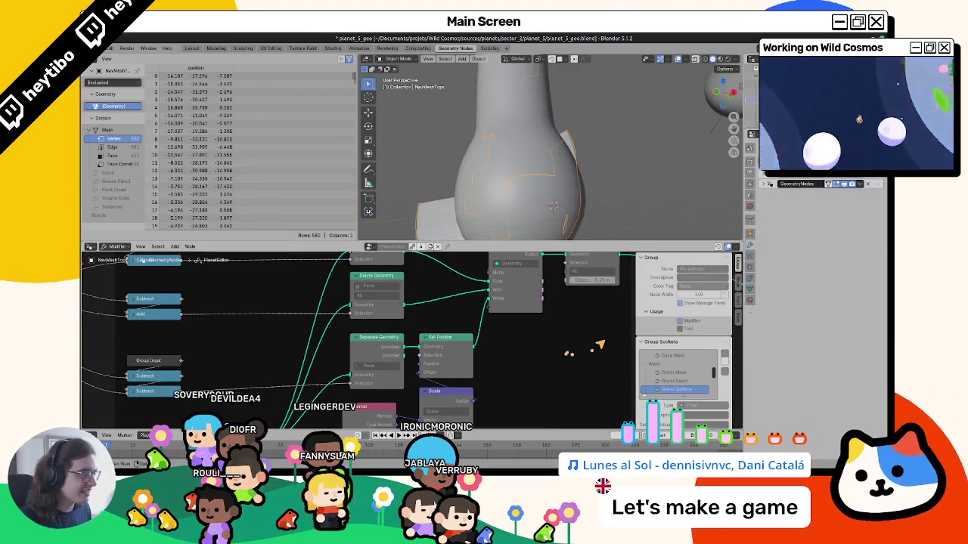
pyautogui.scroll(-1, 684, 378)
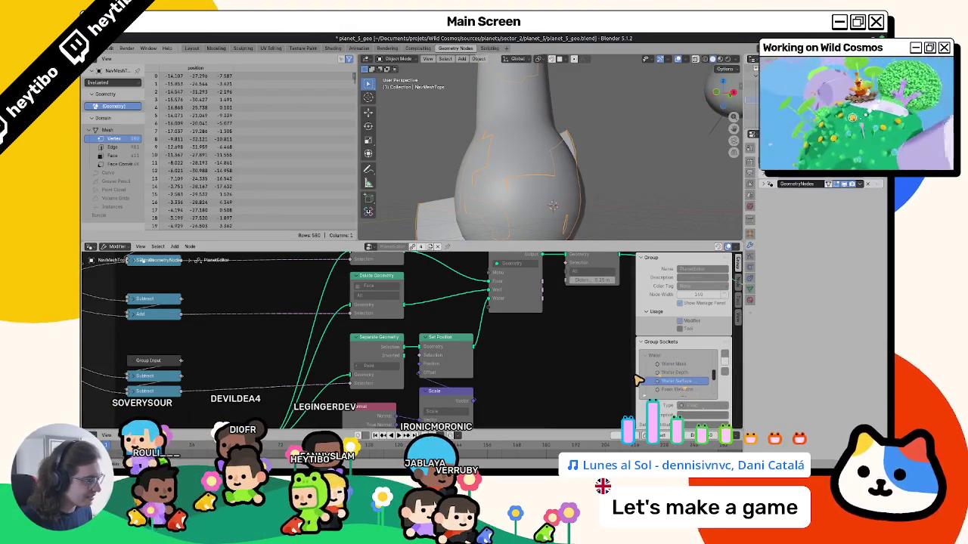
pyautogui.moveTo(634, 381); pyautogui.dragTo(596, 382)
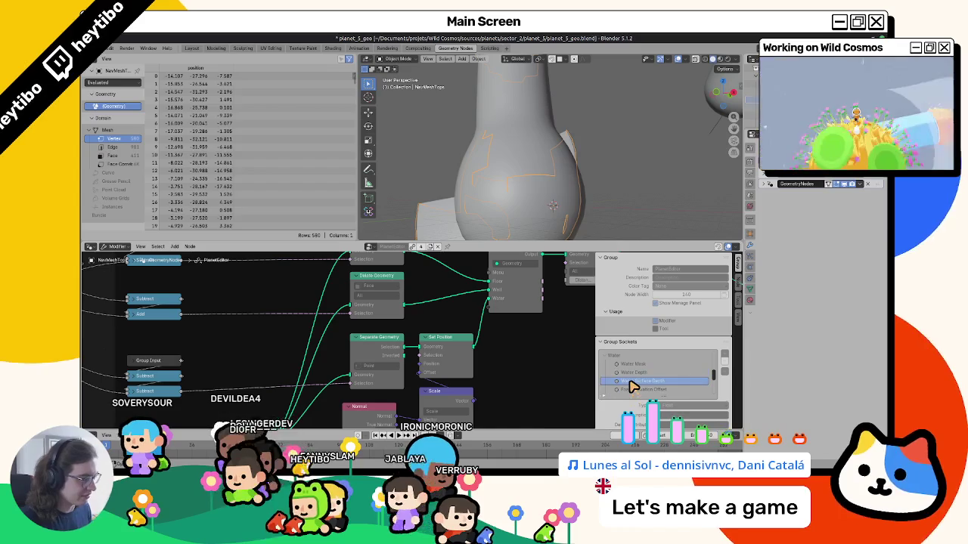
pyautogui.click(443, 222)
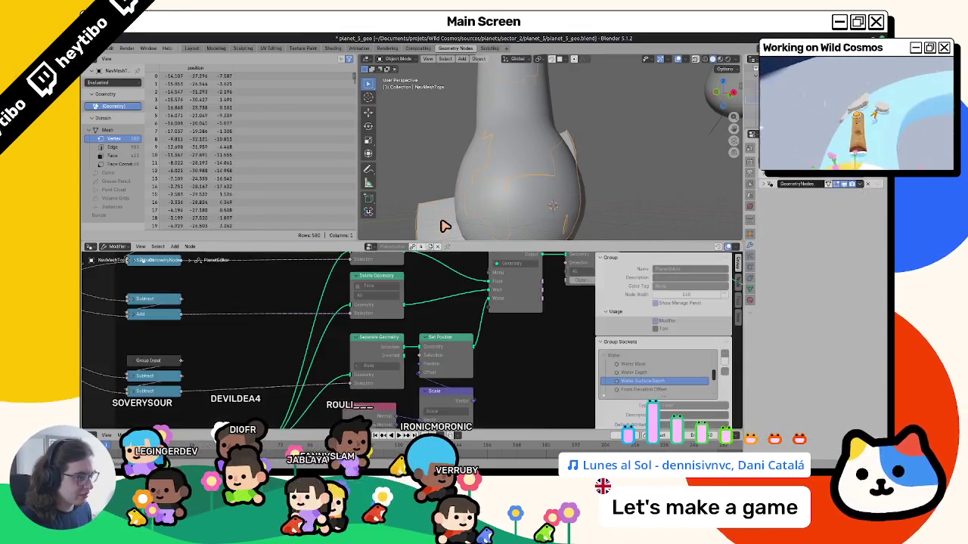
pyautogui.click(724, 353)
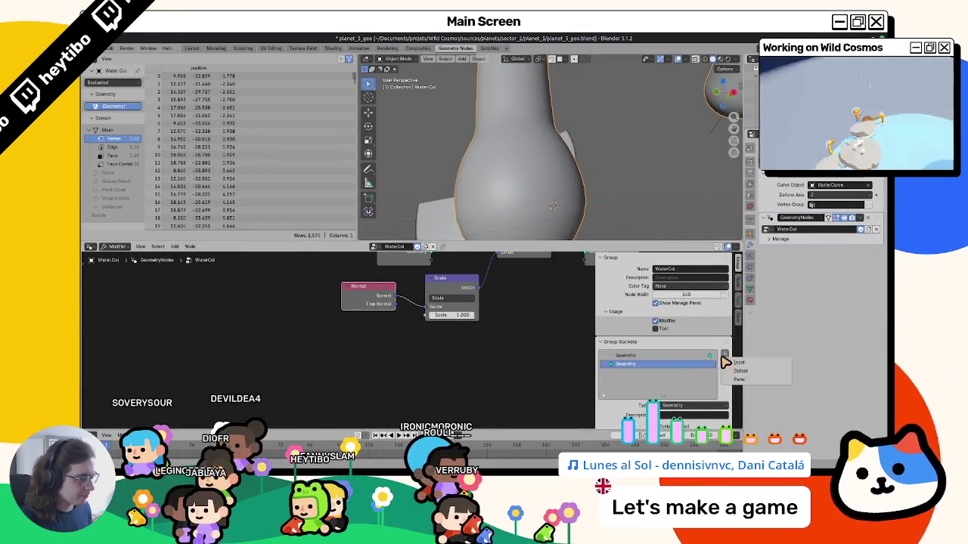
# Step: Add a Water Surface Depth group input set to 0.500 and link it into the Scale
pyautogui.click(733, 360)
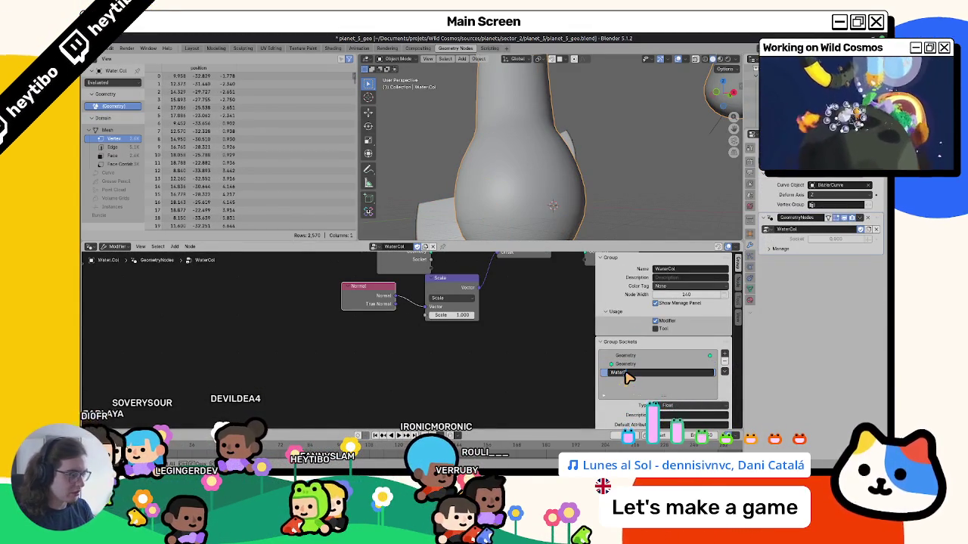
pyautogui.write('Water Surface Depth')
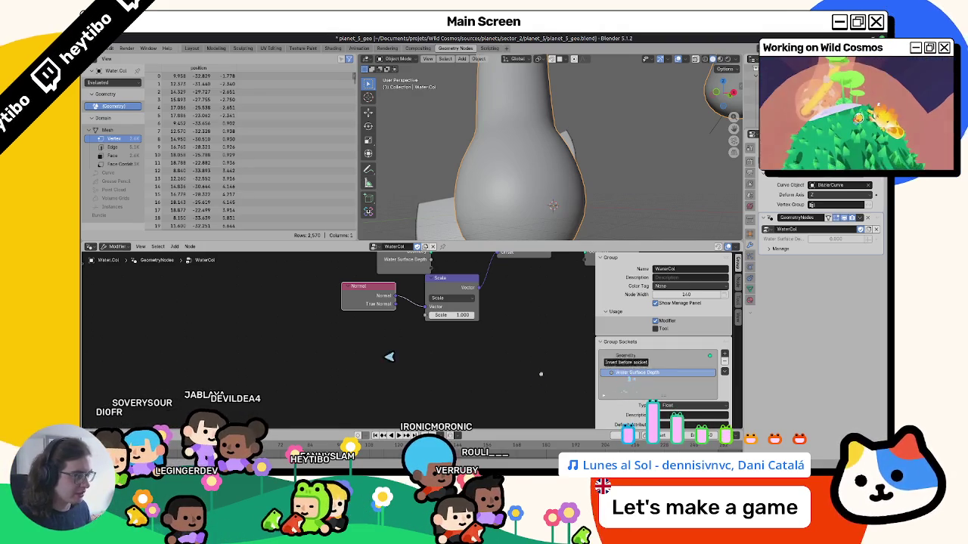
pyautogui.moveTo(389, 357); pyautogui.dragTo(391, 358)
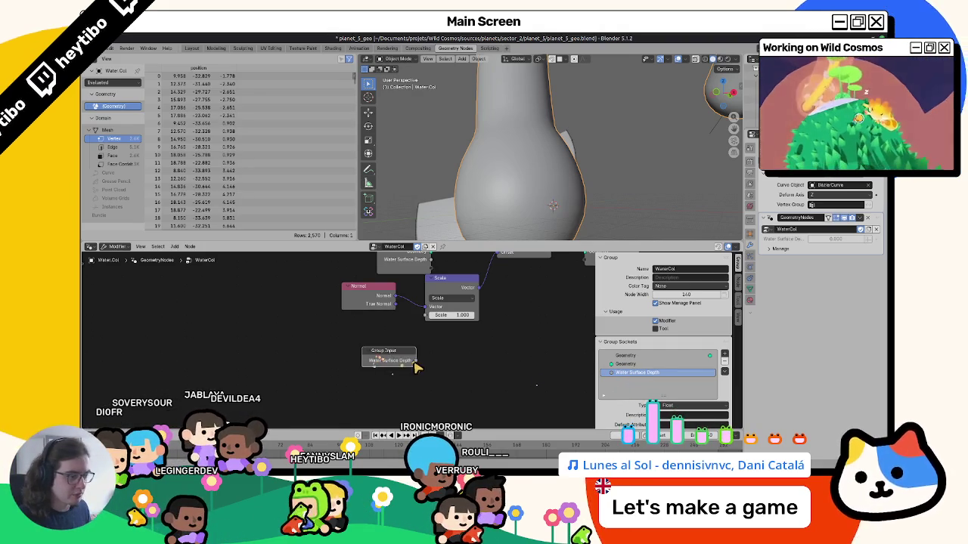
pyautogui.moveTo(424, 313); pyautogui.dragTo(425, 315)
pyautogui.moveTo(392, 361); pyautogui.dragTo(371, 343)
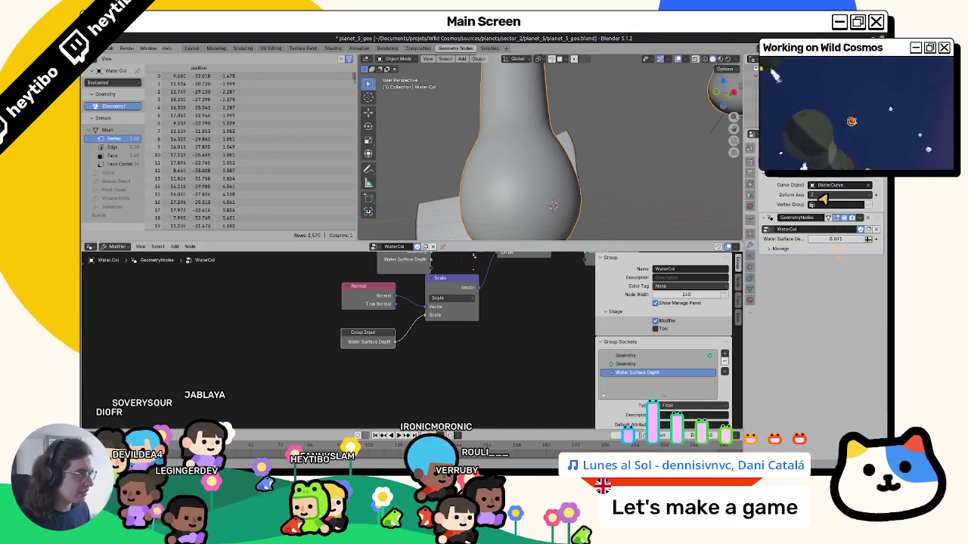
pyautogui.click(825, 155)
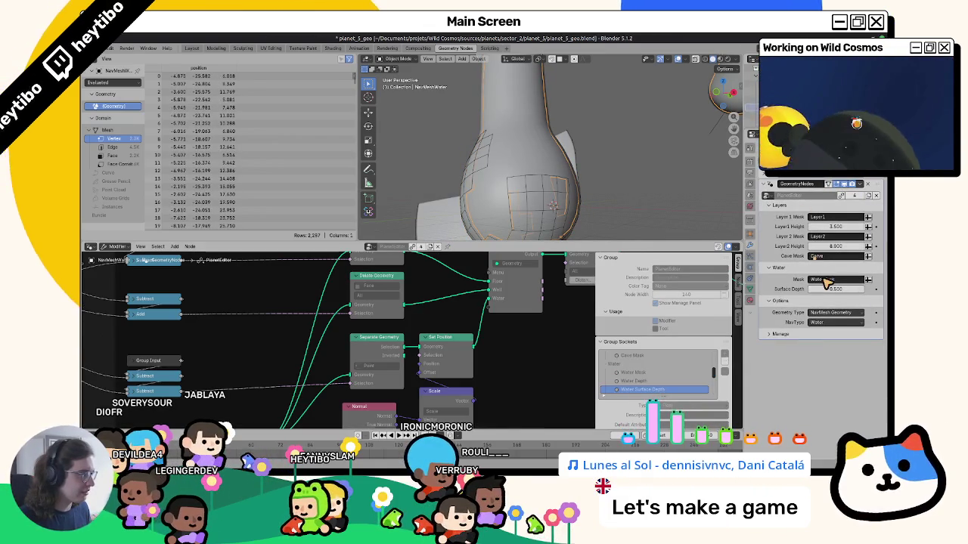
pyautogui.hotkey('ctrl', 'z')
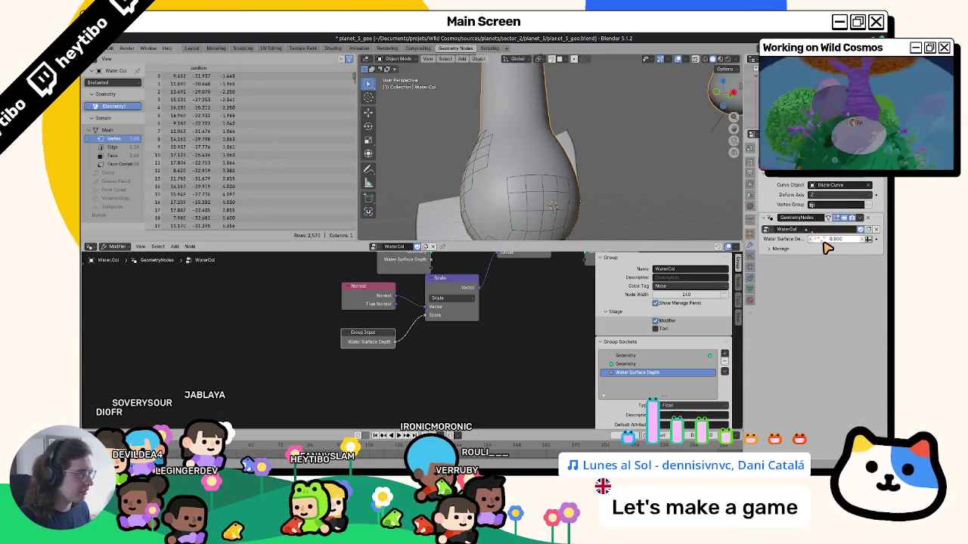
pyautogui.moveTo(828, 248); pyautogui.dragTo(832, 247)
pyautogui.moveTo(384, 341); pyautogui.dragTo(355, 338)
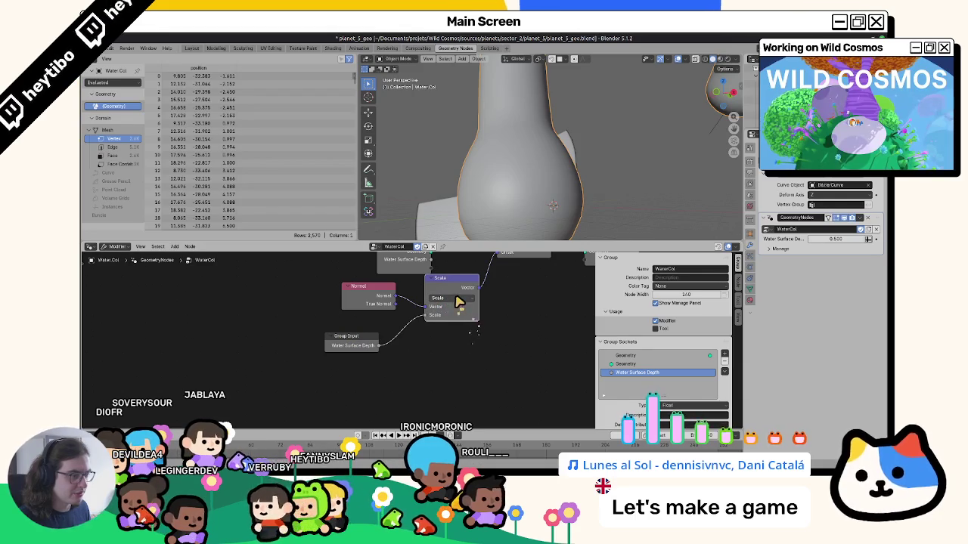
# Step: Place a Math node beside the Scale node and set it to Subtract
pyautogui.hotkey('shift', 'a')
pyautogui.write('or')
pyautogui.press('Return')
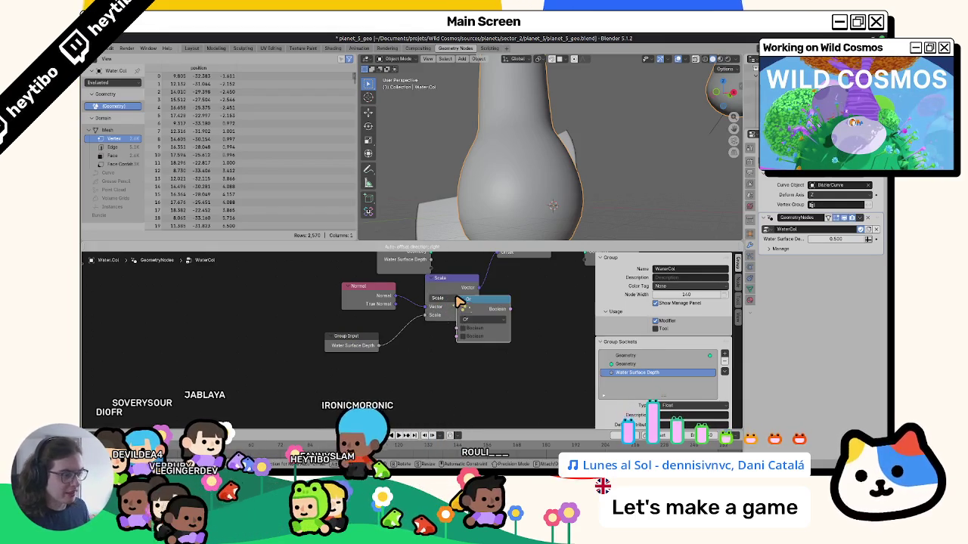
pyautogui.press('Escape')
pyautogui.hotkey('shift', 'a')
pyautogui.write('math')
pyautogui.press('Return')
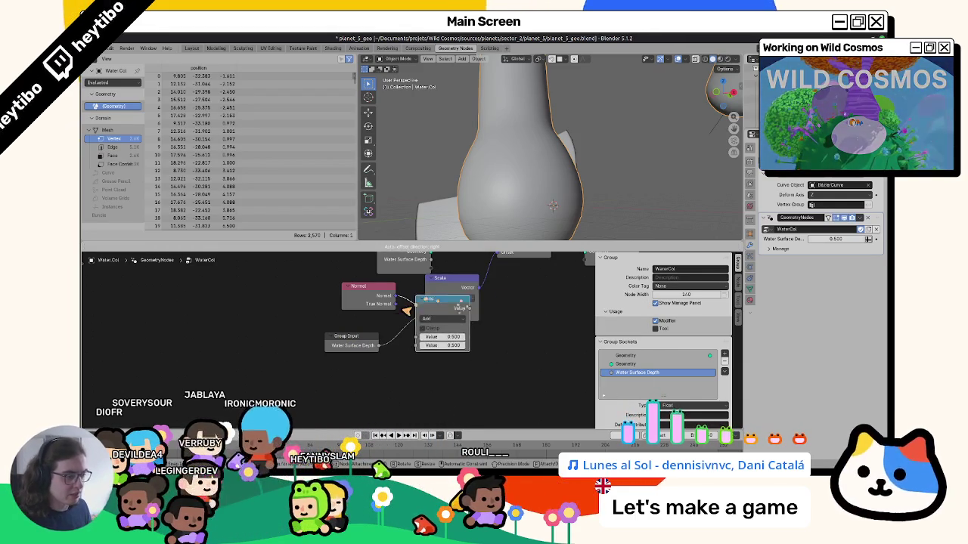
pyautogui.click(387, 327)
pyautogui.click(412, 337)
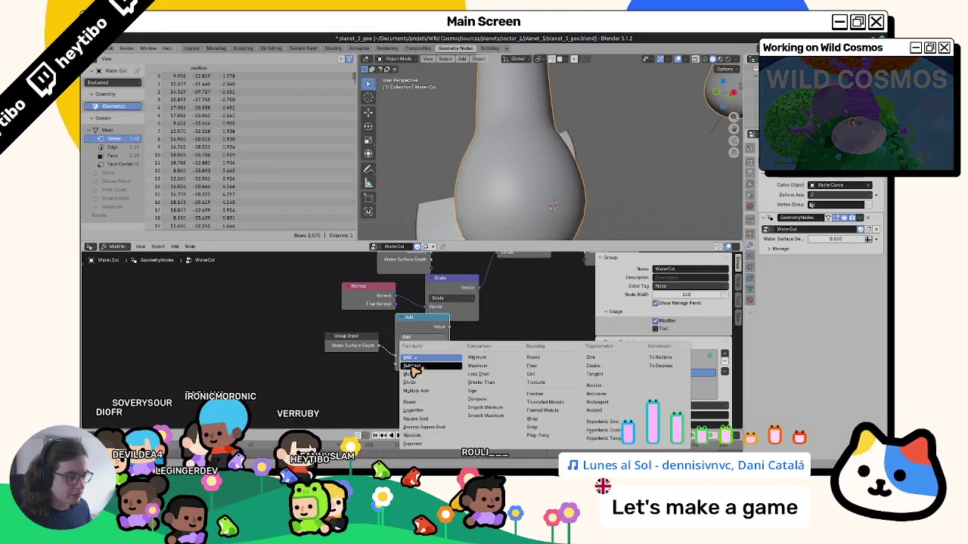
pyautogui.click(412, 366)
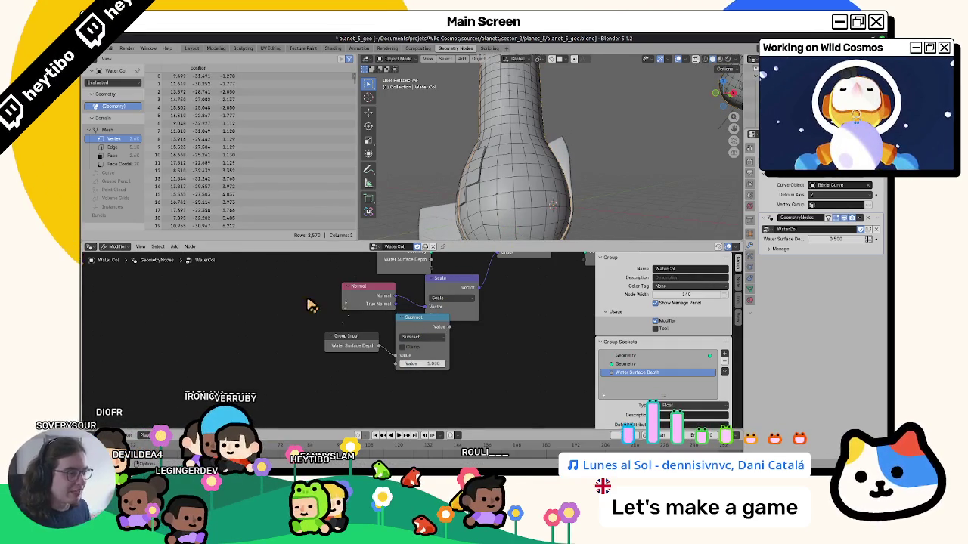
# Step: Switch to the Layout workspace and orbit around the blue tube
pyautogui.click(190, 50)
pyautogui.moveTo(250, 264)
pyautogui.mouseDown(button='middle')
pyautogui.moveTo(339, 262)
pyautogui.moveTo(363, 345)
pyautogui.moveTo(517, 296)
pyautogui.mouseUp(button='middle')
pyautogui.moveTo(431, 329); pyautogui.dragTo(493, 302, button='middle')
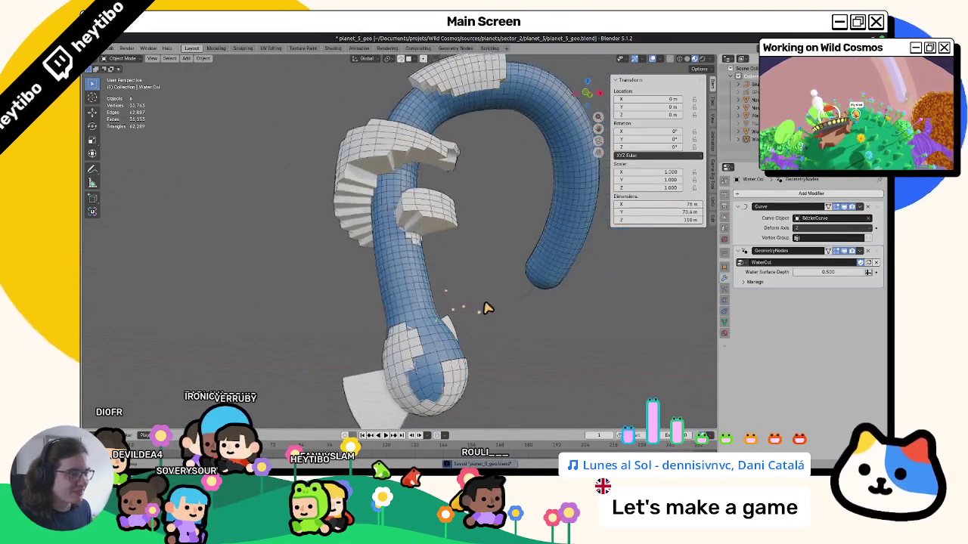
# Step: Select all objects, overwrite planet_5_geo.glb as a glTF 2.0 export, and switch to Godot
pyautogui.click(751, 122)
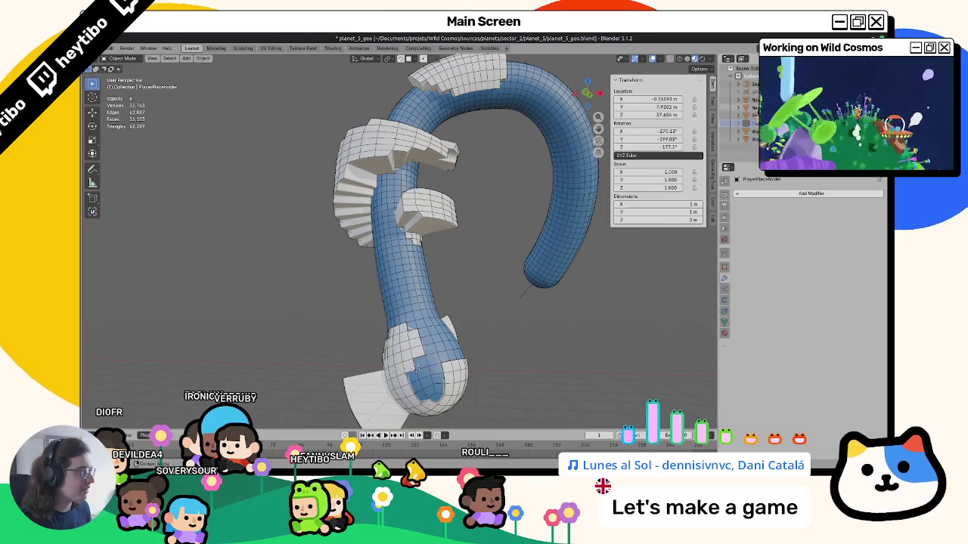
pyautogui.click(752, 121)
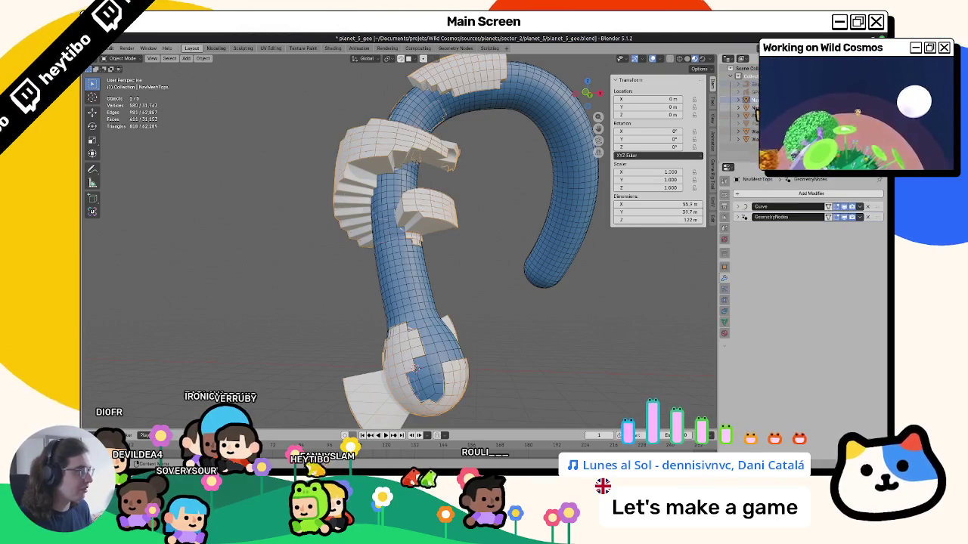
pyautogui.press('a')
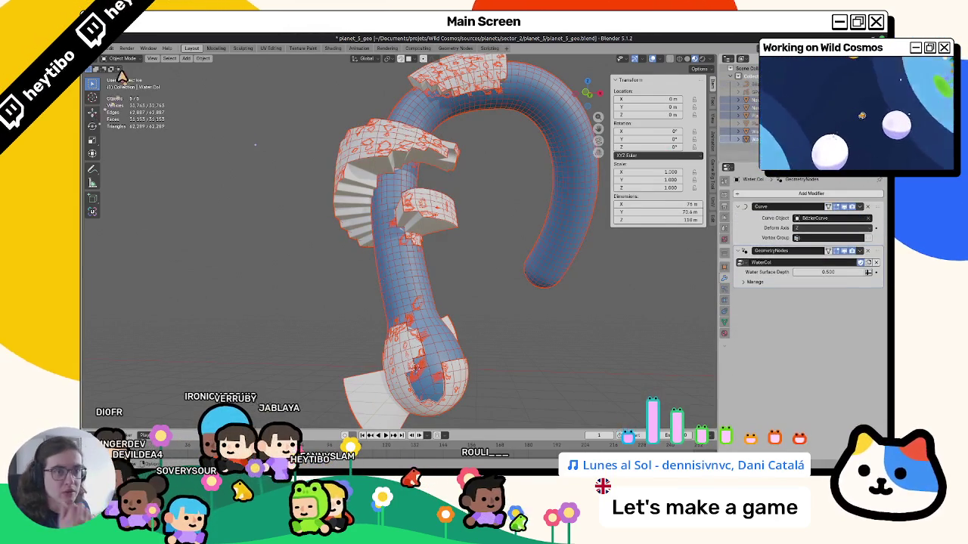
pyautogui.click(97, 48)
pyautogui.click(214, 234)
pyautogui.doubleClick(217, 189)
pyautogui.hotkey('alt', 'Tab')
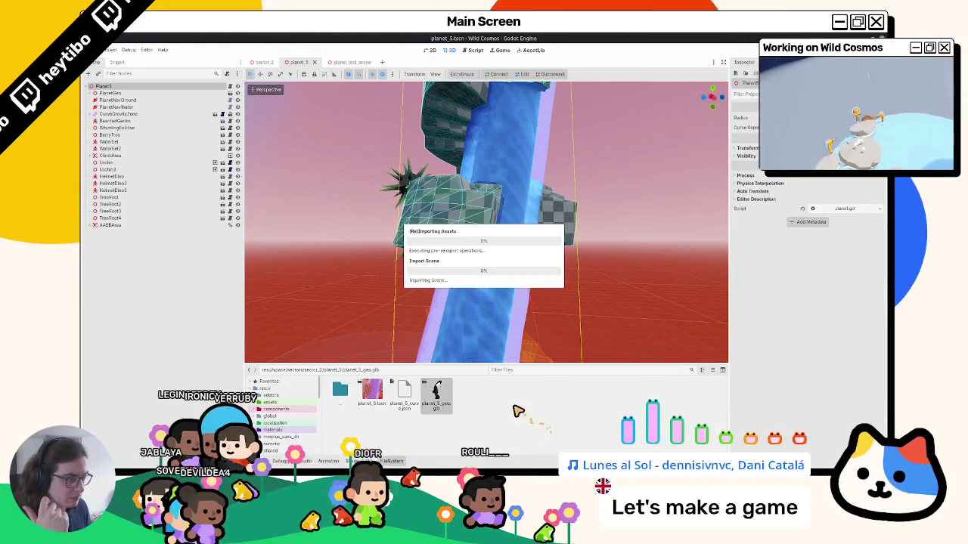
# Step: Set PlanetNavGround's source to NavMeshTops and PlanetNavWater's source to NavMeshWater
pyautogui.moveTo(494, 345); pyautogui.dragTo(510, 247, button='middle')
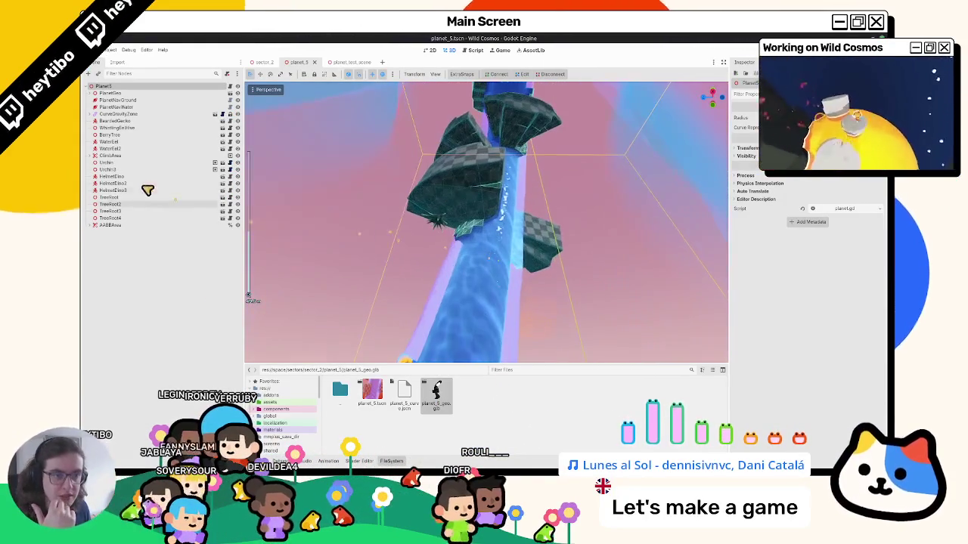
pyautogui.click(118, 100)
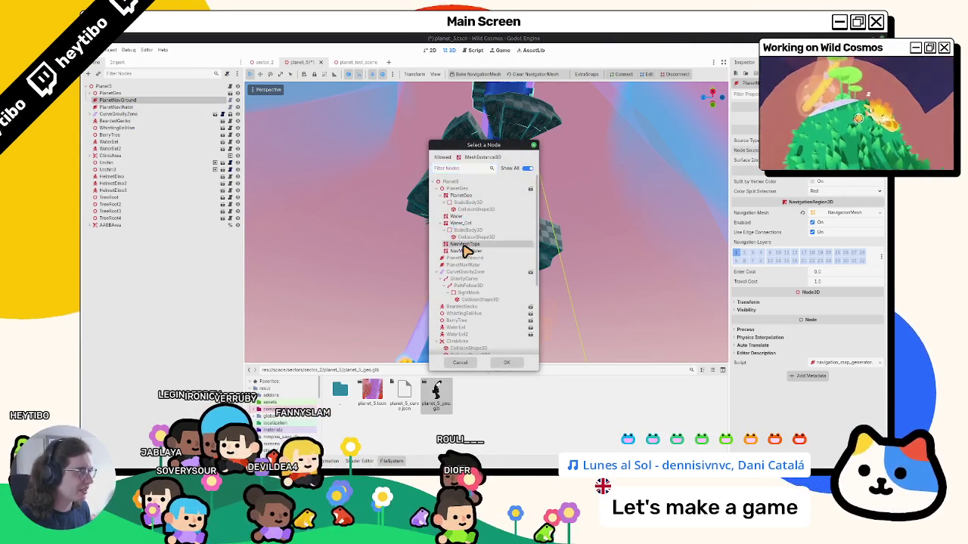
pyautogui.doubleClick(464, 250)
pyautogui.click(118, 106)
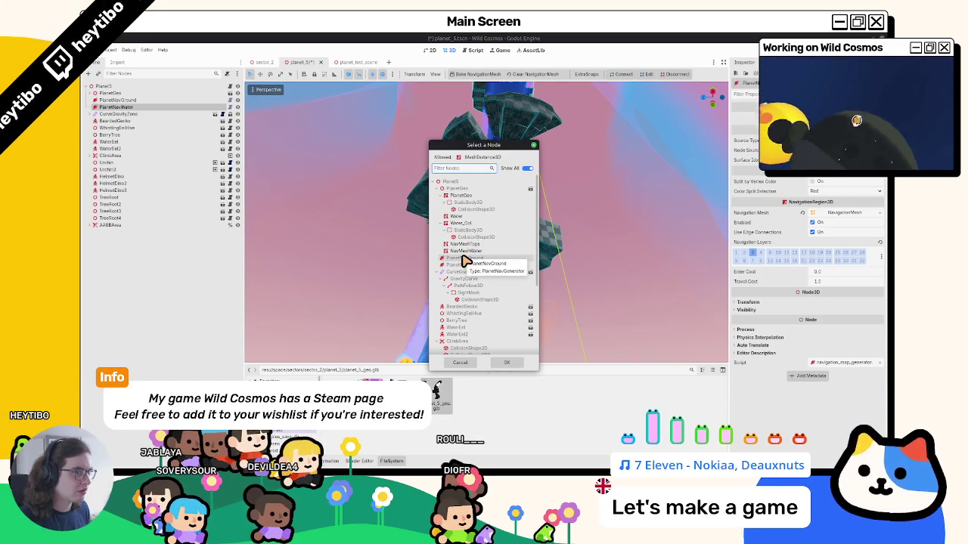
pyautogui.doubleClick(458, 255)
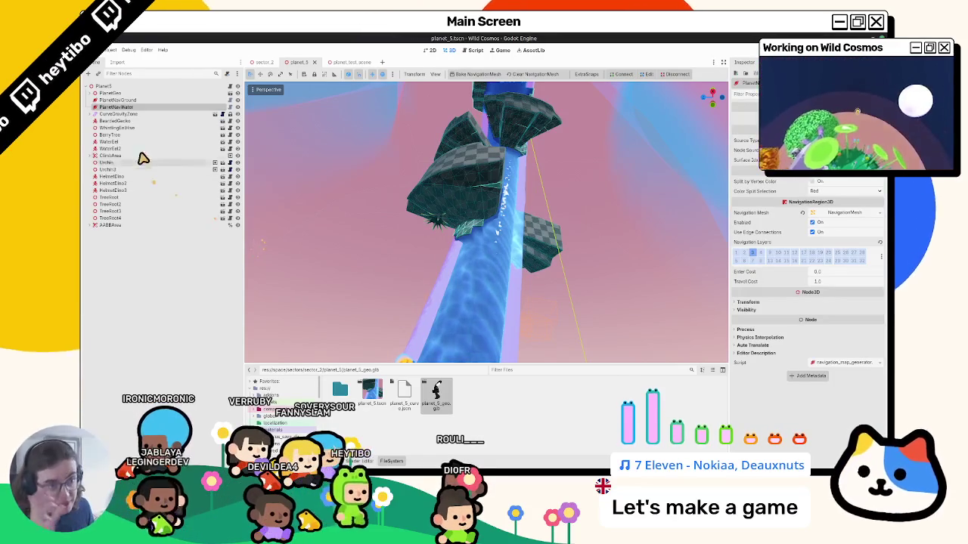
# Step: Expand PlanetGeo, select PlanetNavGround, and zoom in closer around the planet
pyautogui.doubleClick(90, 94)
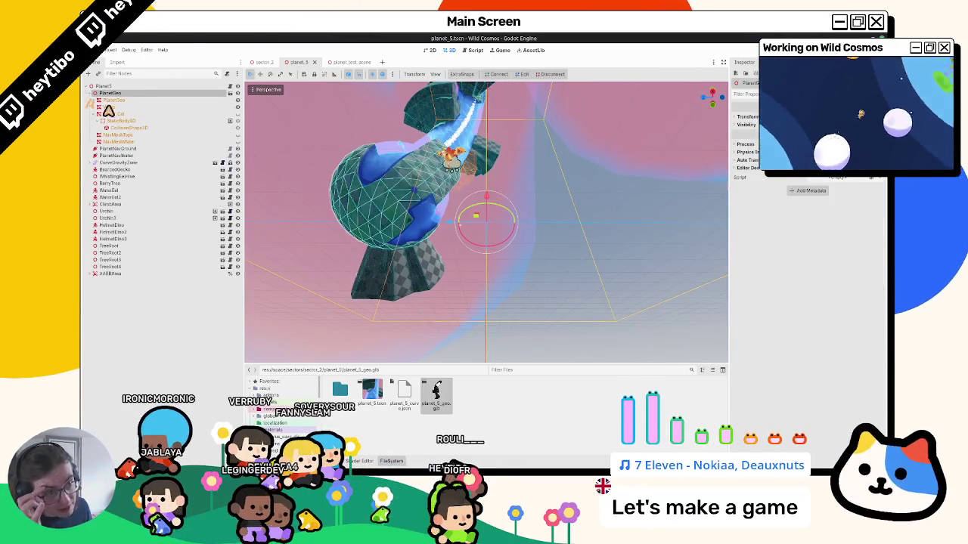
pyautogui.click(91, 93)
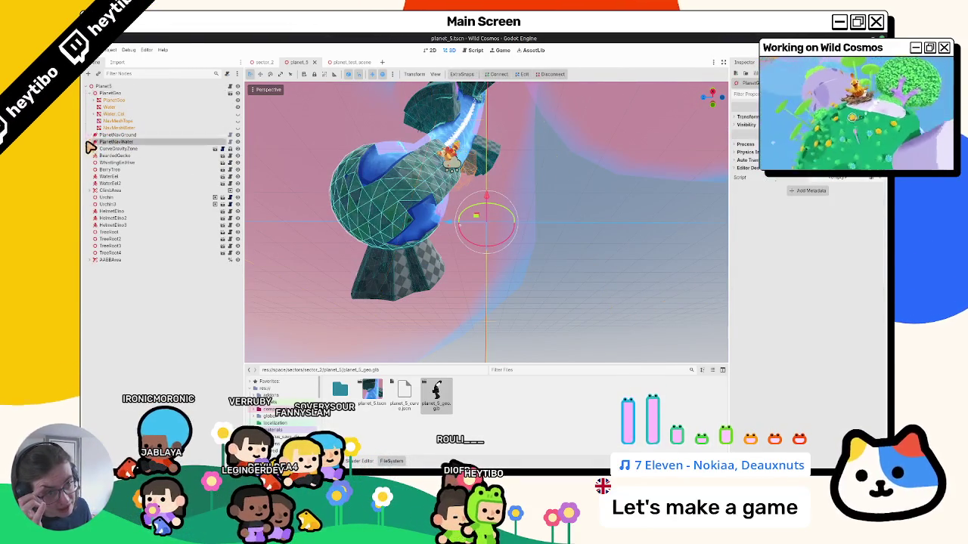
pyautogui.click(99, 136)
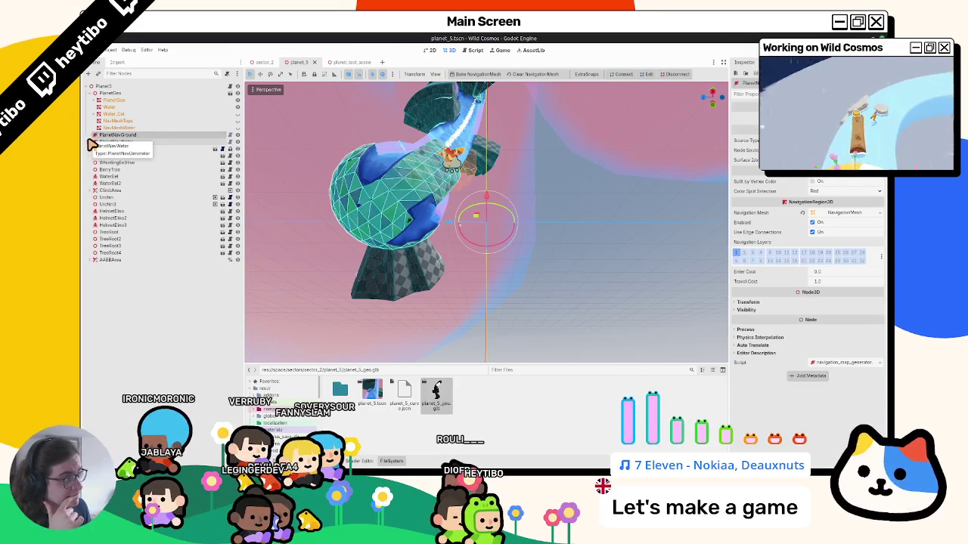
pyautogui.scroll(3, 402, 219)
pyautogui.moveTo(401, 219)
pyautogui.mouseDown(button='middle')
pyautogui.moveTo(358, 219)
pyautogui.moveTo(414, 272)
pyautogui.mouseUp(button='middle')
pyautogui.scroll(5, 415, 272)
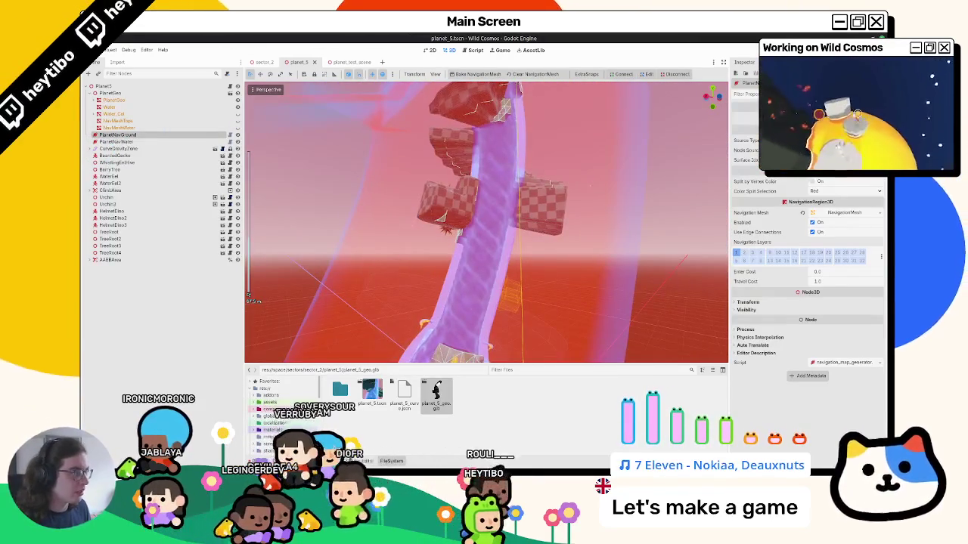
# Step: Frame PlanetNavWater and inspect the blue water tube and its navmesh from several angles
pyautogui.click(121, 141)
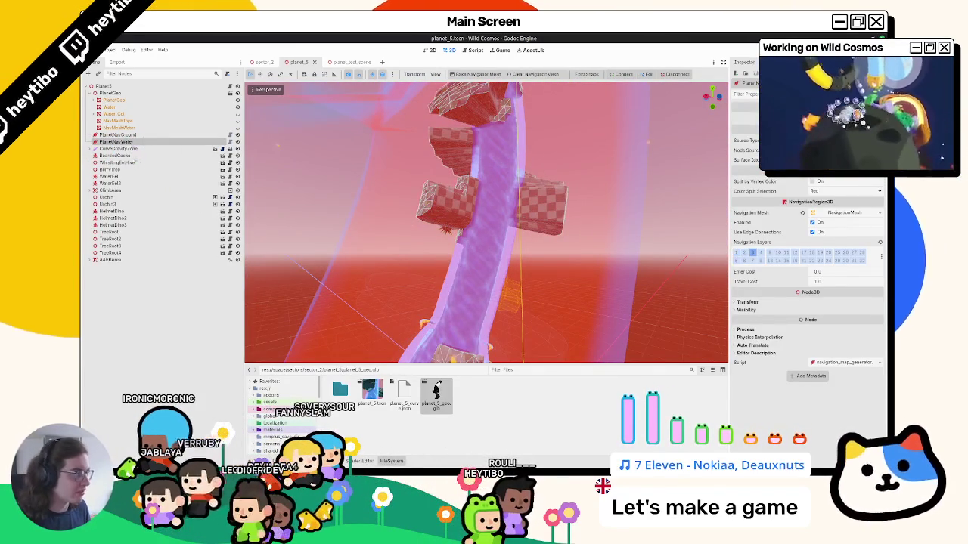
pyautogui.press('f')
pyautogui.scroll(-5, 448, 240)
pyautogui.moveTo(447, 240); pyautogui.dragTo(393, 220, button='middle')
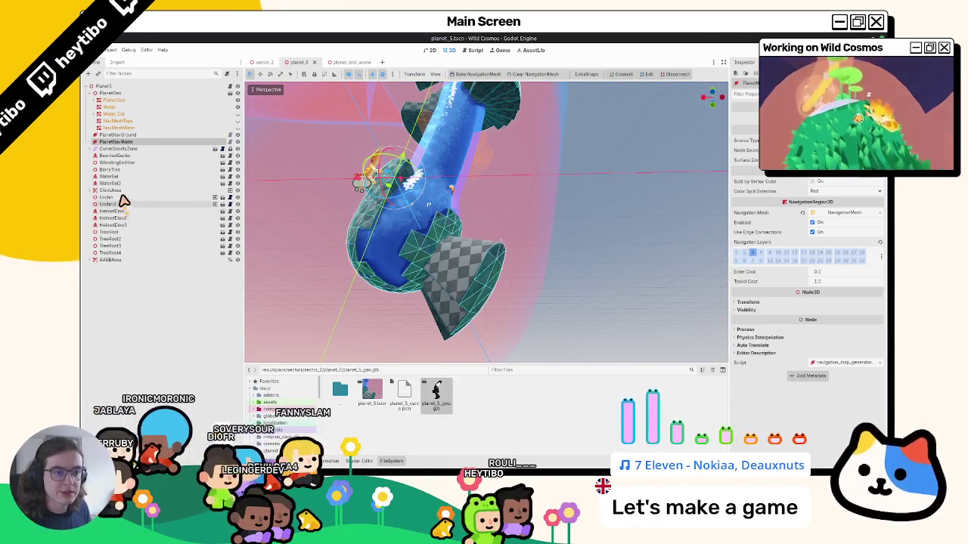
pyautogui.moveTo(288, 189); pyautogui.dragTo(304, 199, button='middle')
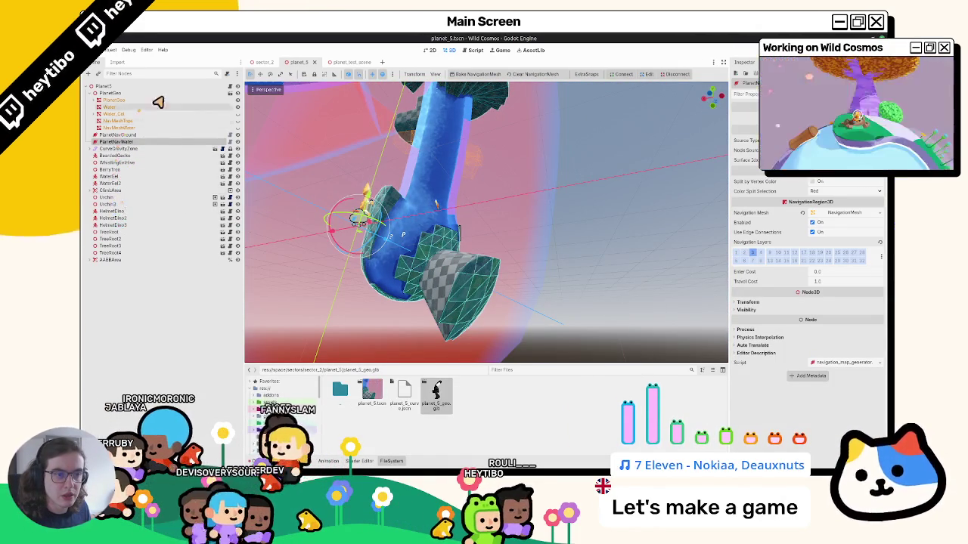
pyautogui.moveTo(454, 227)
pyautogui.mouseDown(button='middle')
pyautogui.moveTo(699, 235)
pyautogui.moveTo(629, 270)
pyautogui.moveTo(547, 274)
pyautogui.moveTo(468, 261)
pyautogui.moveTo(515, 252)
pyautogui.moveTo(454, 257)
pyautogui.mouseUp(button='middle')
pyautogui.scroll(3, 699, 235)
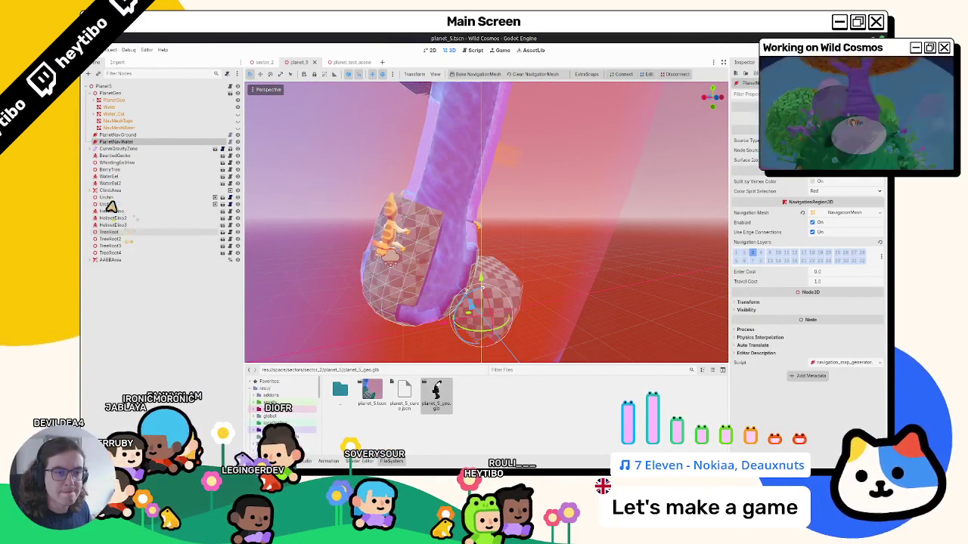
# Step: Move the WaterEel a small distance along the water tube
pyautogui.click(114, 177)
pyautogui.moveTo(416, 106)
pyautogui.mouseDown(button='middle')
pyautogui.moveTo(449, 126)
pyautogui.moveTo(378, 156)
pyautogui.mouseUp(button='middle')
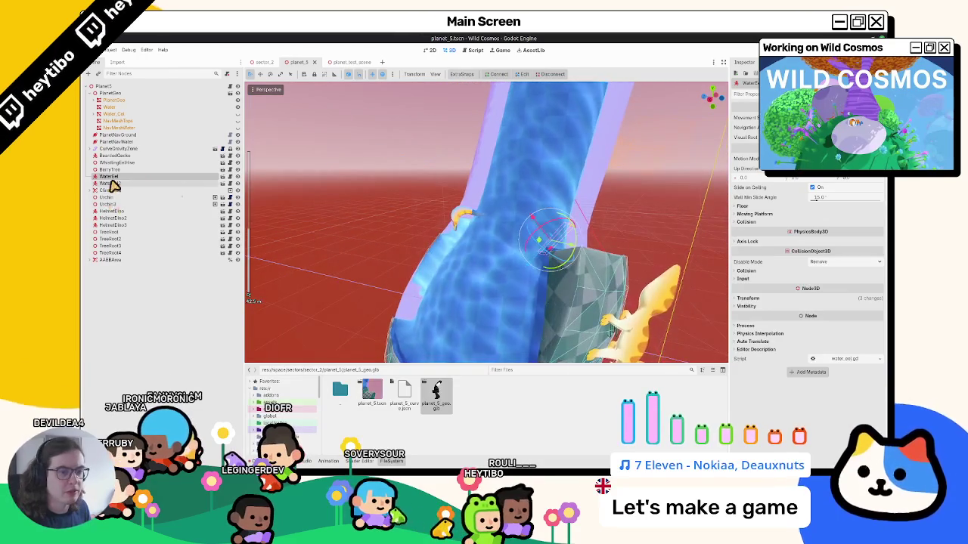
pyautogui.click(463, 74)
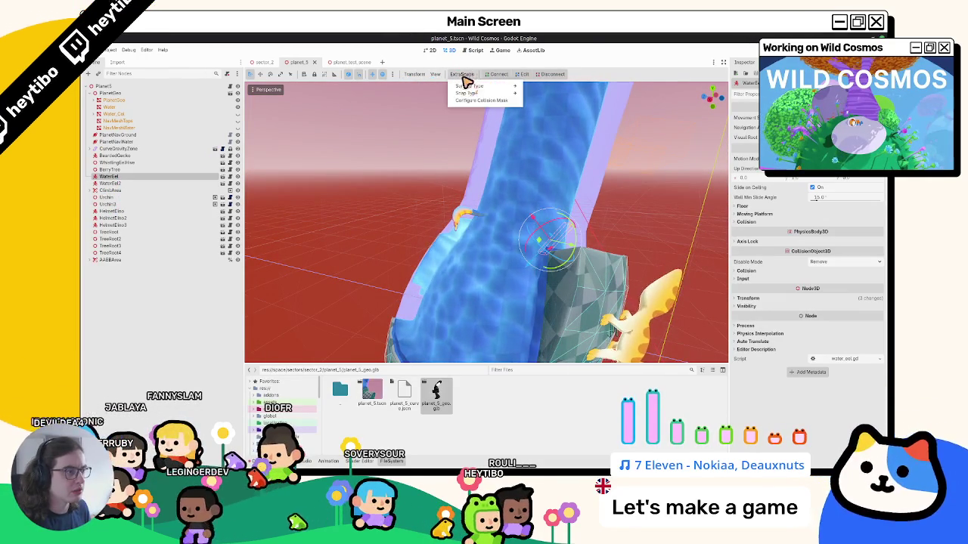
pyautogui.moveTo(480, 123)
pyautogui.mouseDown(button='middle')
pyautogui.moveTo(537, 203)
pyautogui.moveTo(424, 188)
pyautogui.mouseUp(button='middle')
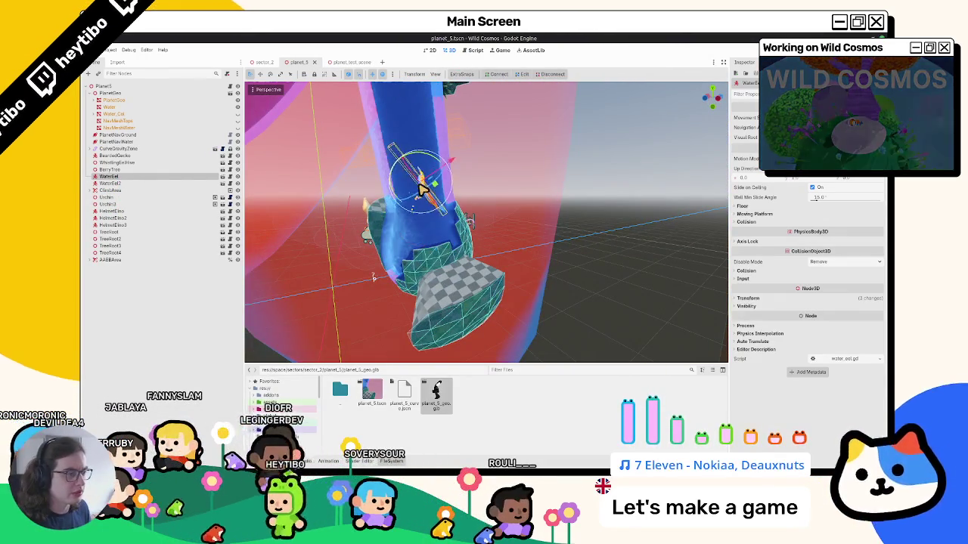
pyautogui.moveTo(421, 188); pyautogui.dragTo(424, 194)
pyautogui.moveTo(424, 194)
pyautogui.mouseDown(button='middle')
pyautogui.moveTo(424, 205)
pyautogui.moveTo(447, 209)
pyautogui.moveTo(373, 210)
pyautogui.mouseUp(button='middle')
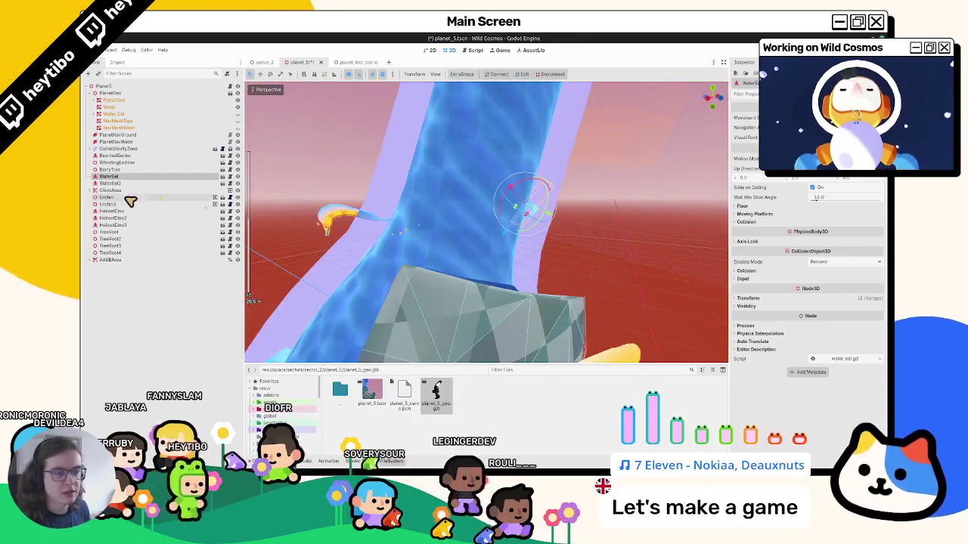
# Step: Select and frame WaterEel2, orbiting around the second eel
pyautogui.click(113, 183)
pyautogui.press('f')
pyautogui.moveTo(562, 199)
pyautogui.mouseDown(button='middle')
pyautogui.moveTo(402, 205)
pyautogui.moveTo(667, 182)
pyautogui.moveTo(544, 214)
pyautogui.moveTo(492, 208)
pyautogui.mouseUp(button='middle')
# Step: Instance the floating_platform scene into planet_5 via Quick Open Scene
pyautogui.hotkey('ctrl', 'shift', 'o')
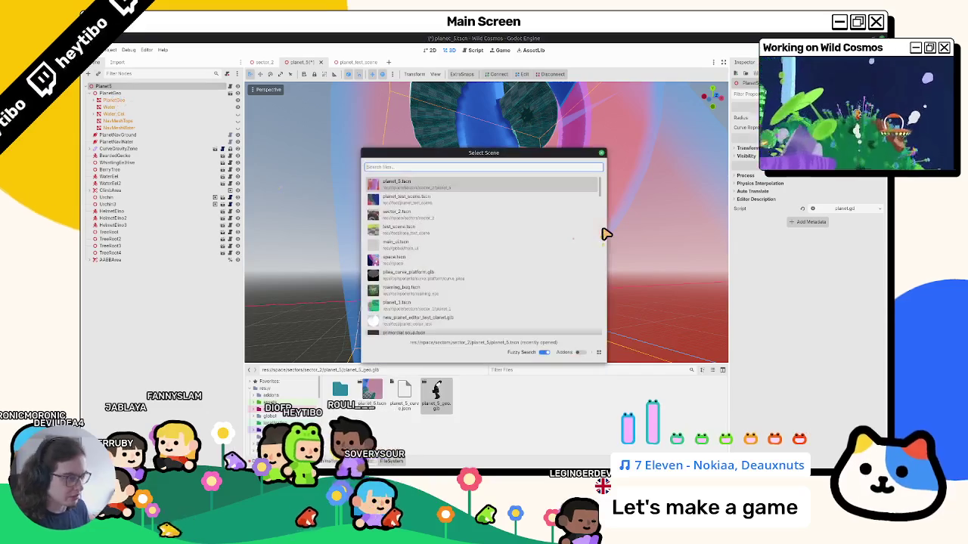
pyautogui.write('floating')
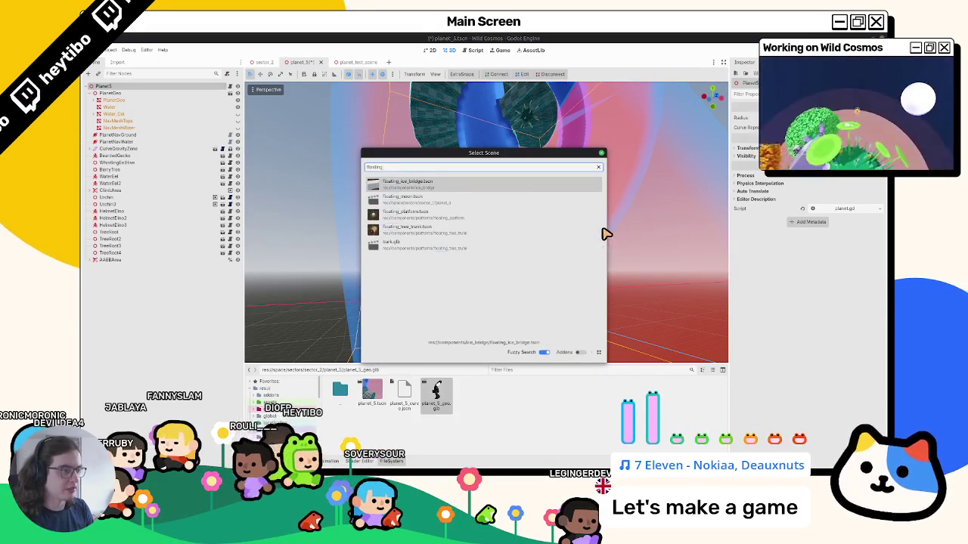
pyautogui.write(' platform')
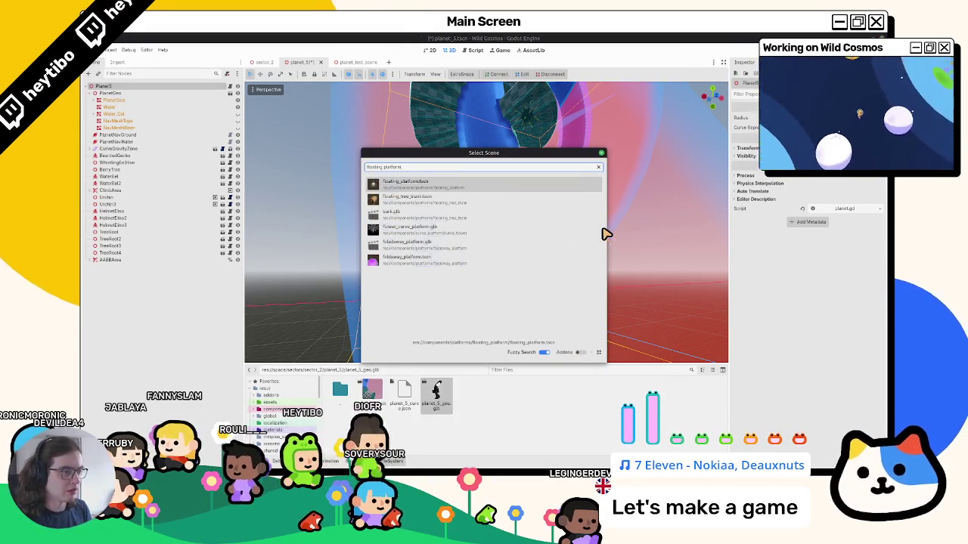
pyautogui.press('Return')
pyautogui.moveTo(557, 227); pyautogui.dragTo(438, 247, button='middle')
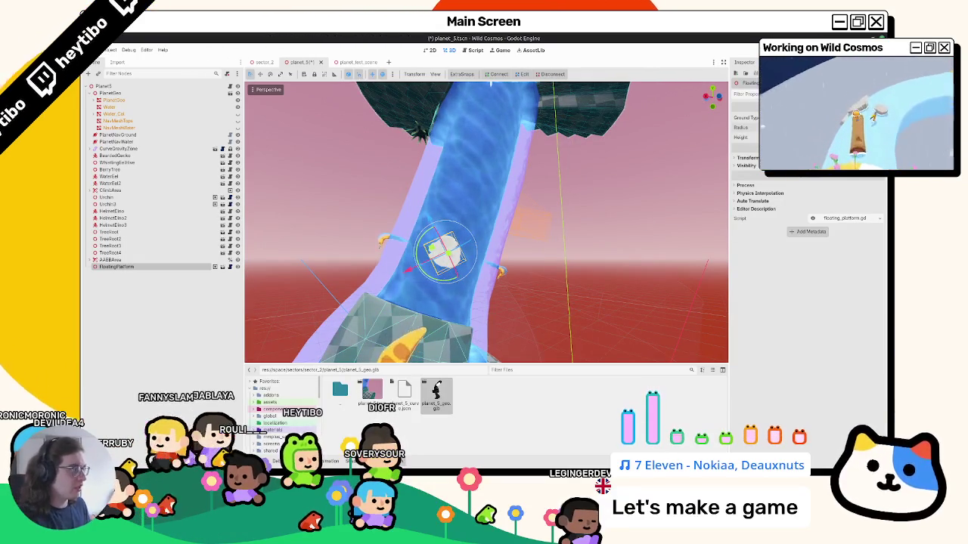
pyautogui.moveTo(439, 247)
pyautogui.mouseDown(button='middle')
pyautogui.moveTo(405, 257)
pyautogui.moveTo(473, 243)
pyautogui.moveTo(447, 252)
pyautogui.mouseUp(button='middle')
# Step: Duplicate the platform three times, moving the copies up the water tube
pyautogui.hotkey('ctrl', 'd')
pyautogui.moveTo(394, 254)
pyautogui.mouseDown()
pyautogui.moveTo(425, 199)
pyautogui.moveTo(432, 214)
pyautogui.mouseUp()
pyautogui.moveTo(432, 214); pyautogui.dragTo(439, 209, button='middle')
pyautogui.hotkey('ctrl', 'd')
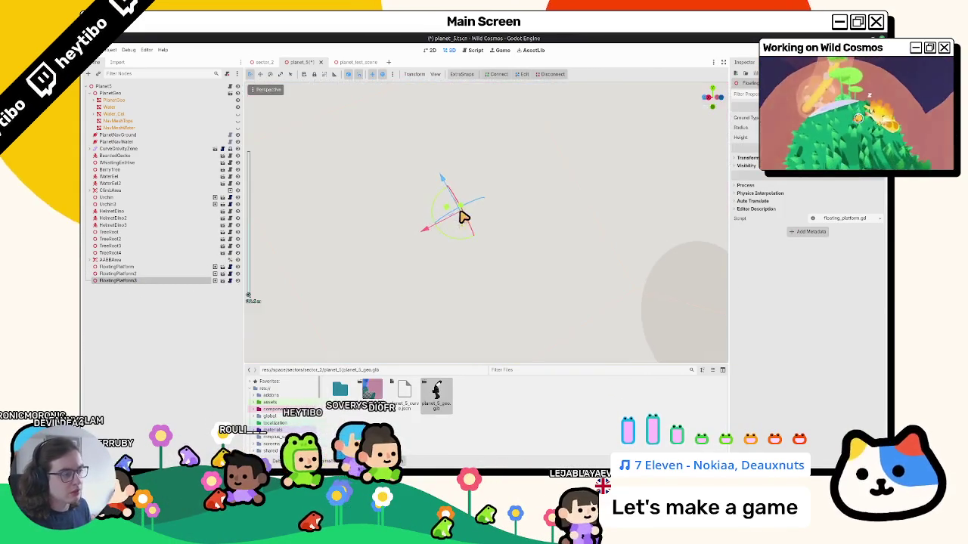
pyautogui.moveTo(464, 216); pyautogui.dragTo(465, 165)
pyautogui.hotkey('ctrl', 'd')
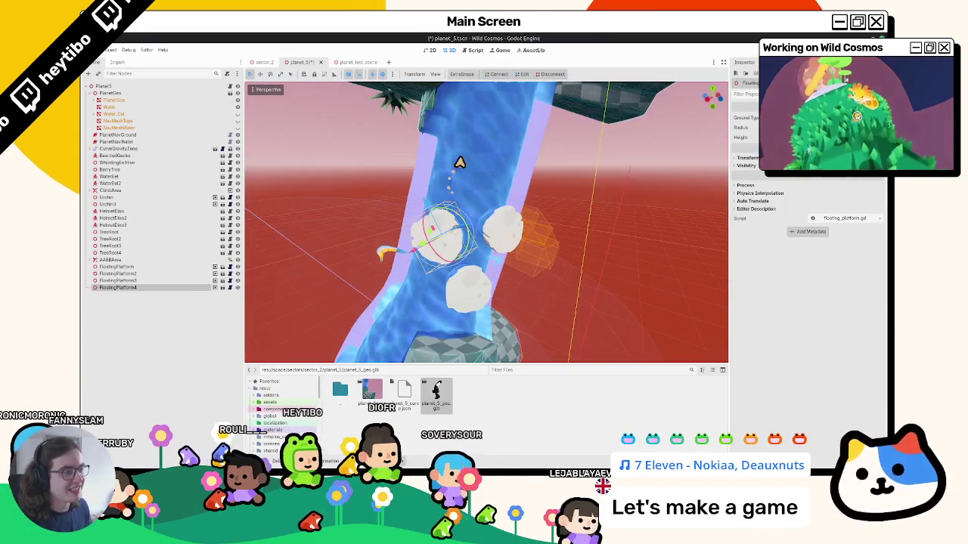
# Step: Fine-tune FloatingPlatform3's position, check the other platforms, and save planet_5.tscn
pyautogui.click(455, 235)
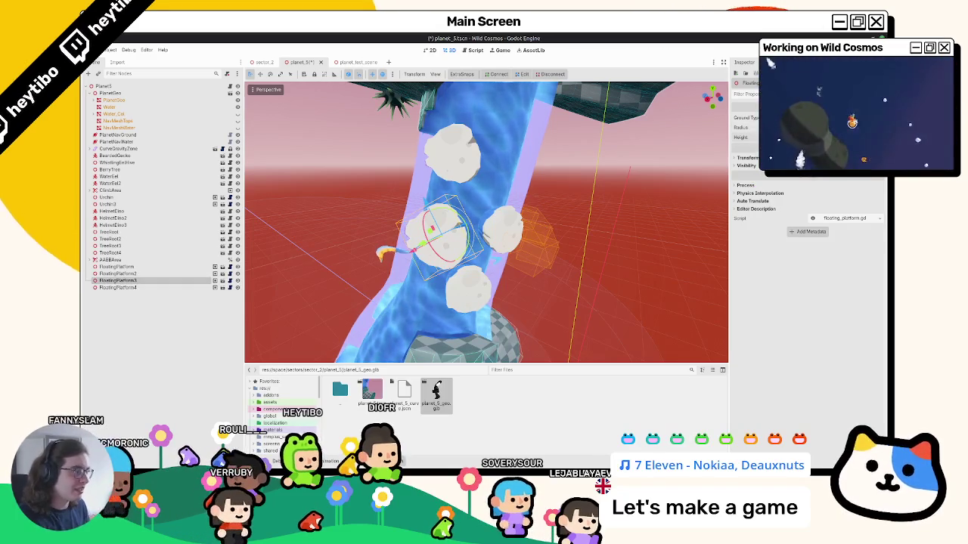
pyautogui.moveTo(455, 232); pyautogui.dragTo(452, 221, button='middle')
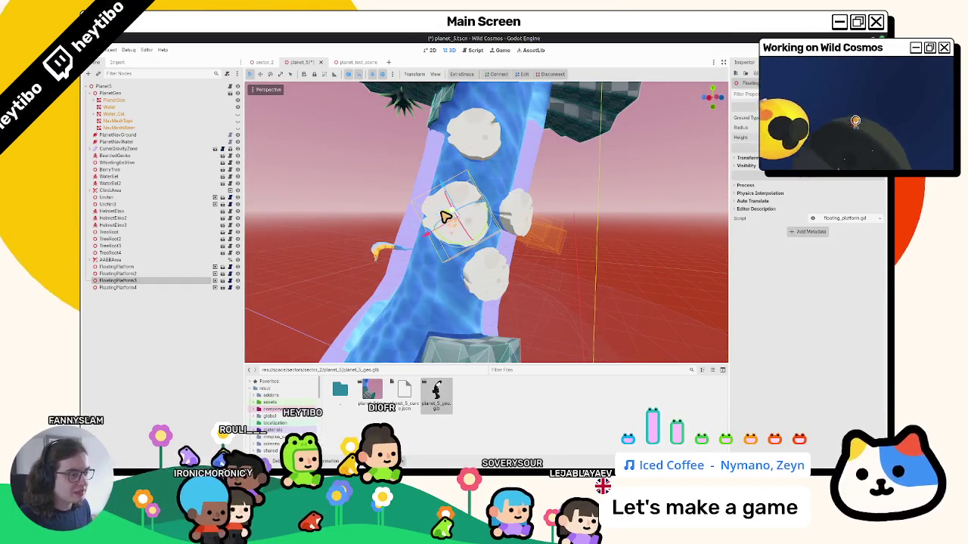
pyautogui.hotkey('ctrl', 'z')
pyautogui.moveTo(444, 217); pyautogui.dragTo(449, 217)
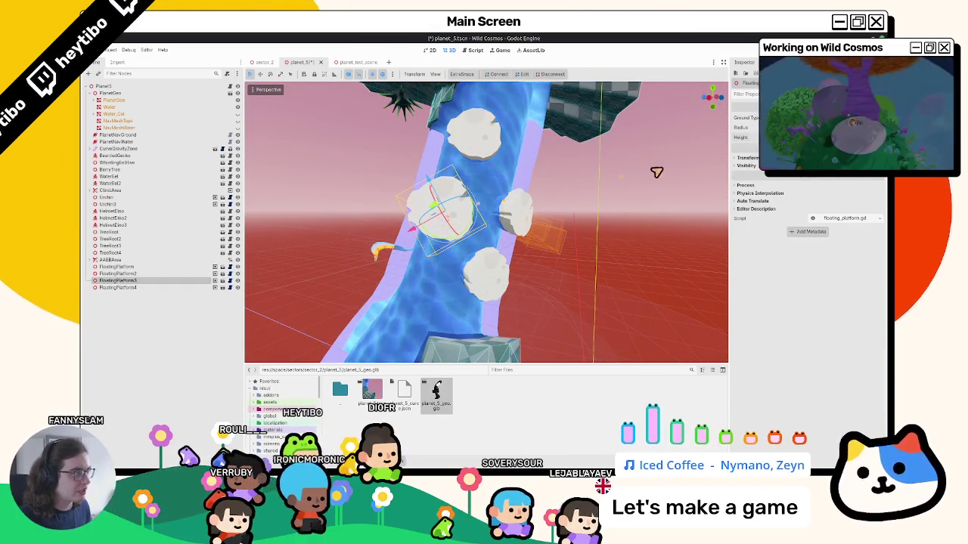
pyautogui.doubleClick(117, 287)
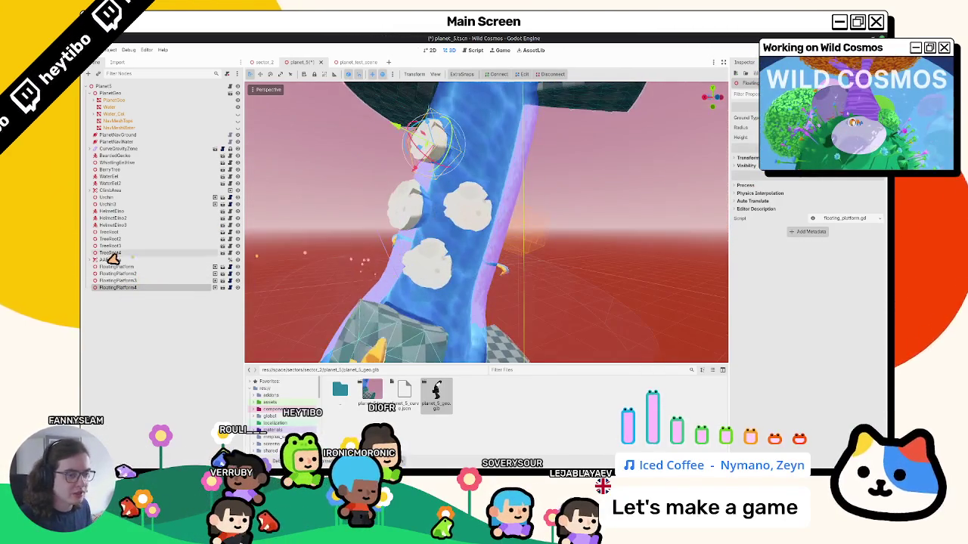
pyautogui.click(115, 269)
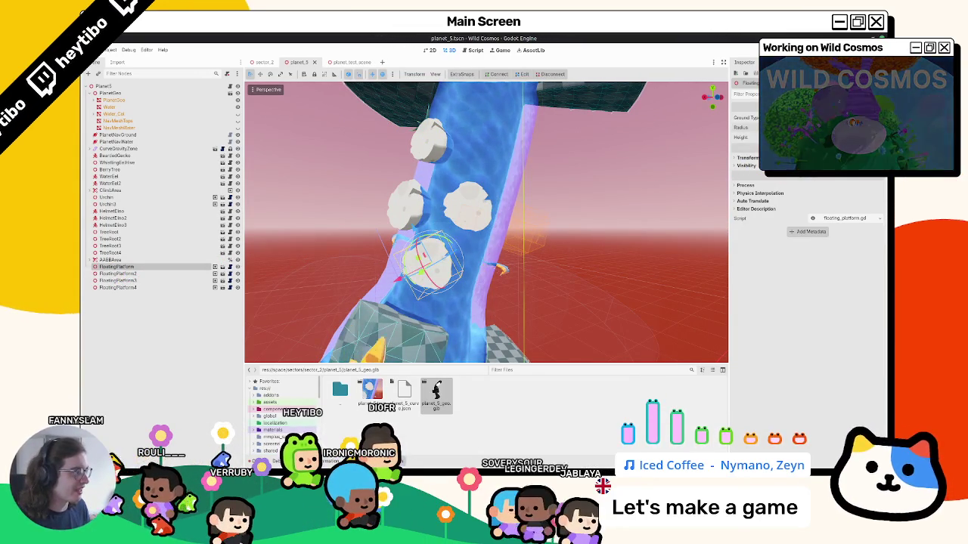
pyautogui.hotkey('ctrl', 's')
pyautogui.click(314, 62)
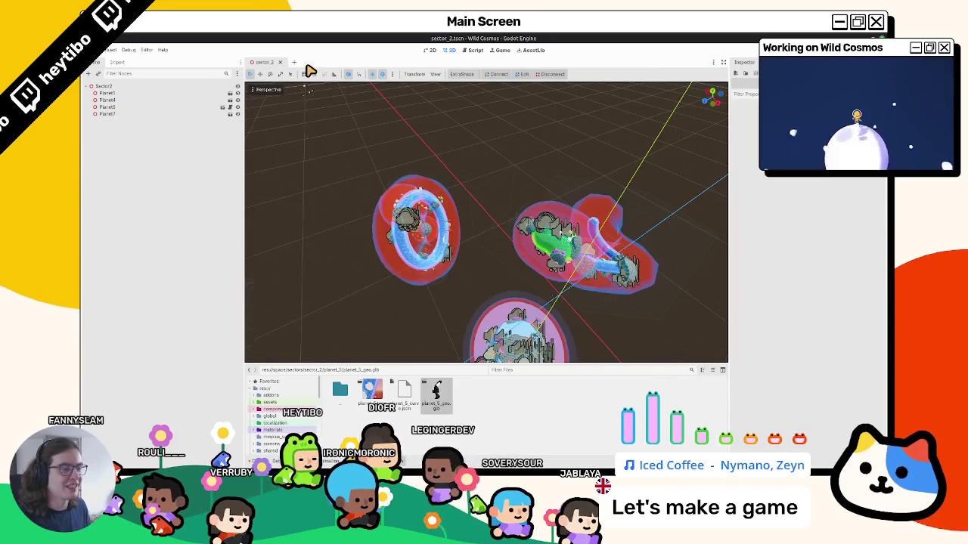
pyautogui.hotkey('ctrl', 'shift', 't')
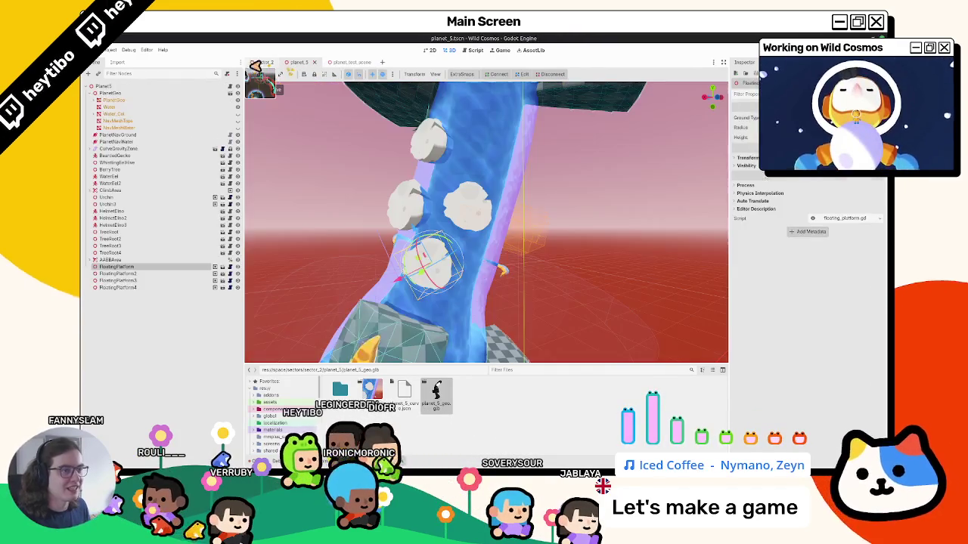
pyautogui.click(257, 64)
pyautogui.scroll(-5, 405, 205)
pyautogui.scroll(6, 423, 220)
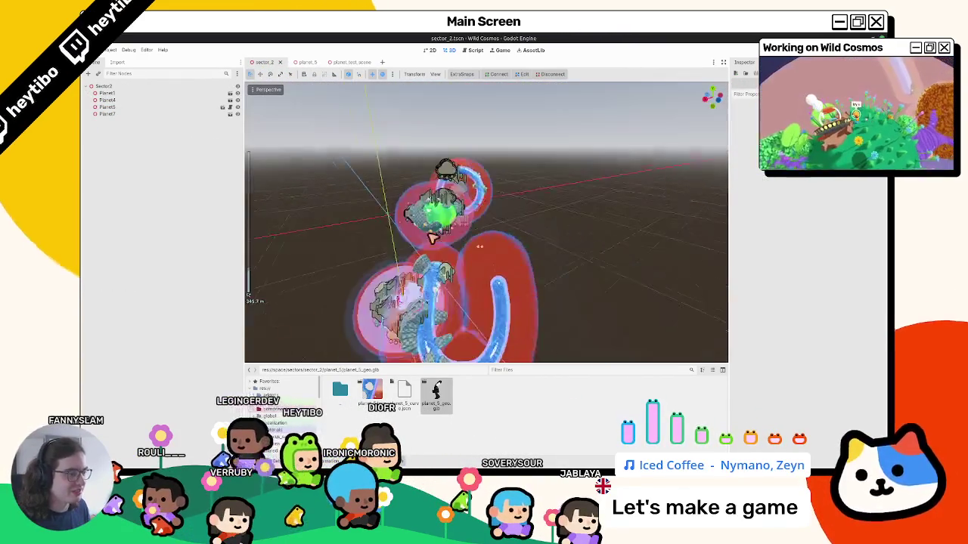
pyautogui.moveTo(453, 227); pyautogui.dragTo(496, 240, button='middle')
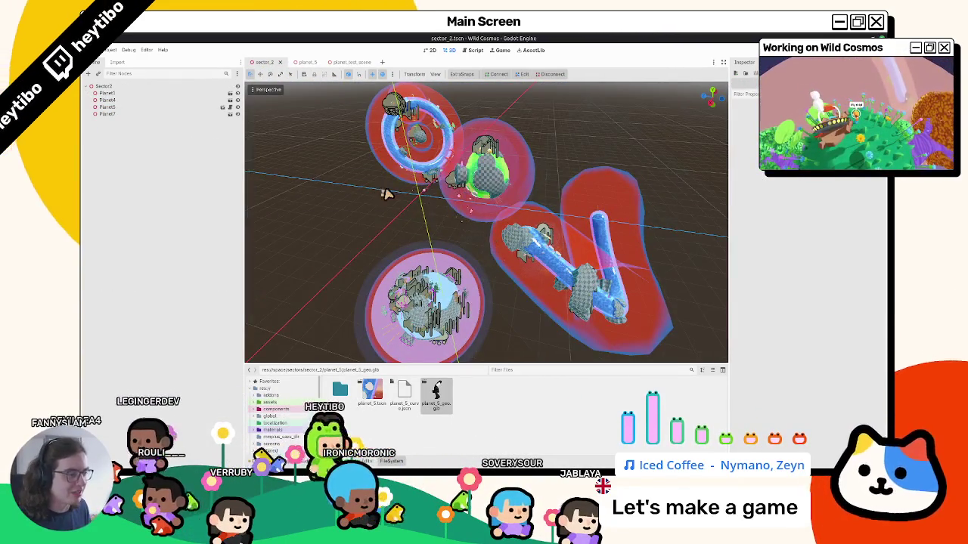
pyautogui.moveTo(385, 190); pyautogui.dragTo(403, 195, button='middle')
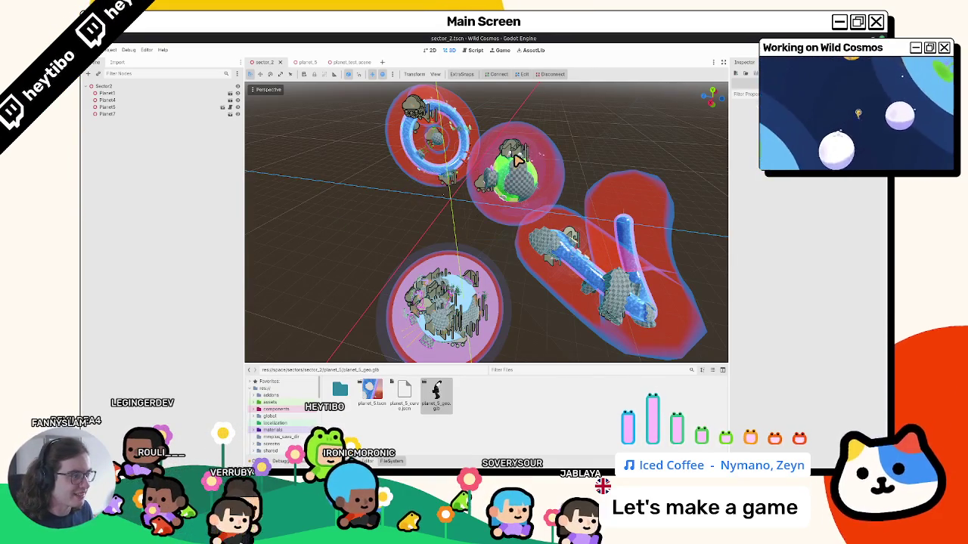
pyautogui.scroll(5, 516, 159)
pyautogui.moveTo(516, 158)
pyautogui.mouseDown(button='middle')
pyautogui.moveTo(409, 227)
pyautogui.moveTo(430, 229)
pyautogui.moveTo(313, 81)
pyautogui.mouseUp(button='middle')
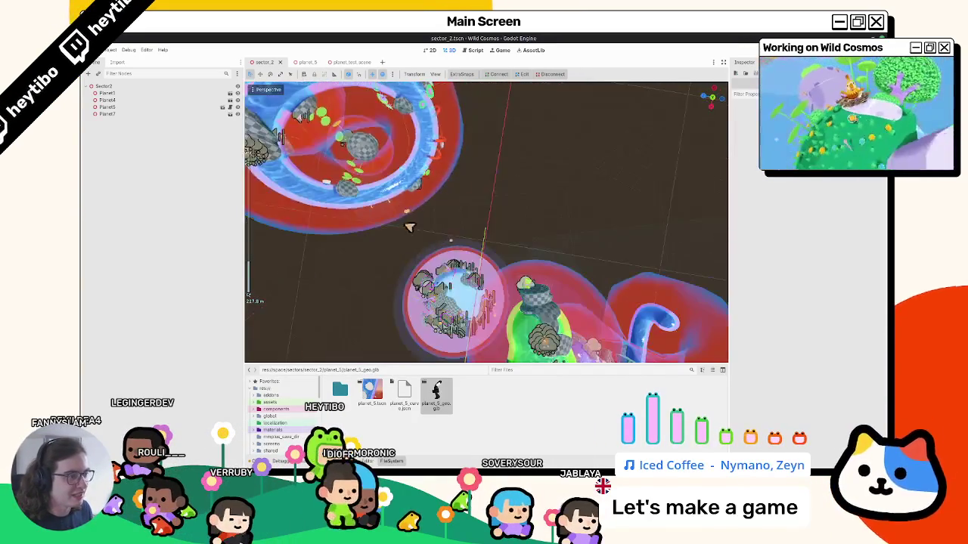
pyautogui.click(344, 62)
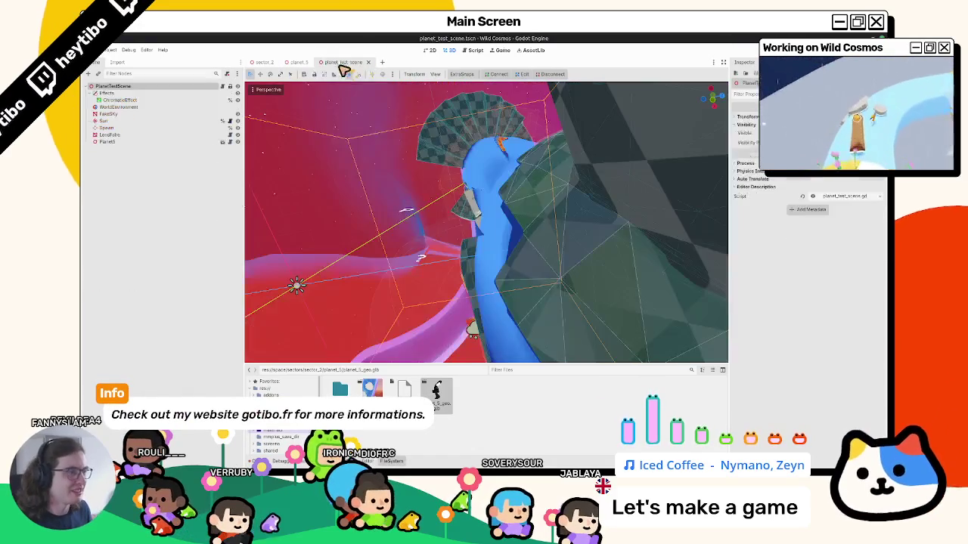
pyautogui.click(298, 62)
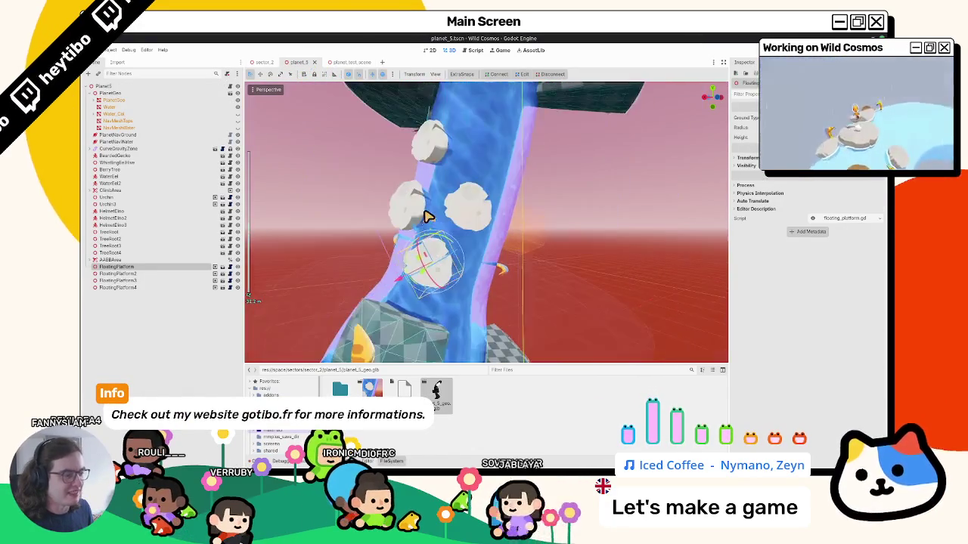
pyautogui.moveTo(429, 203); pyautogui.dragTo(388, 216, button='middle')
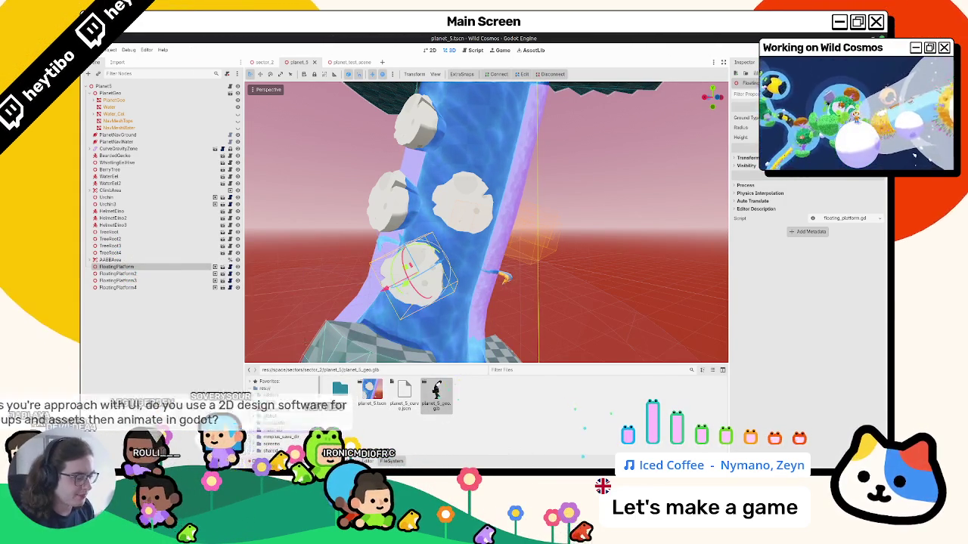
pyautogui.hotkey('alt', 'Tab')
# Step: Pan around the Blender whiteboard to review the features notes, camera/phototag and coloured-circle sketches
pyautogui.scroll(-5, 469, 335)
pyautogui.scroll(4, 119, 143)
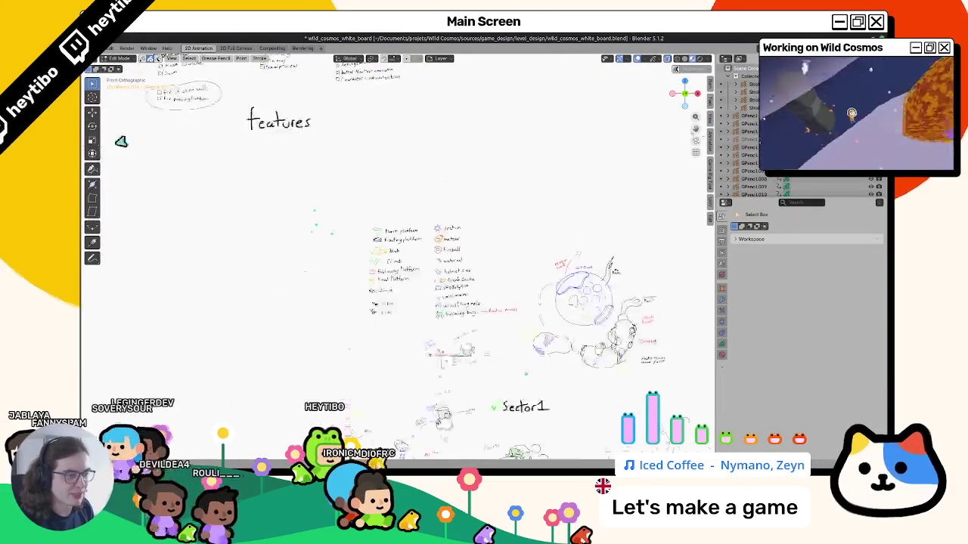
pyautogui.keyDown('shift'); pyautogui.moveTo(119, 143); pyautogui.dragTo(683, 310, button='middle'); pyautogui.keyUp('shift')
pyautogui.scroll(-3, 339, 231)
pyautogui.scroll(3, 447, 240)
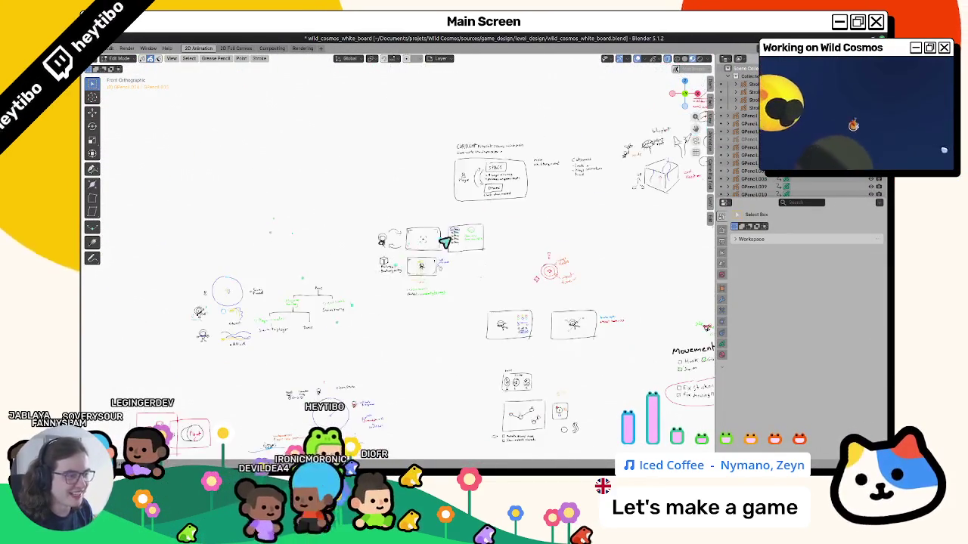
pyautogui.scroll(3, 558, 274)
pyautogui.keyDown('shift'); pyautogui.moveTo(557, 275); pyautogui.dragTo(446, 293, button='middle'); pyautogui.keyUp('shift')
pyautogui.scroll(1, 447, 293)
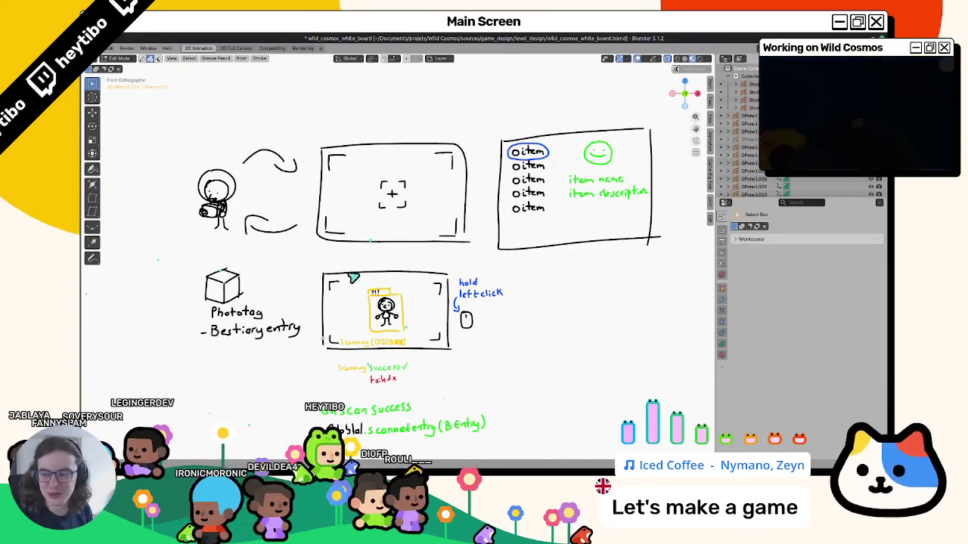
pyautogui.scroll(-3, 447, 226)
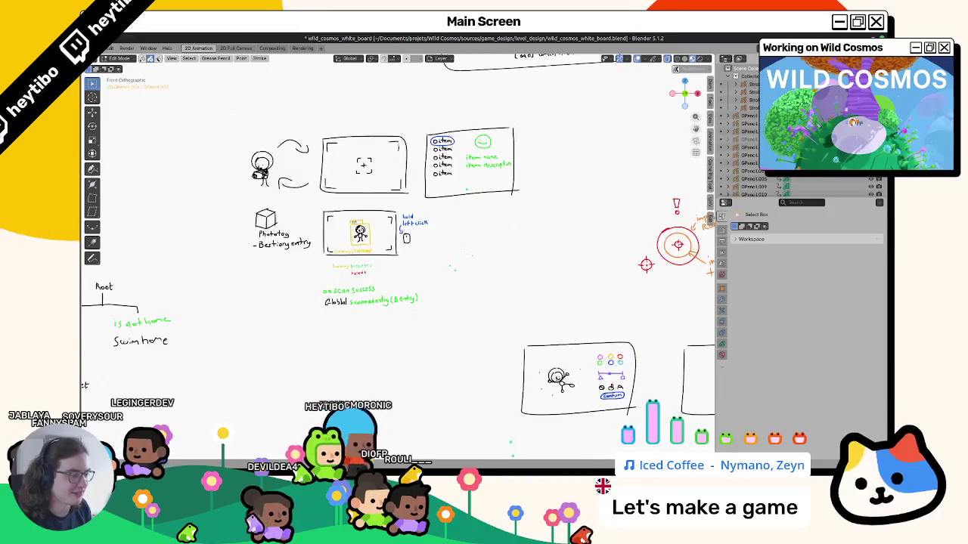
pyautogui.keyDown('shift'); pyautogui.moveTo(440, 345); pyautogui.dragTo(341, 327, button='middle'); pyautogui.keyUp('shift')
pyautogui.scroll(5, 388, 290)
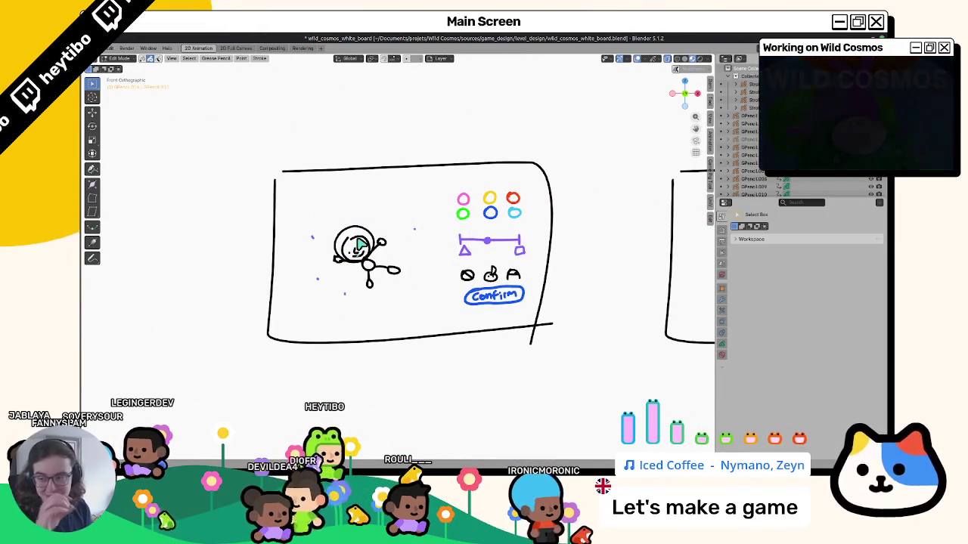
pyautogui.scroll(-2, 340, 246)
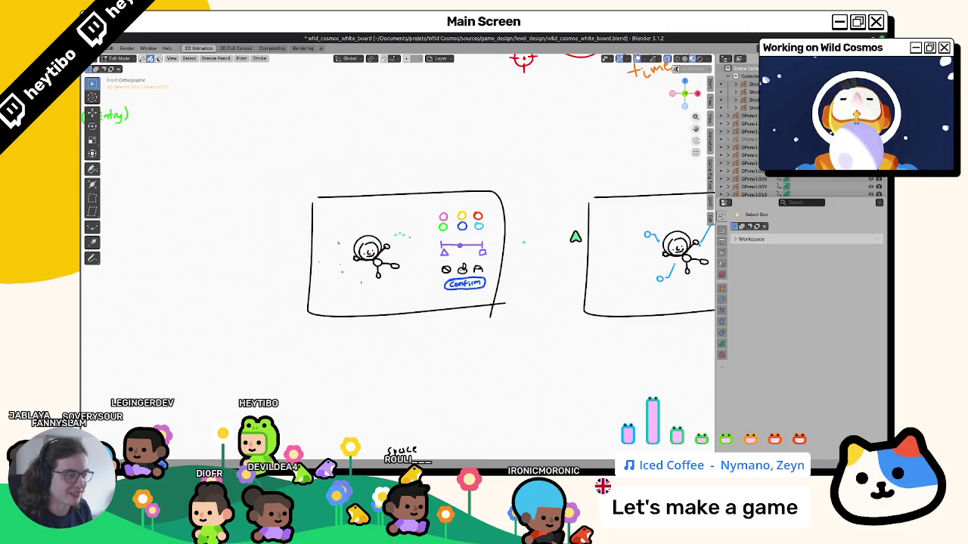
pyautogui.keyDown('shift'); pyautogui.moveTo(574, 235); pyautogui.dragTo(413, 237, button='middle'); pyautogui.keyUp('shift')
pyautogui.scroll(2, 413, 237)
pyautogui.scroll(-2, 415, 240)
pyautogui.scroll(-5, 414, 241)
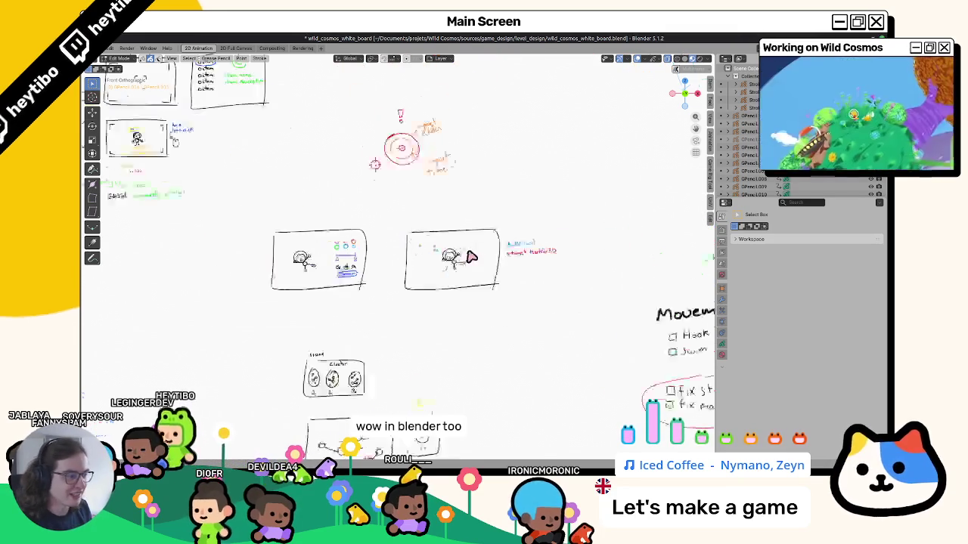
pyautogui.scroll(3, 414, 240)
pyautogui.keyDown('shift'); pyautogui.moveTo(377, 309); pyautogui.dragTo(449, 196, button='middle'); pyautogui.keyUp('shift')
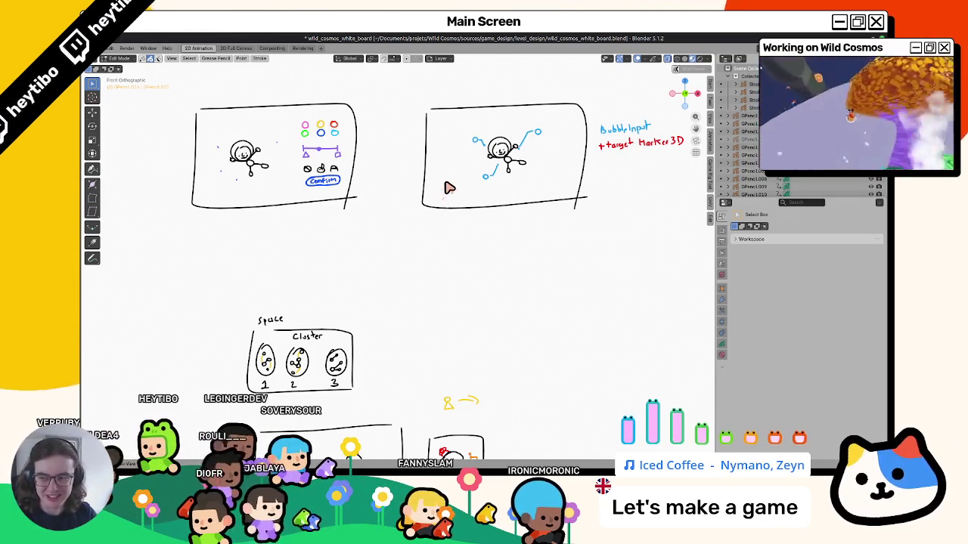
# Step: Finish scrolling the whiteboard, then go back to Godot and orbit the planet
pyautogui.scroll(-2, 469, 153)
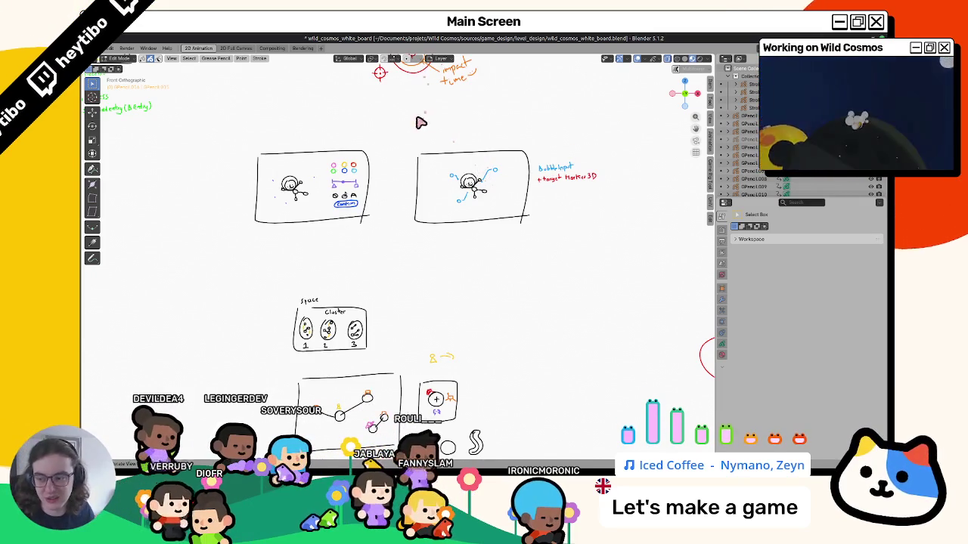
pyautogui.scroll(-5, 418, 210)
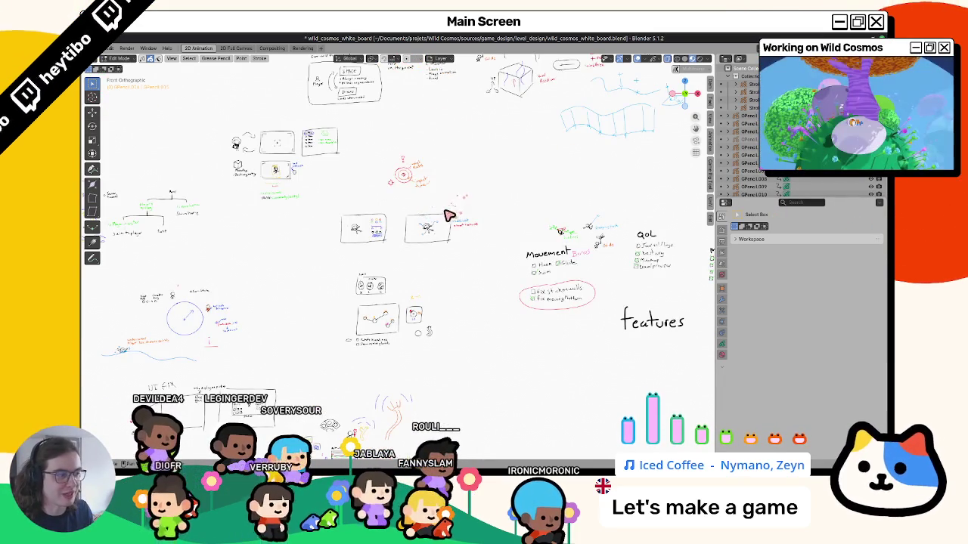
pyautogui.scroll(2, 449, 216)
pyautogui.scroll(2, 372, 259)
pyautogui.scroll(2, 527, 298)
pyautogui.scroll(1, 527, 298)
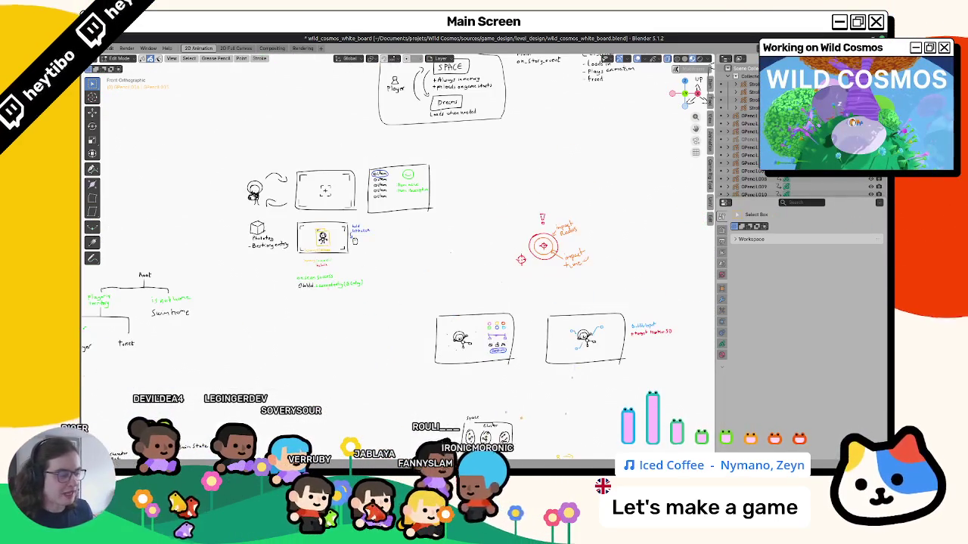
pyautogui.hotkey('alt', 'Tab')
pyautogui.moveTo(458, 270)
pyautogui.mouseDown(button='middle')
pyautogui.moveTo(481, 257)
pyautogui.moveTo(514, 207)
pyautogui.moveTo(610, 296)
pyautogui.moveTo(242, 245)
pyautogui.mouseUp(button='middle')
# Step: In planet_test_scene, move LensFlare under WorldEnvironment in the effects group
pyautogui.click(334, 60)
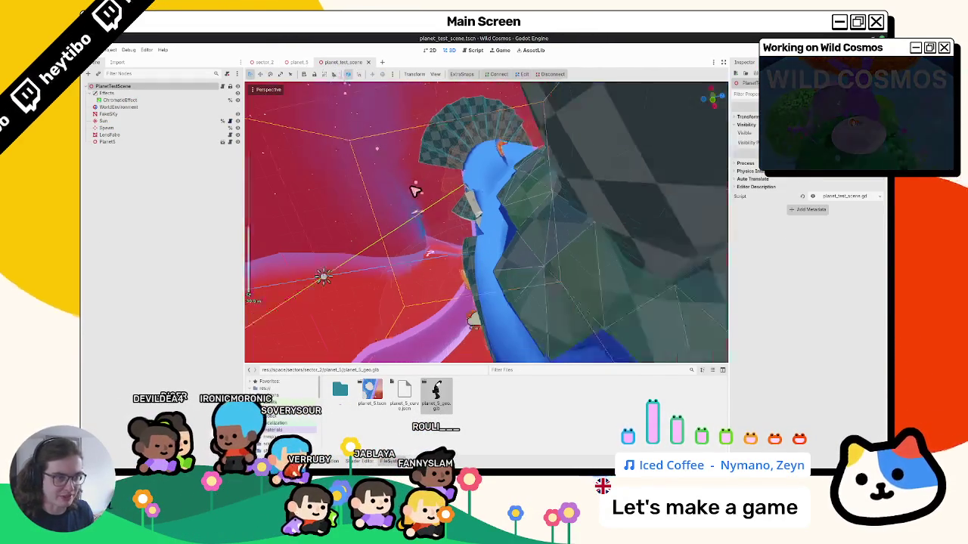
pyautogui.click(154, 133)
pyautogui.moveTo(153, 129); pyautogui.dragTo(160, 119)
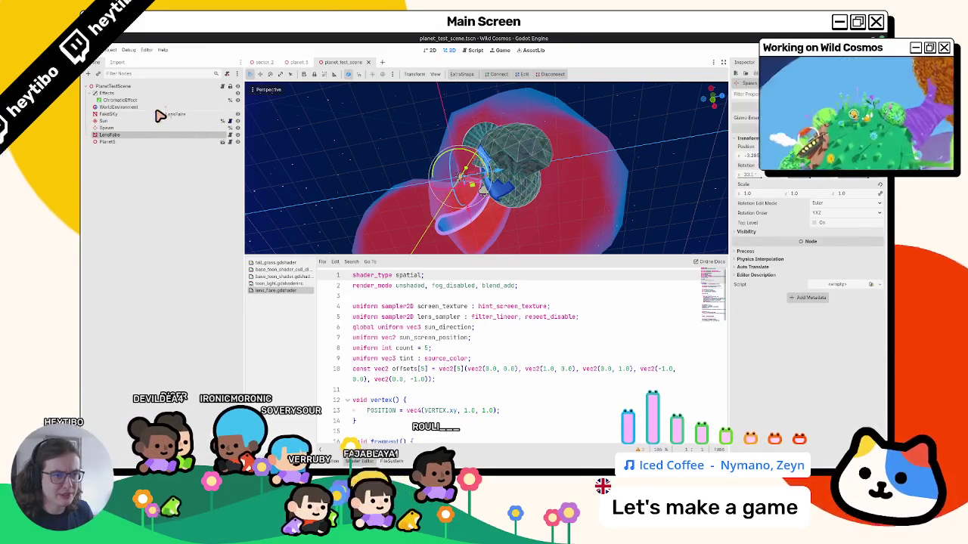
pyautogui.moveTo(160, 116); pyautogui.dragTo(159, 115)
# Step: Focus on the Spawn node and briefly run the test scene maximized with F6
pyautogui.doubleClick(134, 135)
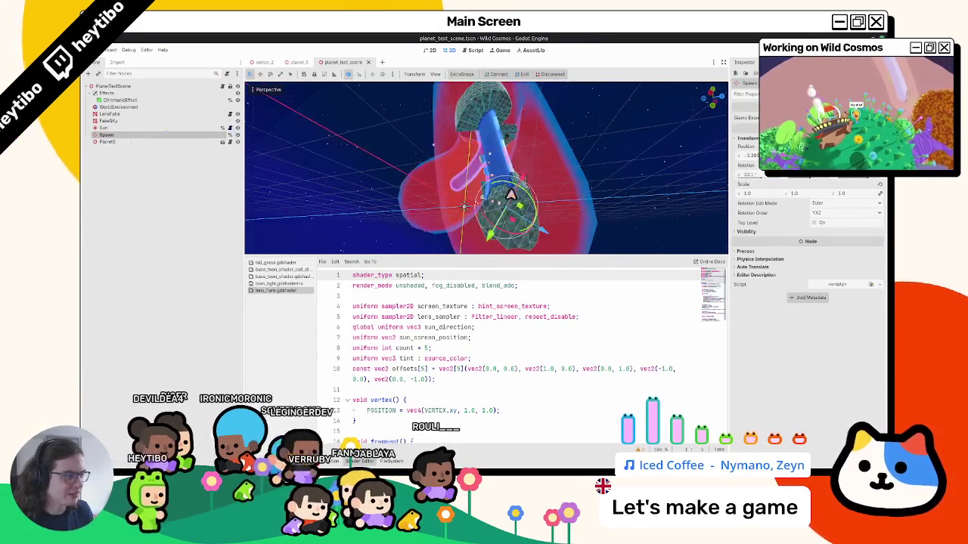
pyautogui.press('F6')
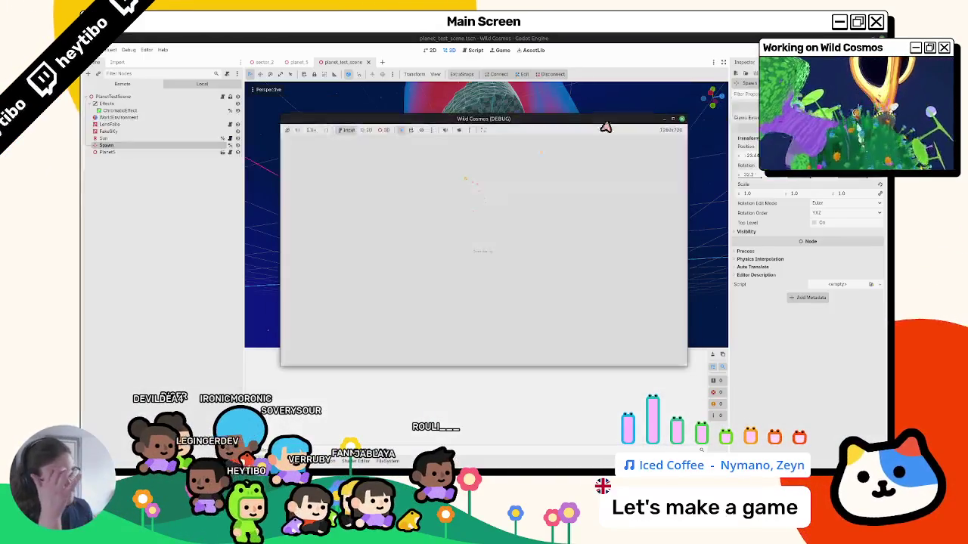
pyautogui.click(673, 119)
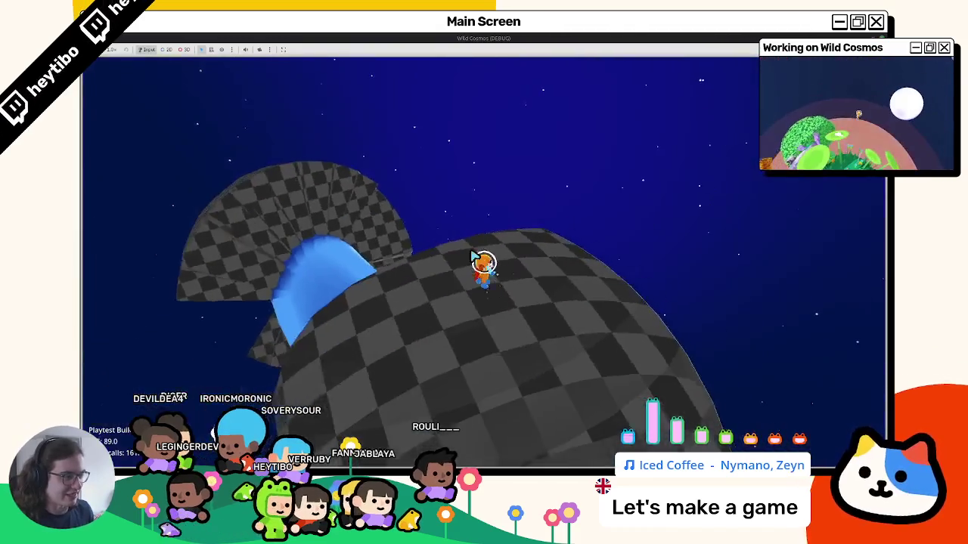
pyautogui.press('F8')
pyautogui.moveTo(512, 216)
pyautogui.mouseDown(button='middle')
pyautogui.moveTo(495, 233)
pyautogui.moveTo(502, 178)
pyautogui.moveTo(403, 124)
pyautogui.mouseUp(button='middle')
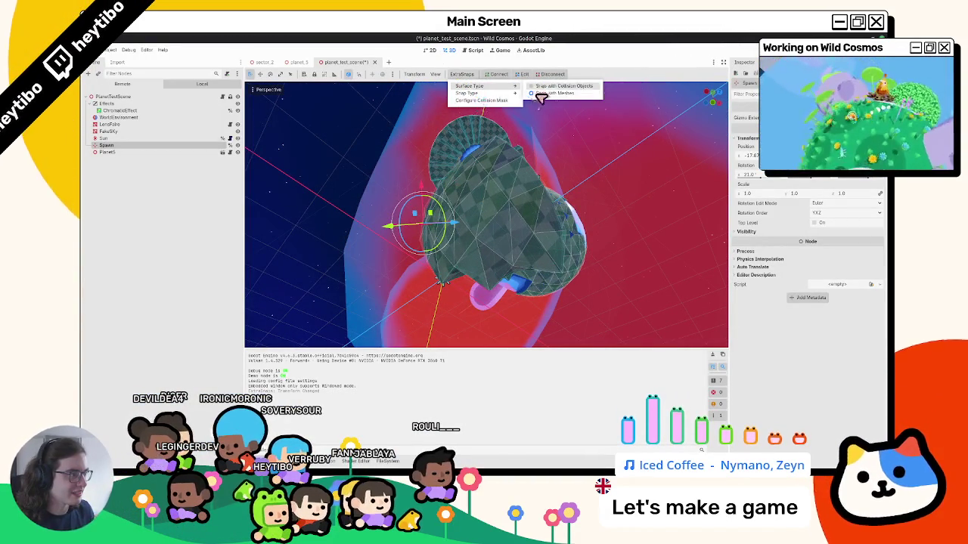
# Step: Enable Snap with Meshes under ExtraSnaps, then run planet_test_scene with F6 and close it
pyautogui.click(538, 93)
pyautogui.moveTo(471, 209); pyautogui.dragTo(424, 231, button='middle')
pyautogui.press('F6')
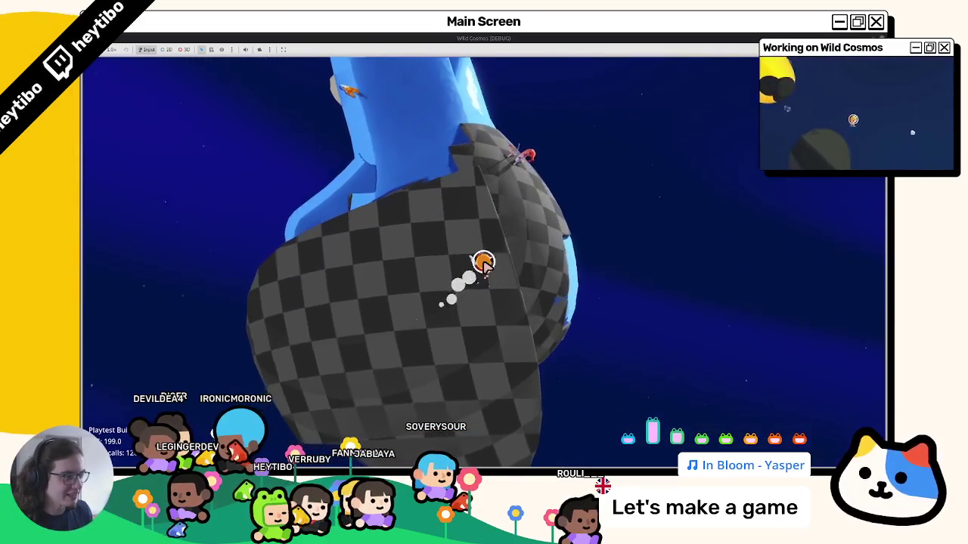
pyautogui.press('F8')
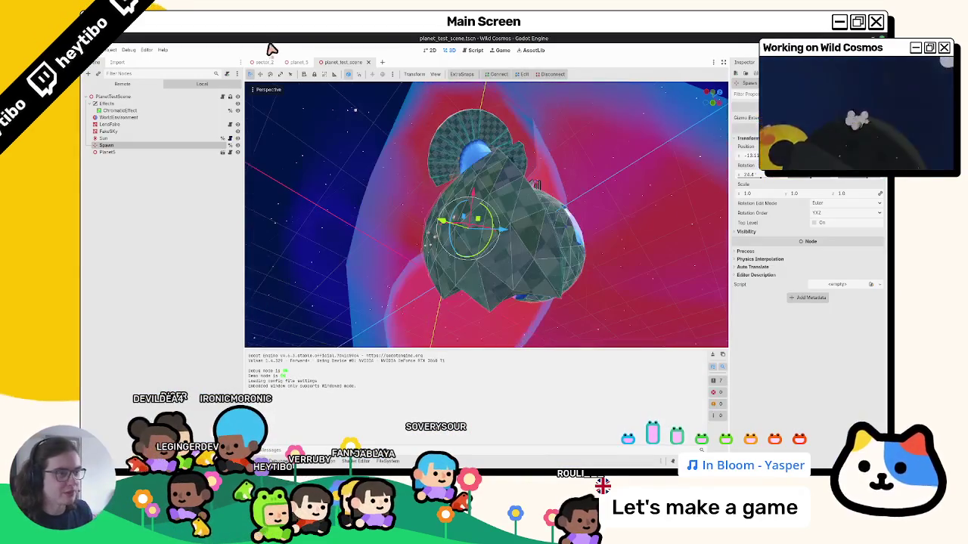
# Step: On planet_5, select the tree node near the water tube, orbit onto it, then launch with F5
pyautogui.click(297, 62)
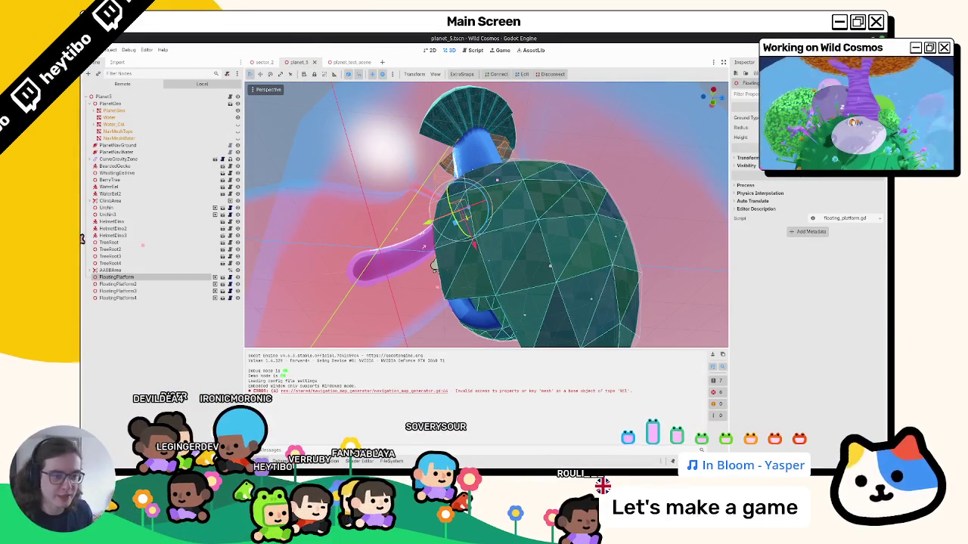
pyautogui.scroll(-5, 575, 234)
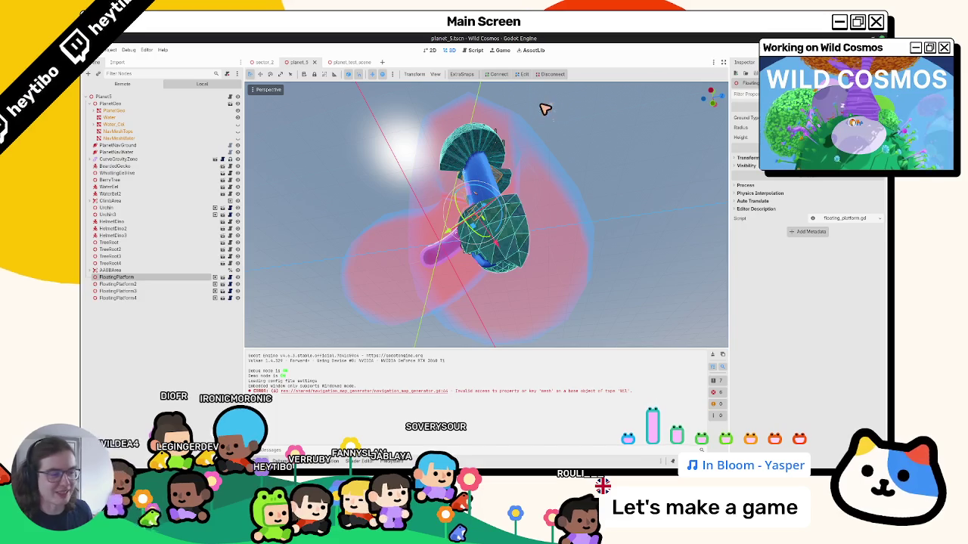
pyautogui.click(94, 173)
pyautogui.scroll(5, 555, 238)
pyautogui.moveTo(555, 238)
pyautogui.mouseDown(button='middle')
pyautogui.moveTo(447, 241)
pyautogui.moveTo(401, 281)
pyautogui.mouseUp(button='middle')
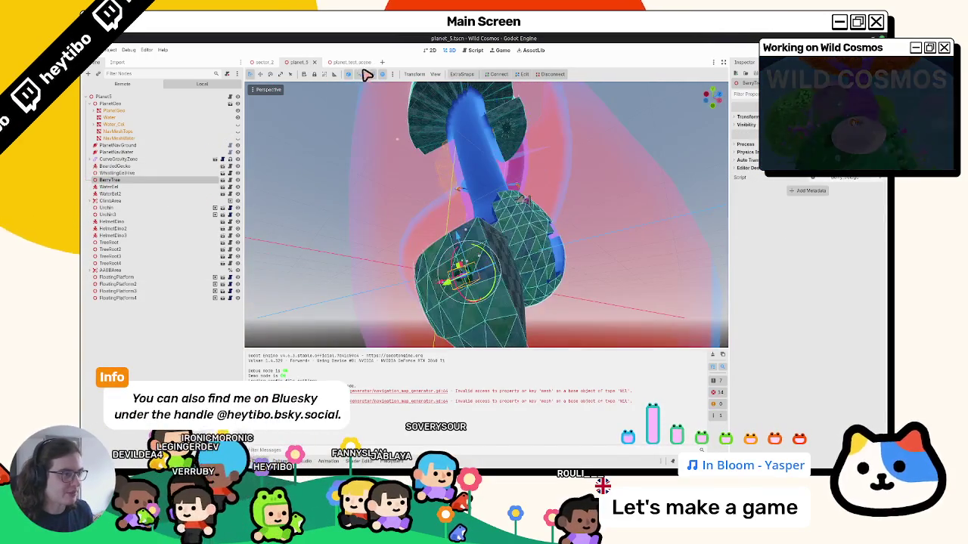
pyautogui.press('F5')
# Step: Hold W repeatedly to walk the character over the checkered planet toward the water tube
pyautogui.press('w')
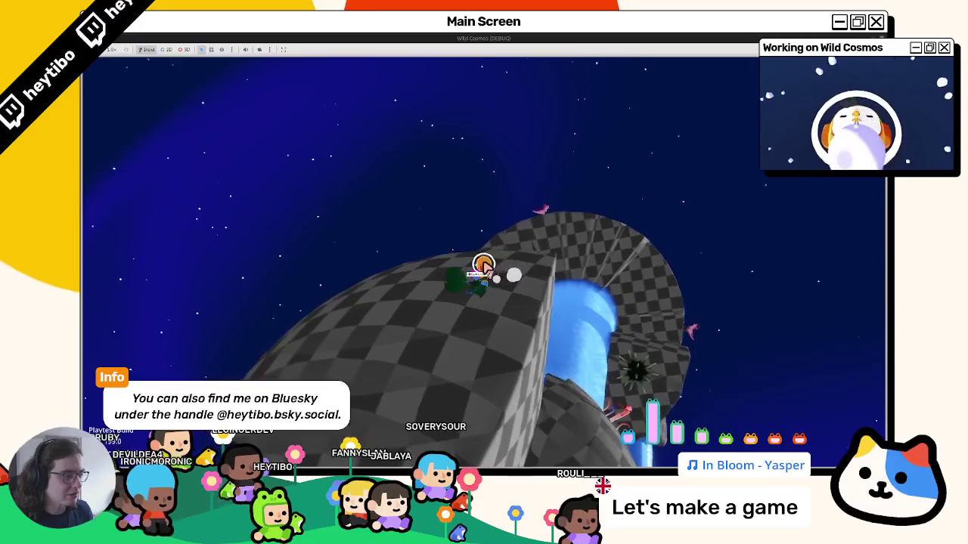
pyautogui.press('w')
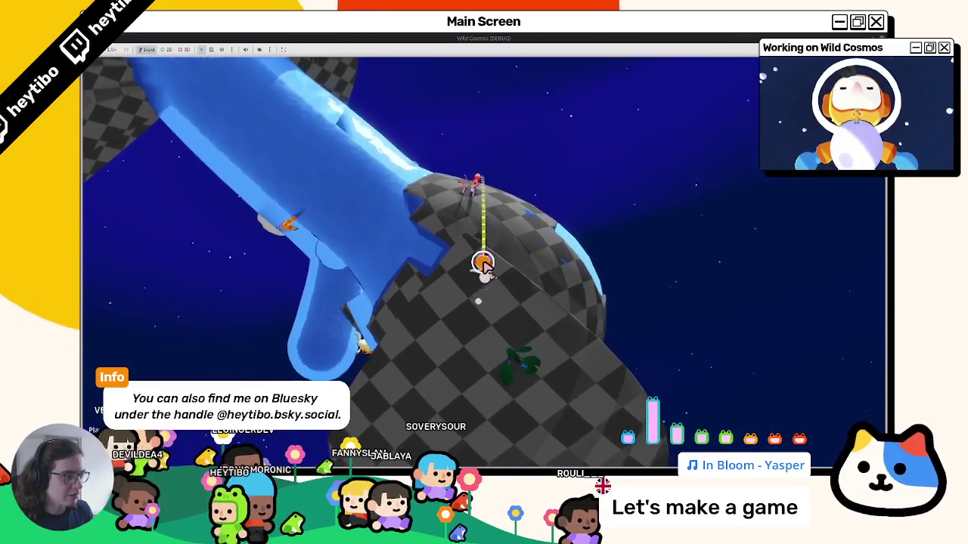
pyautogui.press('w')
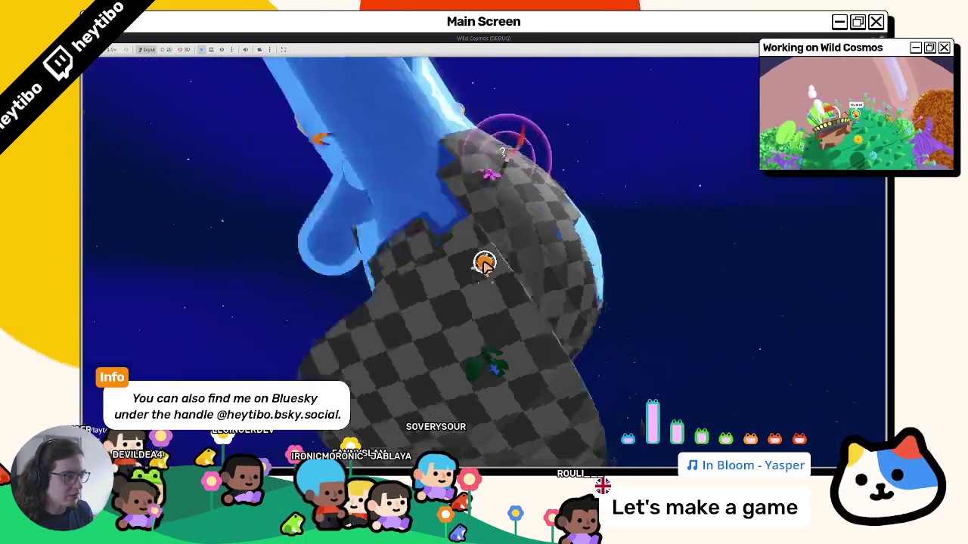
pyautogui.press('w')
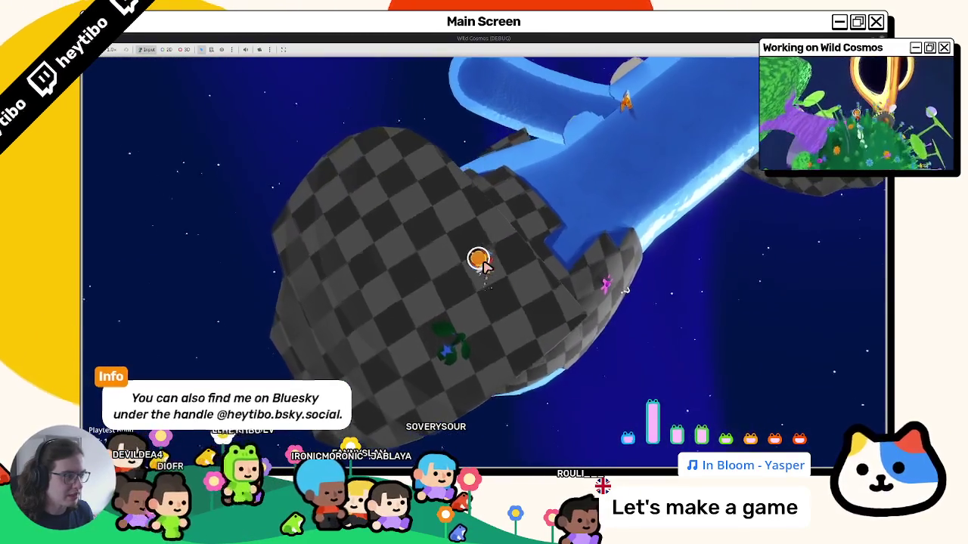
pyautogui.press('w')
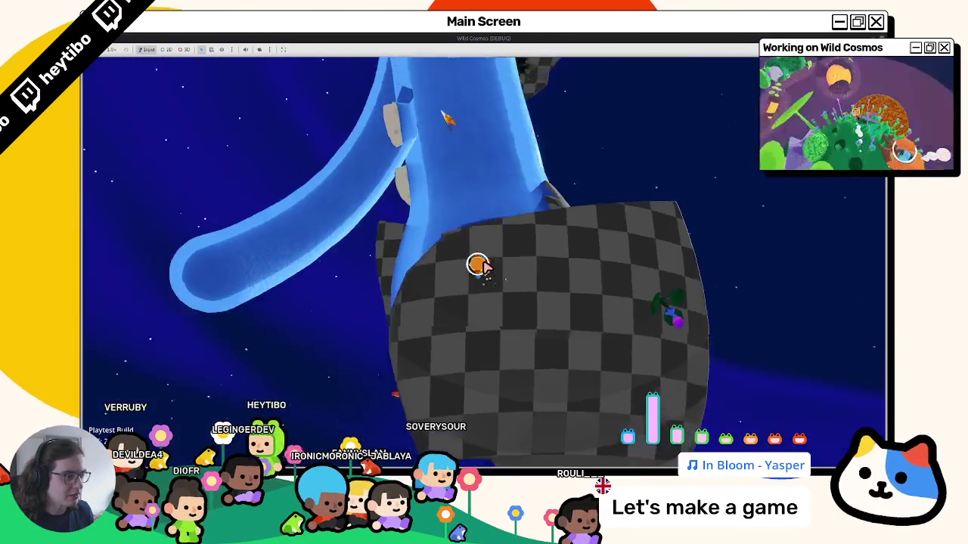
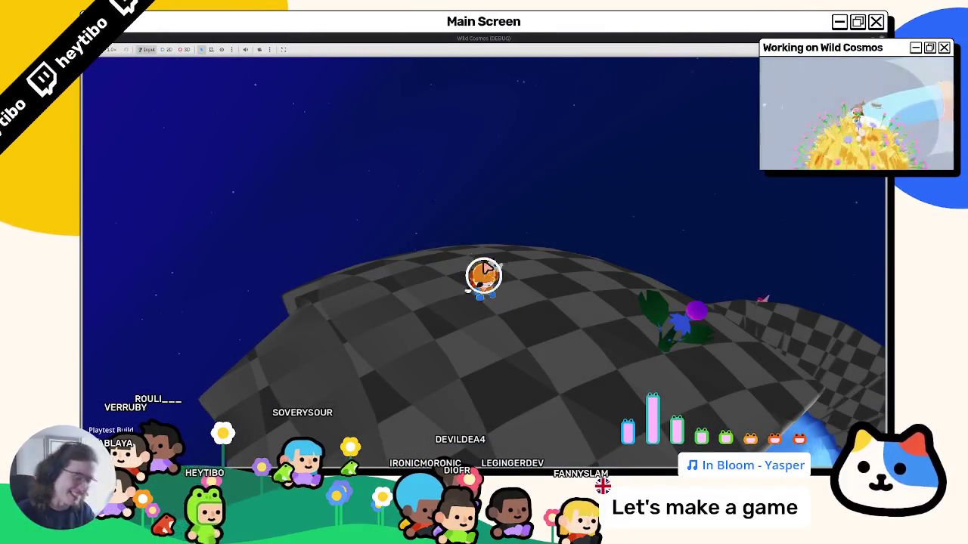
# Step: Pause the running Wild Cosmos playtest and stop it to return to the editor
pyautogui.press('Escape')
pyautogui.press('Escape')
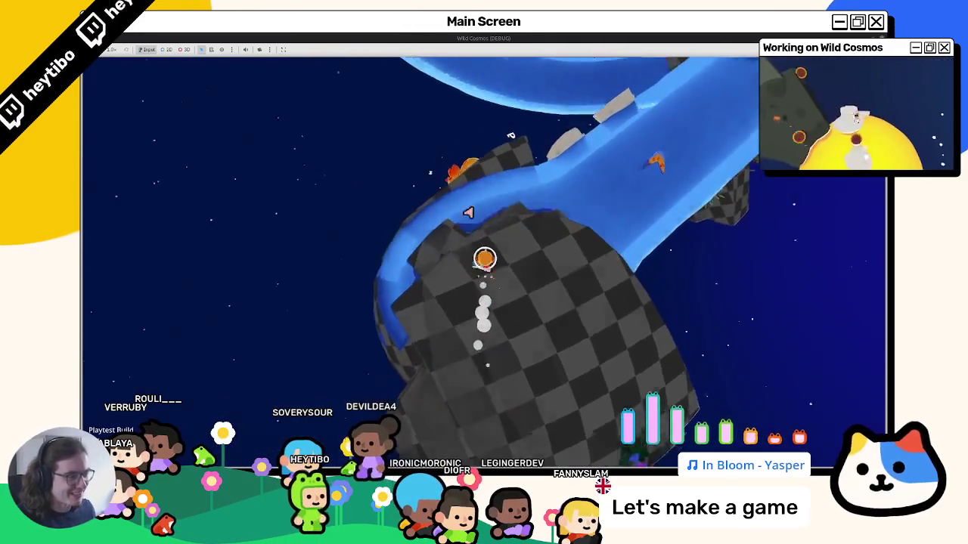
pyautogui.press('F8')
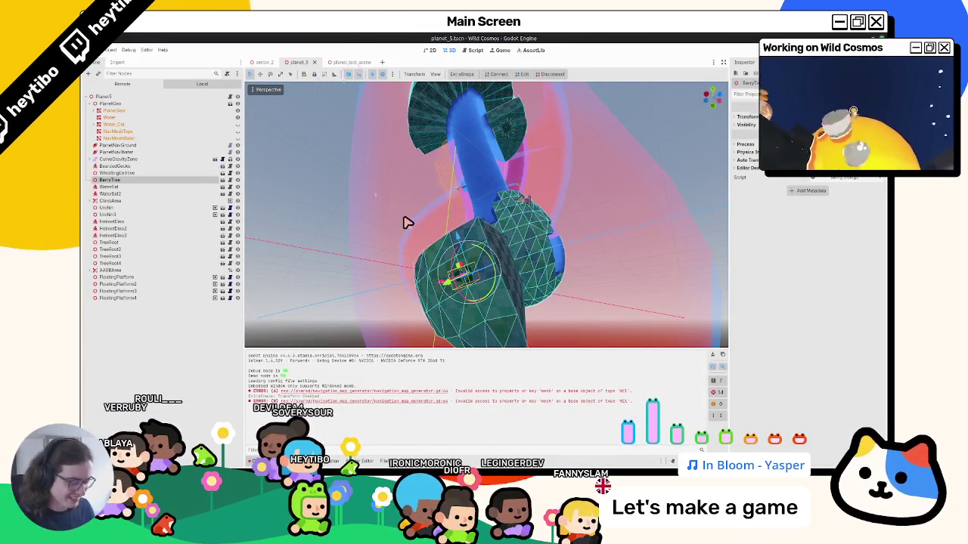
# Step: Open bearded_gecko.tscn from the quick scene picker, look it over, then return to planet_test_scene
pyautogui.hotkey('ctrl', 'shift', 'o')
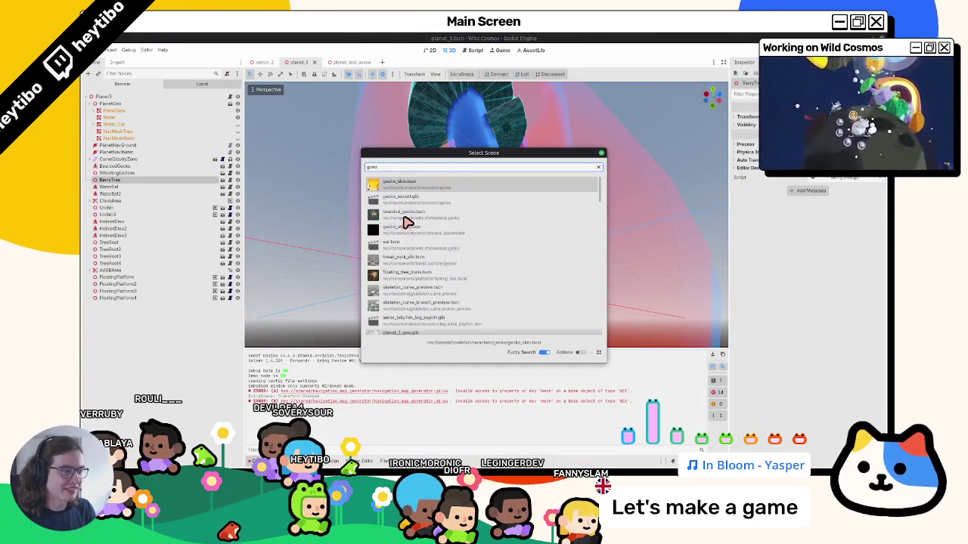
pyautogui.click(405, 219)
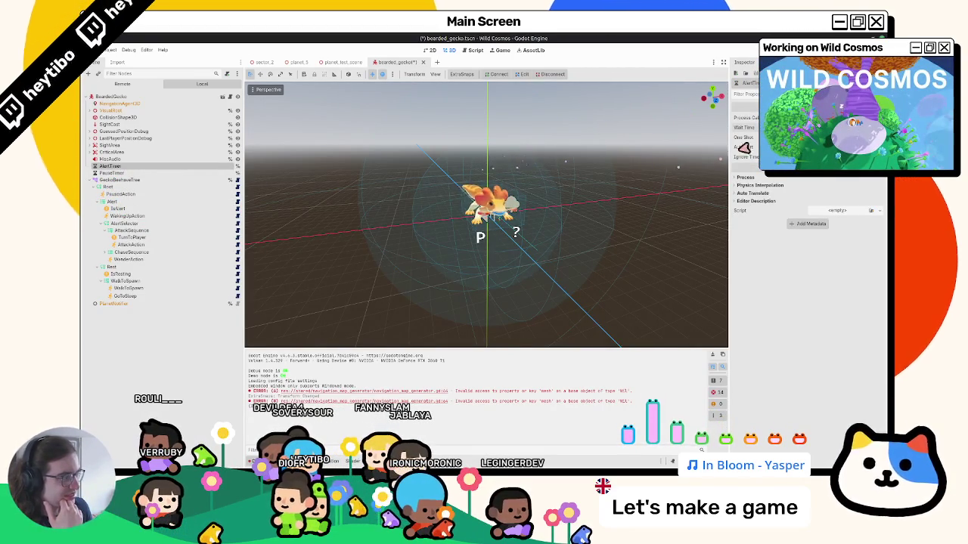
pyautogui.moveTo(560, 163); pyautogui.dragTo(585, 166, button='middle')
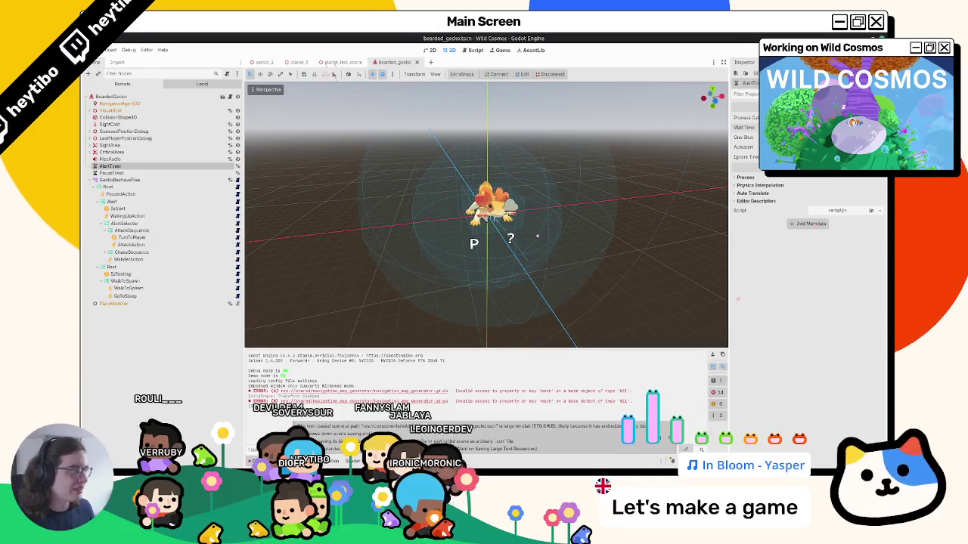
pyautogui.click(338, 63)
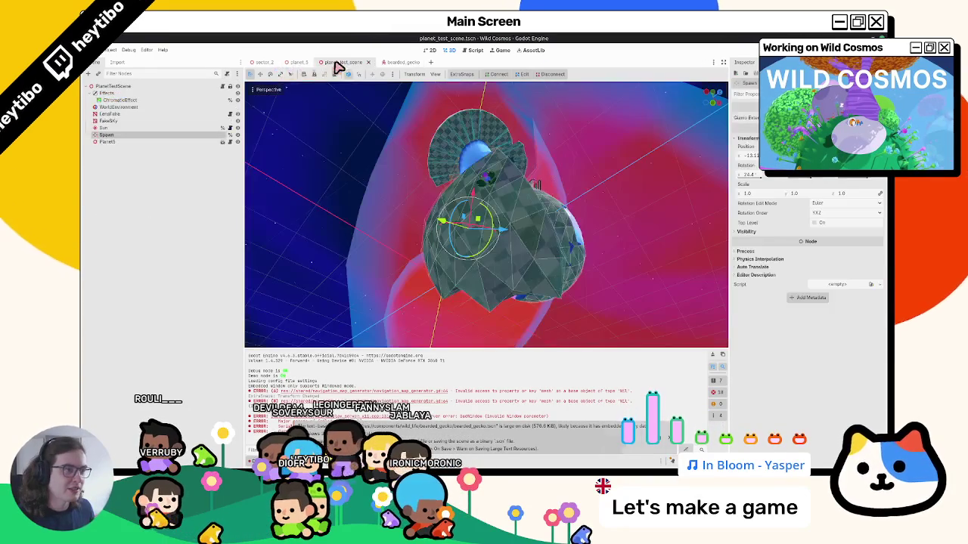
pyautogui.press('F6')
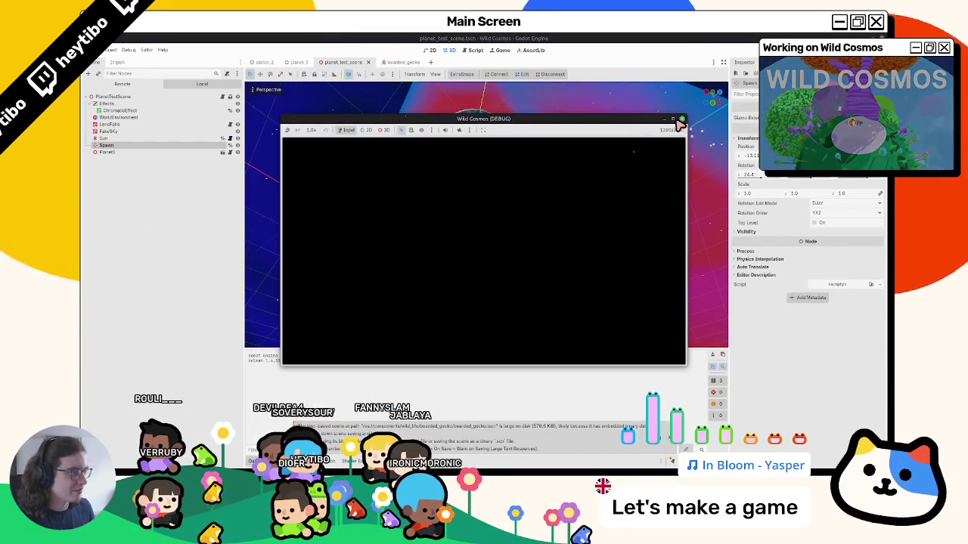
pyautogui.click(678, 121)
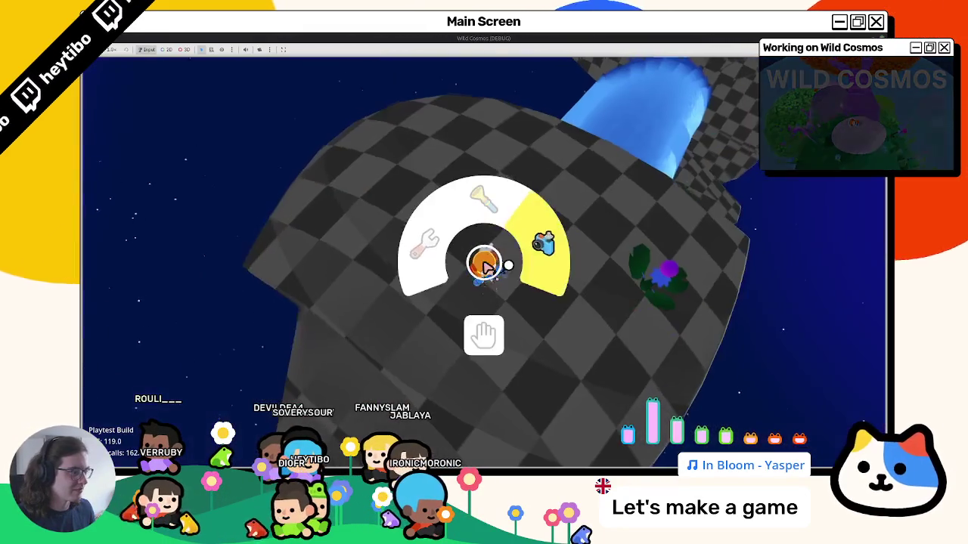
pyautogui.click(484, 265)
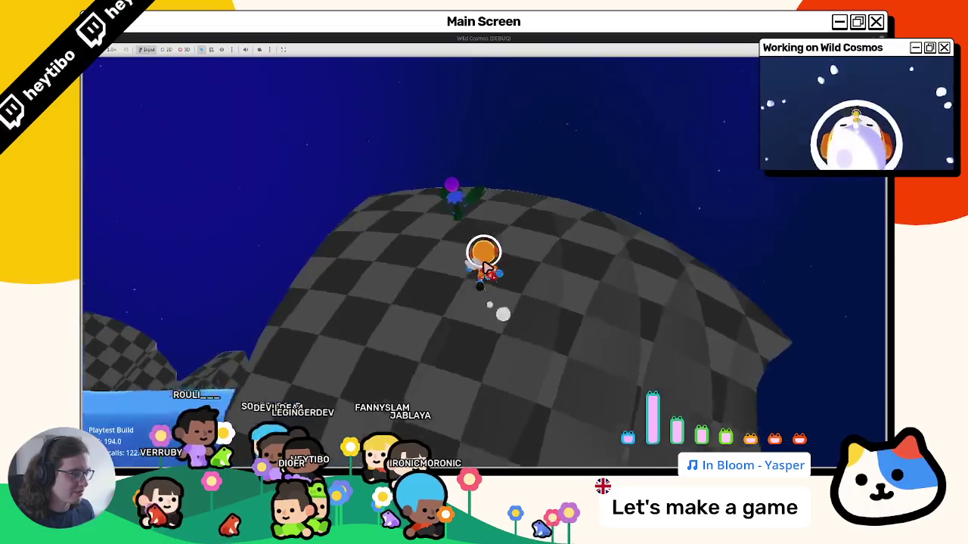
pyautogui.press('w')
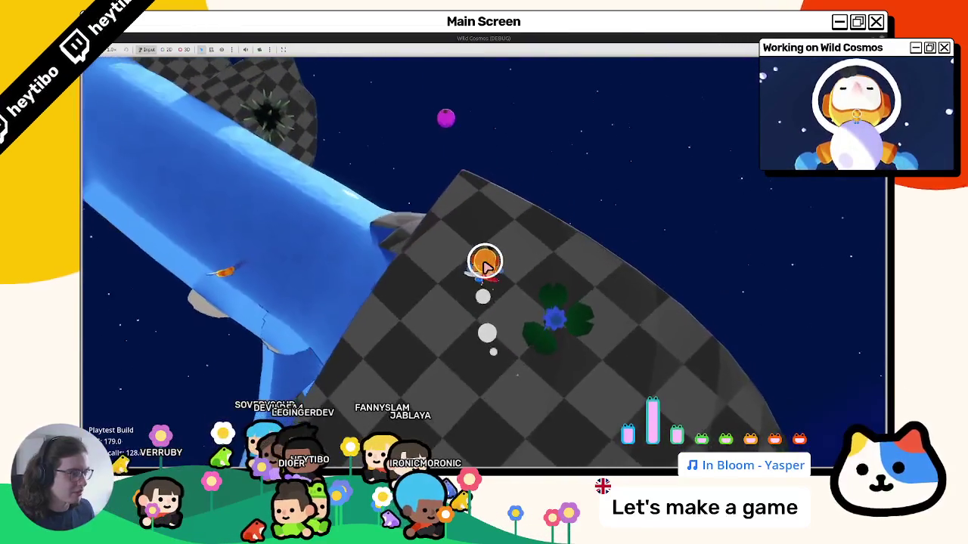
pyautogui.press('w')
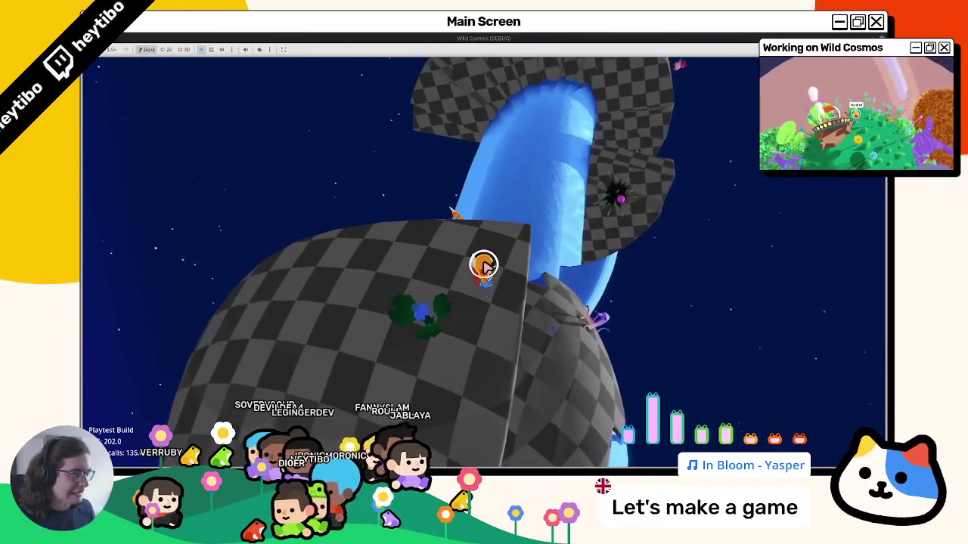
pyautogui.press('w')
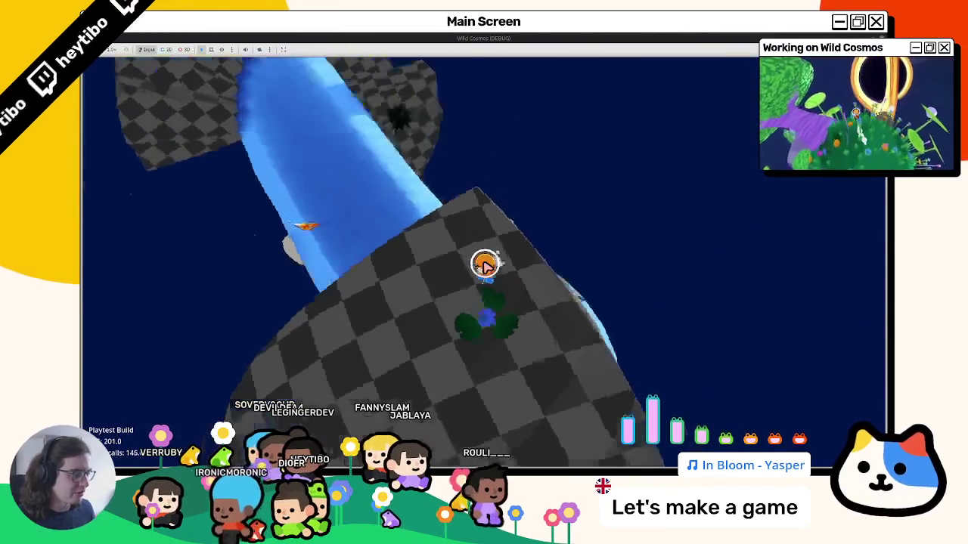
pyautogui.press('w')
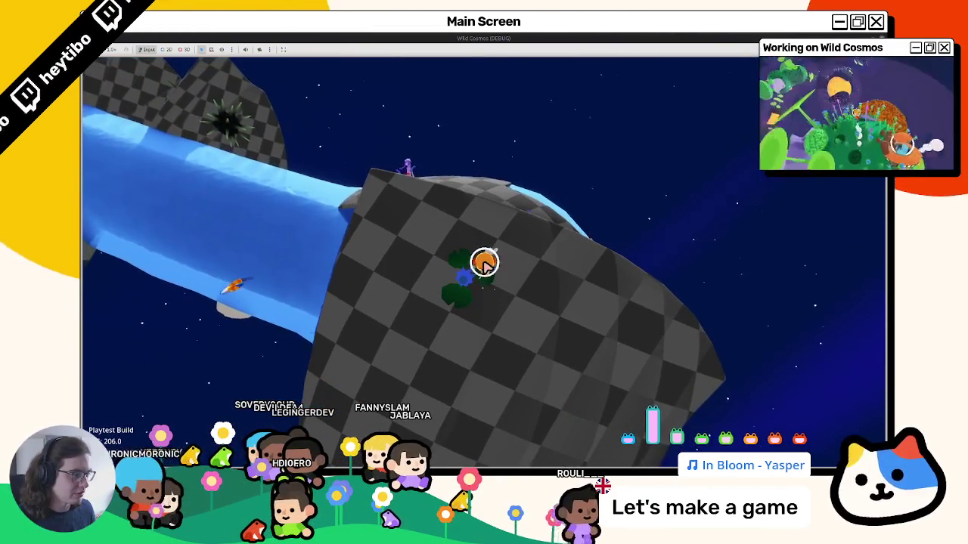
pyautogui.press('w')
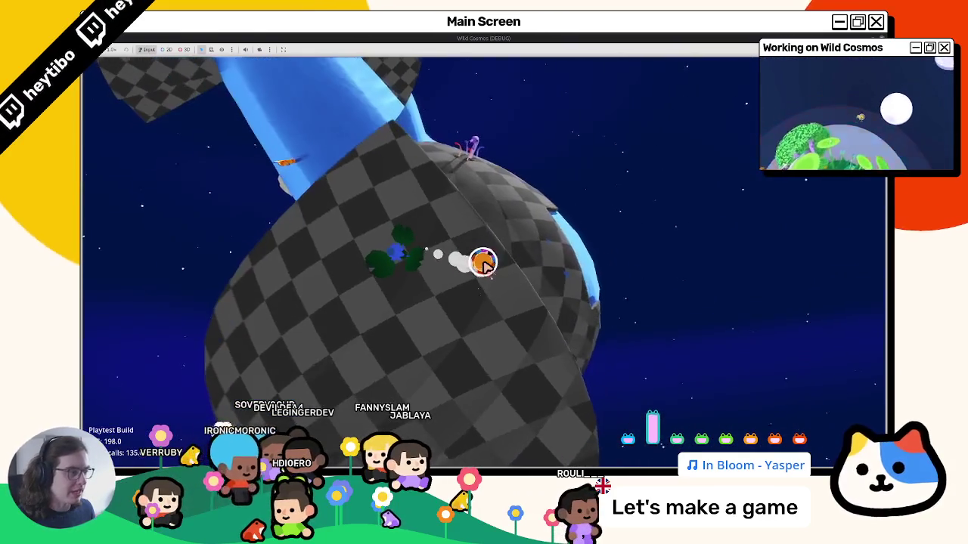
pyautogui.press('w')
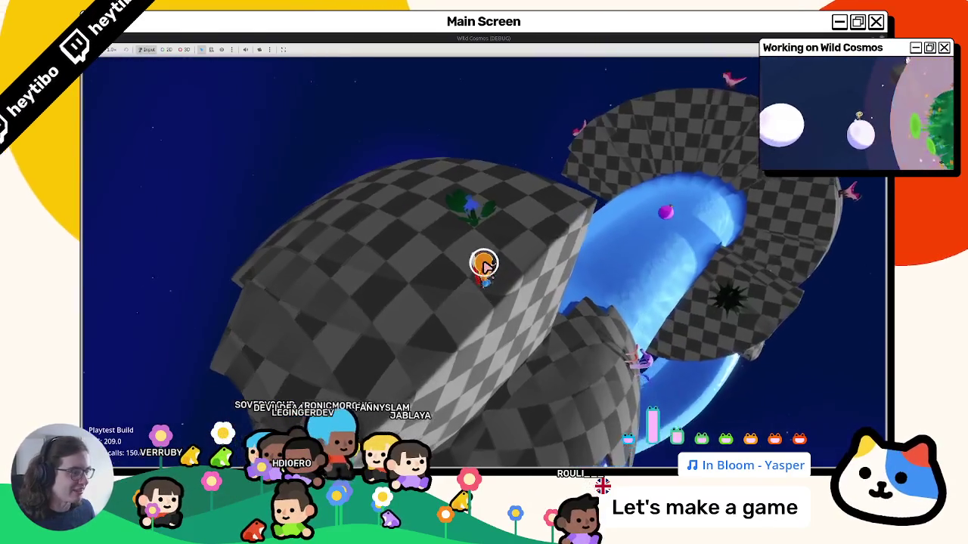
pyautogui.press('w')
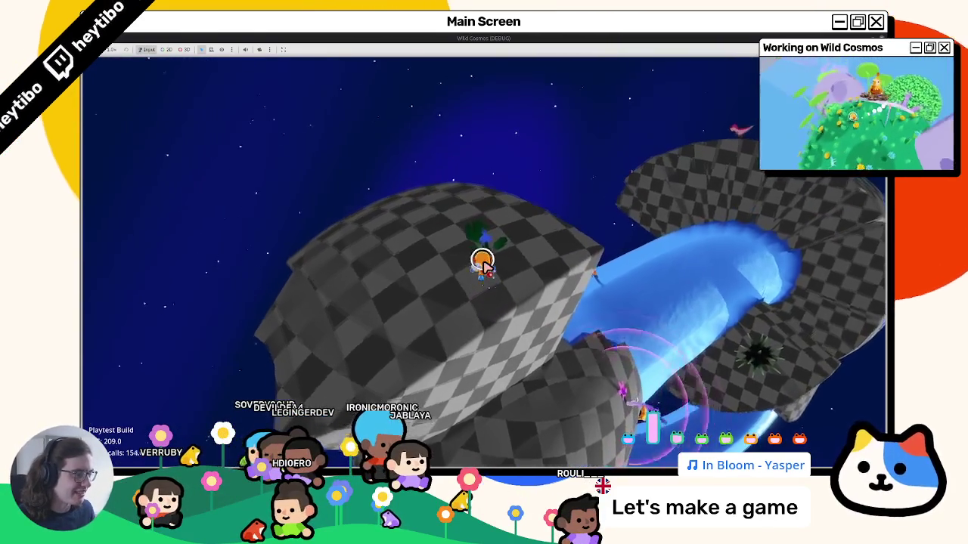
pyautogui.press('w')
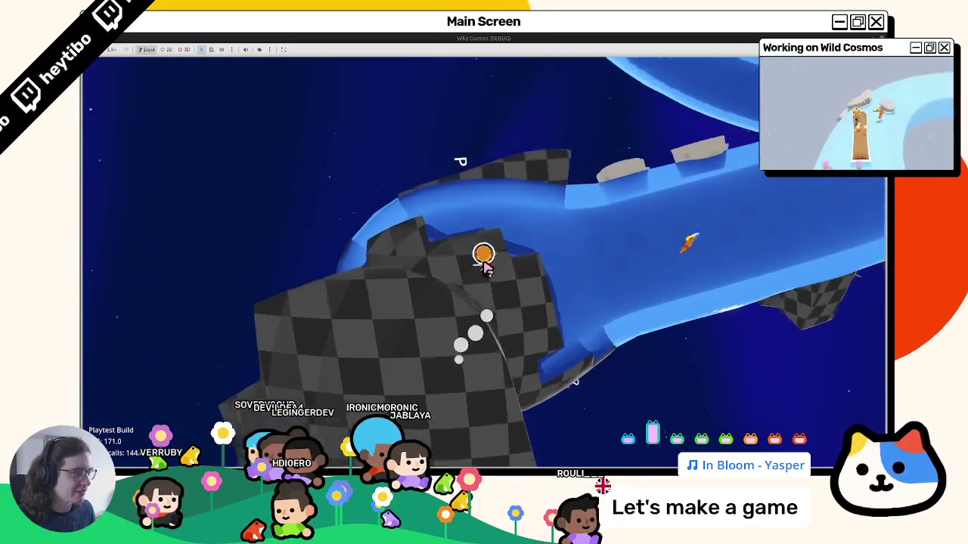
pyautogui.press('w')
pyautogui.press('w')
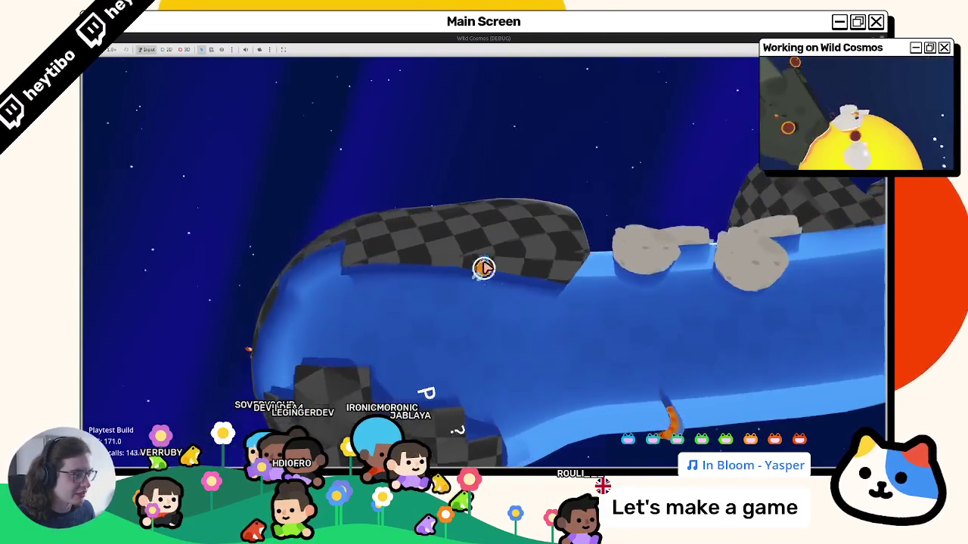
pyautogui.press('w')
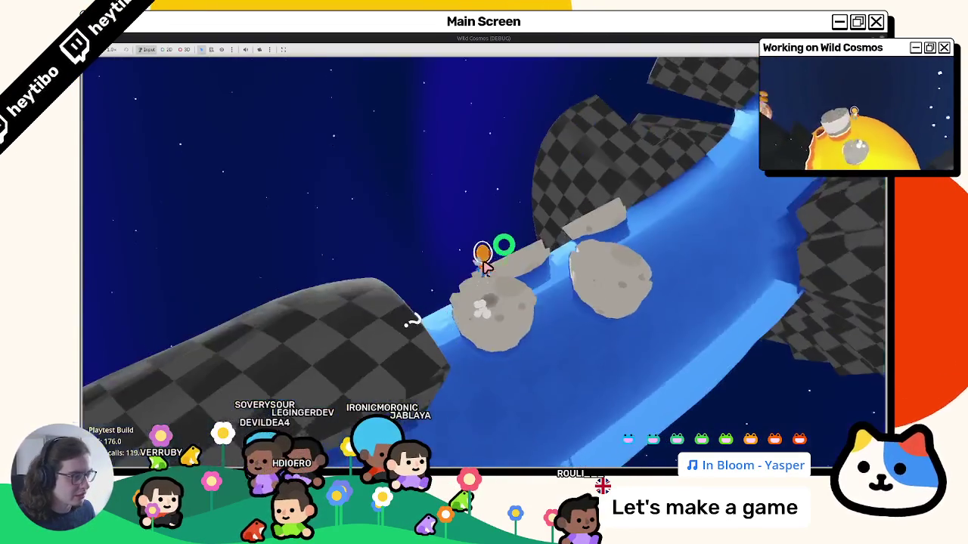
pyautogui.press('w')
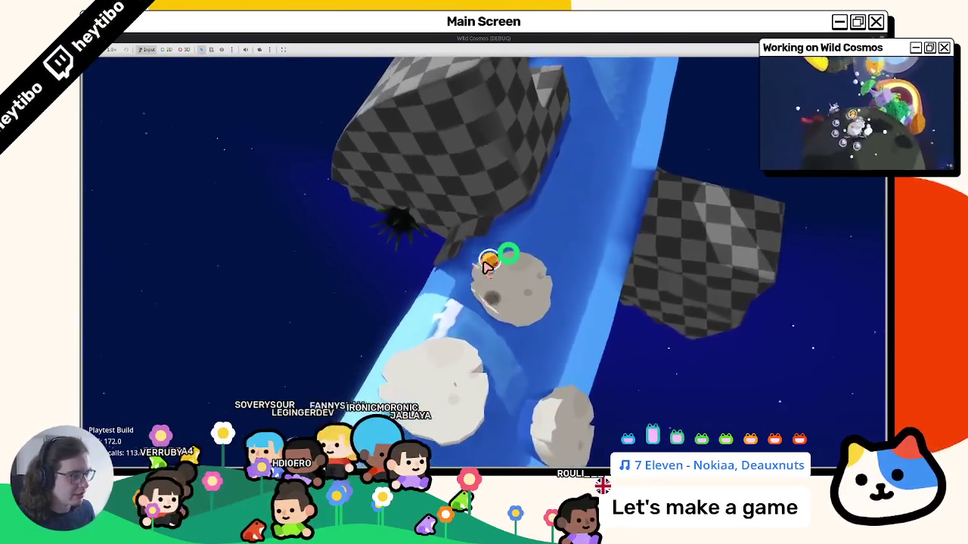
pyautogui.press('w')
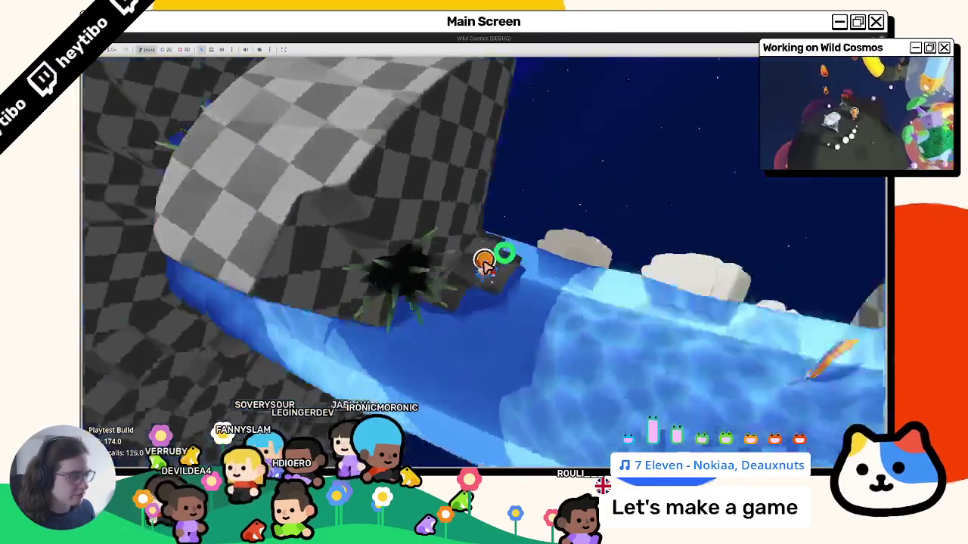
pyautogui.press('w')
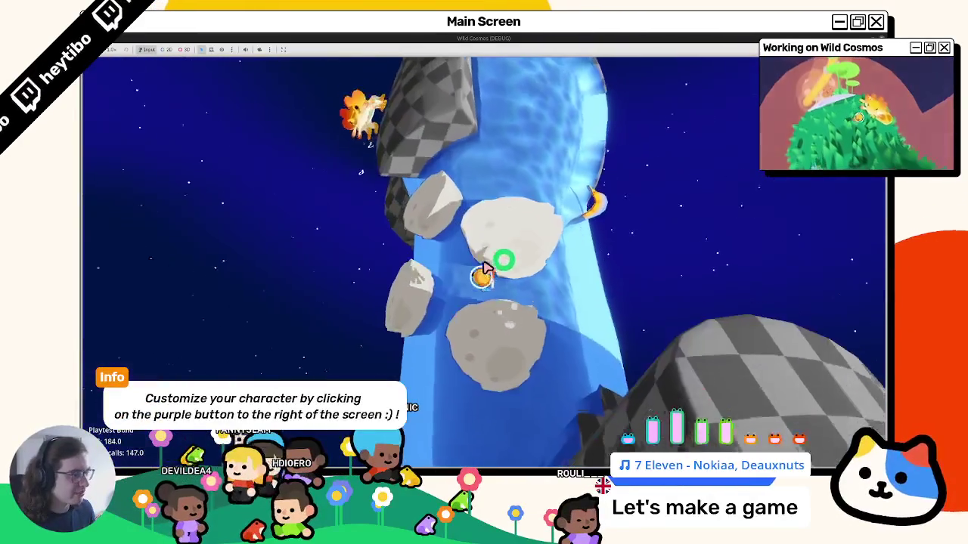
pyautogui.press('w')
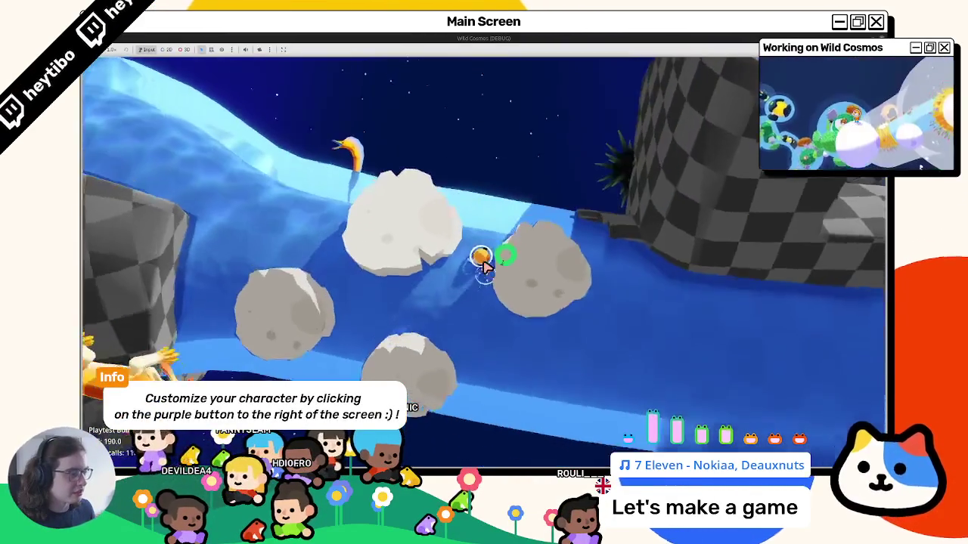
pyautogui.press('w')
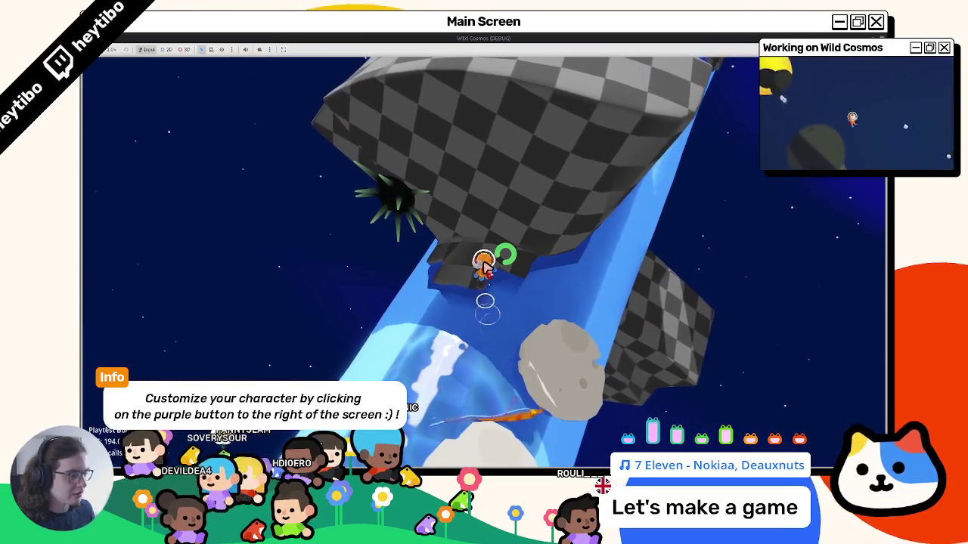
pyautogui.press('w')
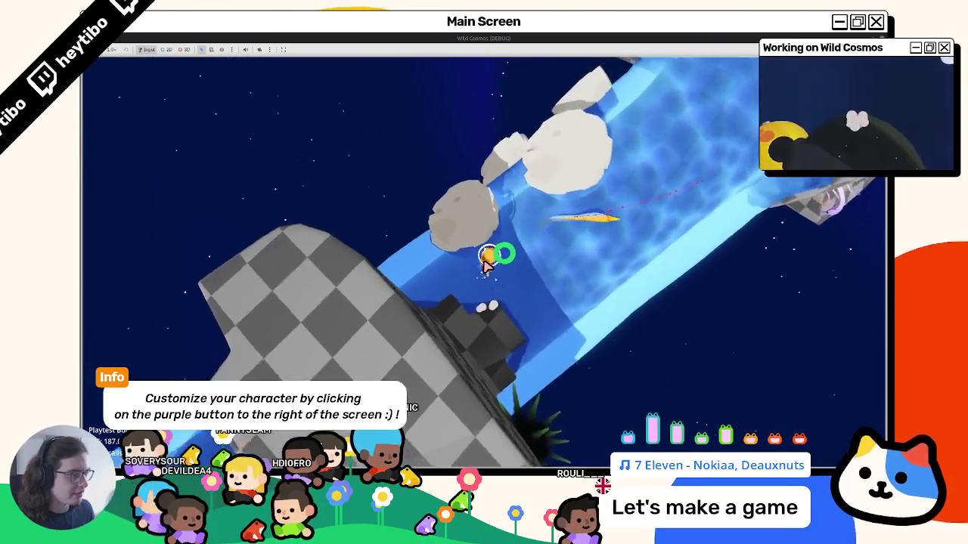
pyautogui.press('F8')
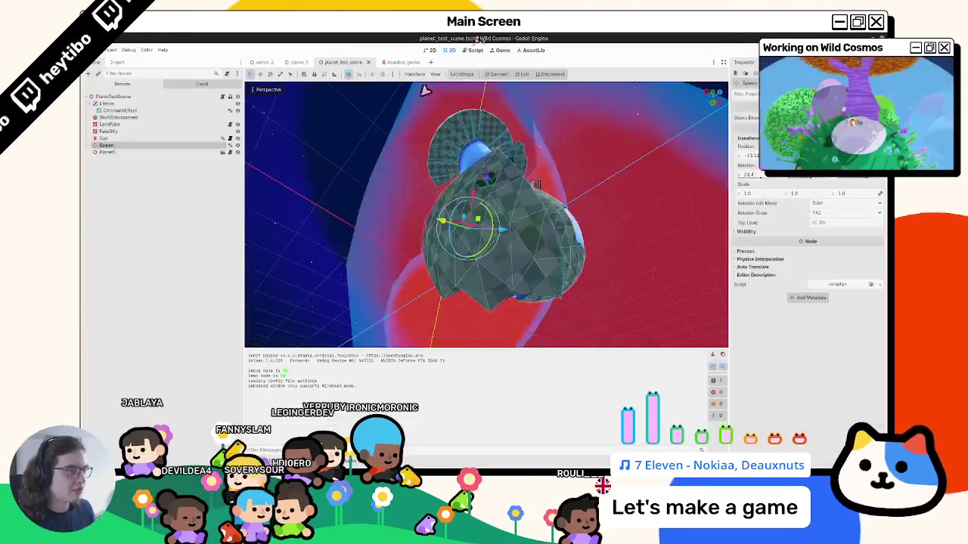
# Step: Duplicate the WaterEel2 stepping stone into WaterEel3 and WaterEel4, deleting the extra WaterEel5
pyautogui.click(301, 61)
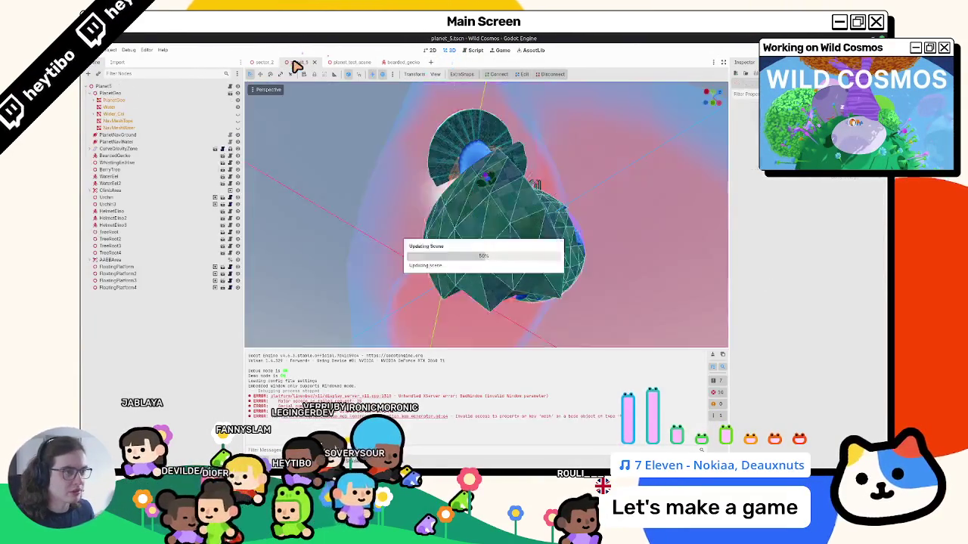
pyautogui.moveTo(468, 244); pyautogui.dragTo(378, 227, button='middle')
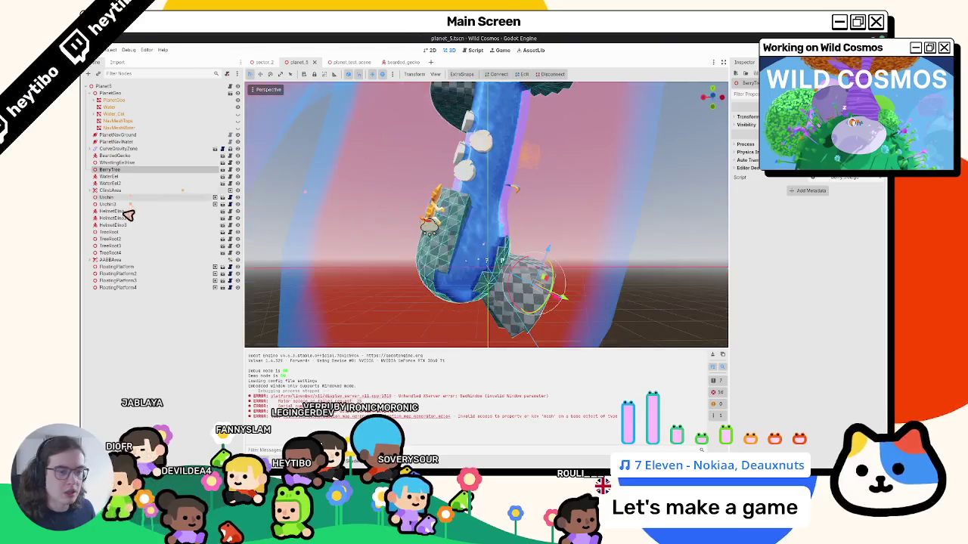
pyautogui.click(119, 183)
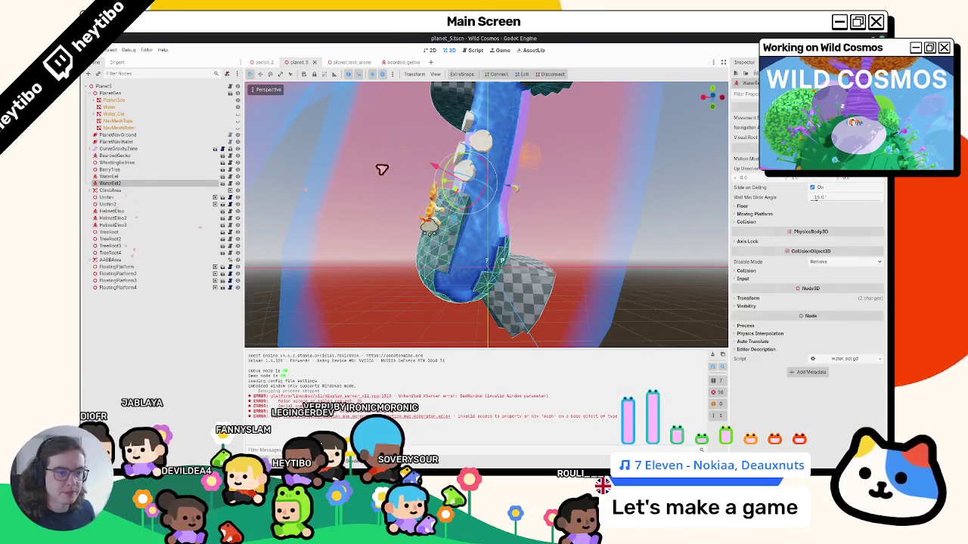
pyautogui.hotkey('ctrl', 'd')
pyautogui.moveTo(493, 235); pyautogui.dragTo(466, 212, button='middle')
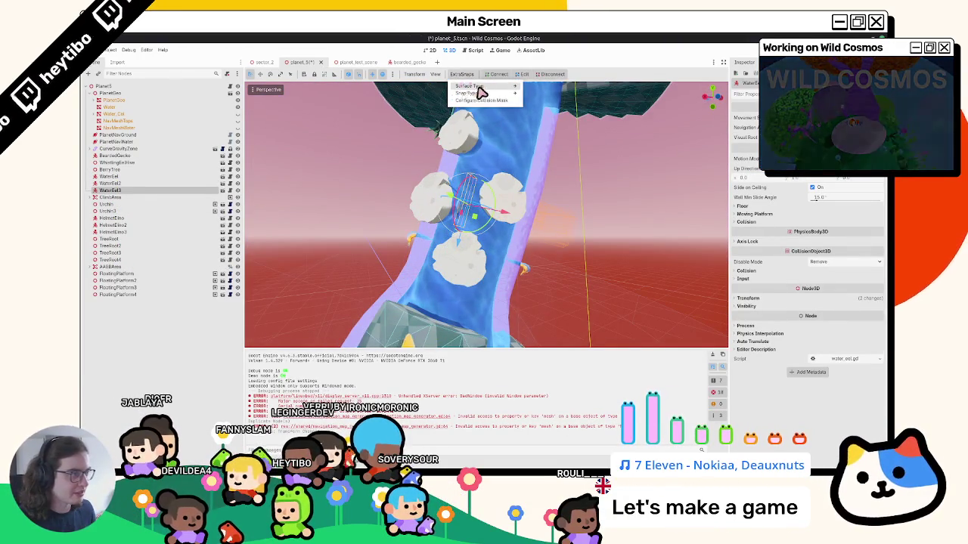
pyautogui.moveTo(540, 105)
pyautogui.mouseDown(button='middle')
pyautogui.moveTo(451, 206)
pyautogui.moveTo(471, 219)
pyautogui.moveTo(459, 209)
pyautogui.moveTo(431, 225)
pyautogui.moveTo(470, 213)
pyautogui.moveTo(491, 227)
pyautogui.moveTo(475, 222)
pyautogui.moveTo(501, 202)
pyautogui.moveTo(493, 189)
pyautogui.mouseUp(button='middle')
pyautogui.hotkey('ctrl', 'd')
pyautogui.hotkey('ctrl', 'd')
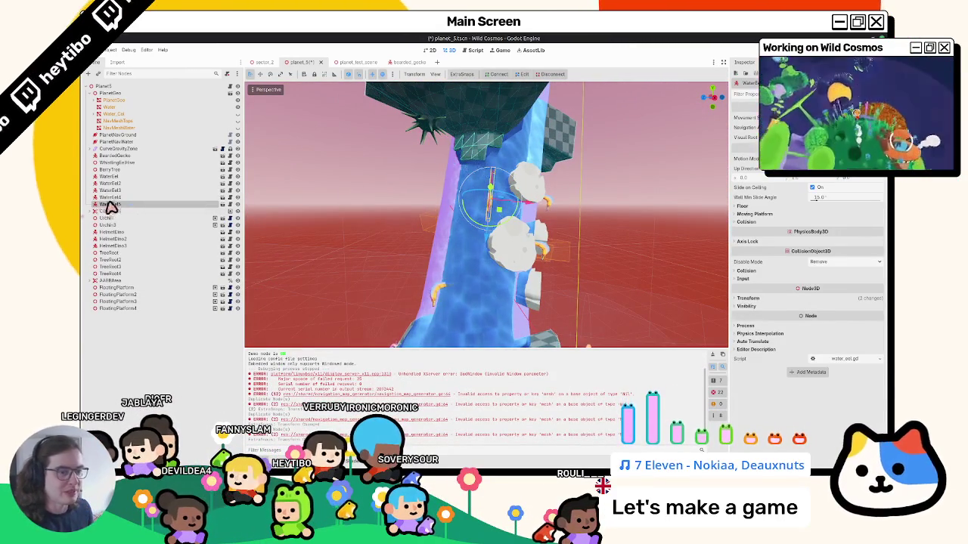
pyautogui.press('Return')
# Step: Inspect the water column, stepping stones and checkered platforms from several angles, then open sector_2
pyautogui.moveTo(272, 223)
pyautogui.mouseDown(button='middle')
pyautogui.moveTo(317, 227)
pyautogui.moveTo(298, 201)
pyautogui.moveTo(335, 220)
pyautogui.moveTo(552, 198)
pyautogui.mouseUp(button='middle')
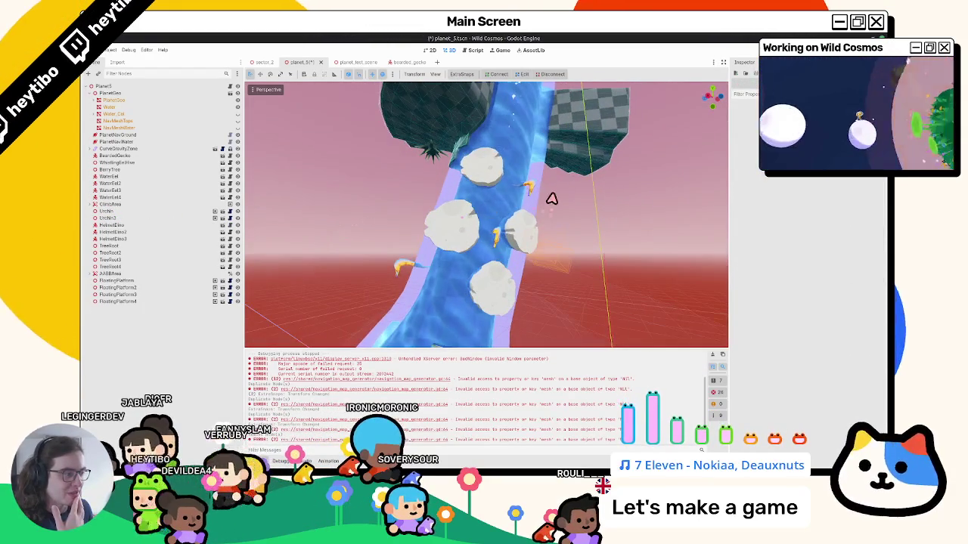
pyautogui.moveTo(507, 220)
pyautogui.mouseDown(button='middle')
pyautogui.moveTo(468, 202)
pyautogui.moveTo(106, 269)
pyautogui.mouseUp(button='middle')
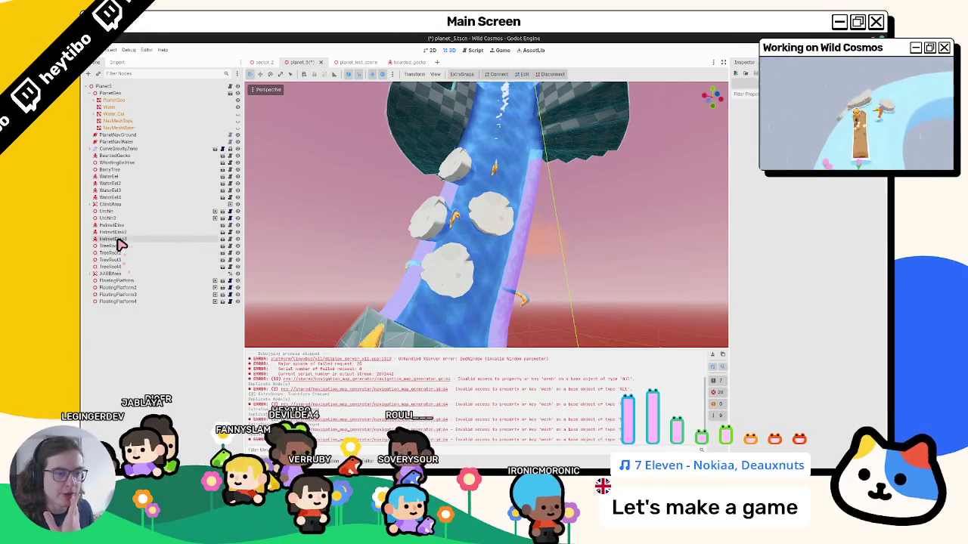
pyautogui.click(112, 178)
pyautogui.moveTo(497, 224)
pyautogui.mouseDown(button='middle')
pyautogui.moveTo(490, 255)
pyautogui.moveTo(504, 245)
pyautogui.moveTo(492, 248)
pyautogui.moveTo(557, 264)
pyautogui.moveTo(537, 260)
pyautogui.mouseUp(button='middle')
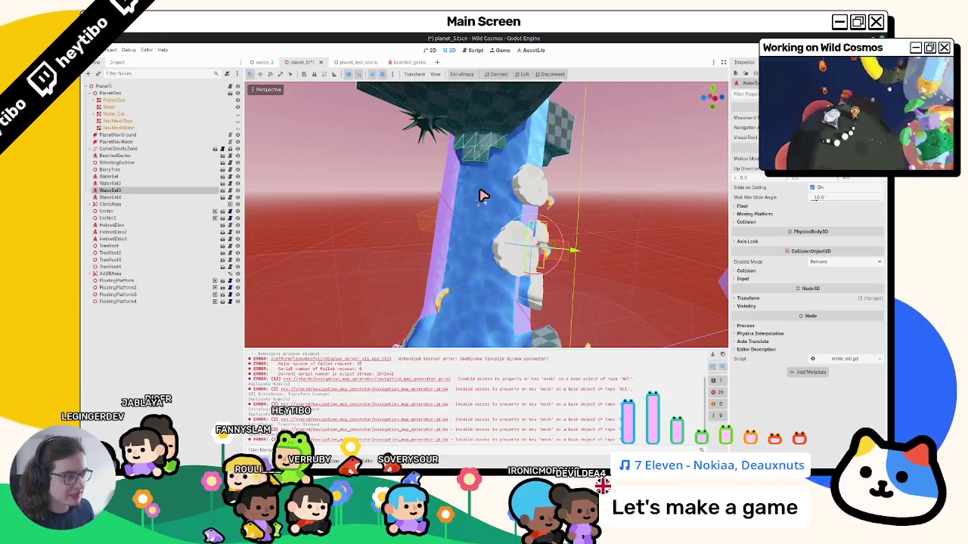
pyautogui.moveTo(455, 199)
pyautogui.mouseDown(button='middle')
pyautogui.moveTo(337, 276)
pyautogui.moveTo(365, 212)
pyautogui.moveTo(473, 225)
pyautogui.moveTo(346, 221)
pyautogui.moveTo(435, 218)
pyautogui.moveTo(543, 241)
pyautogui.moveTo(510, 225)
pyautogui.mouseUp(button='middle')
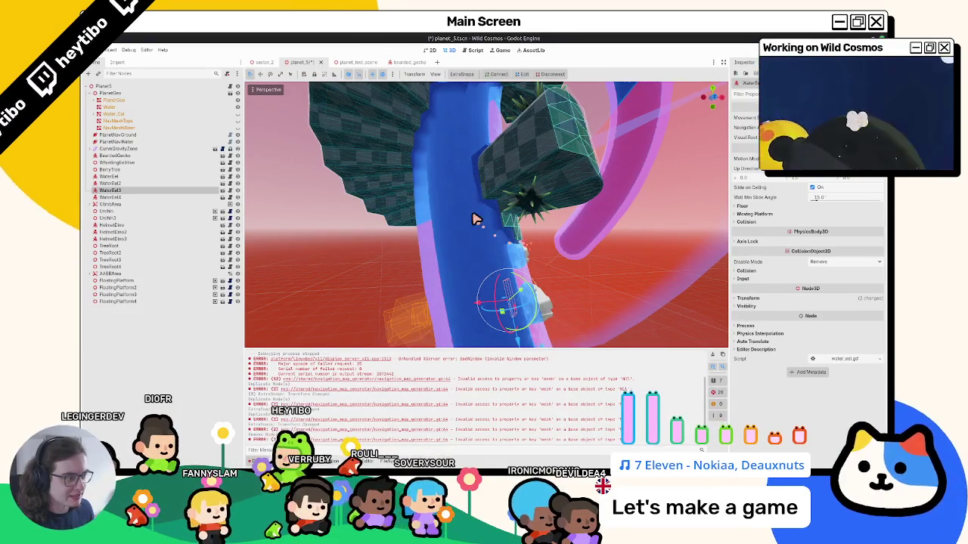
pyautogui.moveTo(469, 195)
pyautogui.mouseDown(button='middle')
pyautogui.moveTo(288, 188)
pyautogui.moveTo(305, 244)
pyautogui.moveTo(335, 262)
pyautogui.moveTo(367, 188)
pyautogui.moveTo(292, 205)
pyautogui.moveTo(372, 170)
pyautogui.moveTo(367, 213)
pyautogui.mouseUp(button='middle')
pyautogui.moveTo(408, 175); pyautogui.dragTo(473, 229, button='middle')
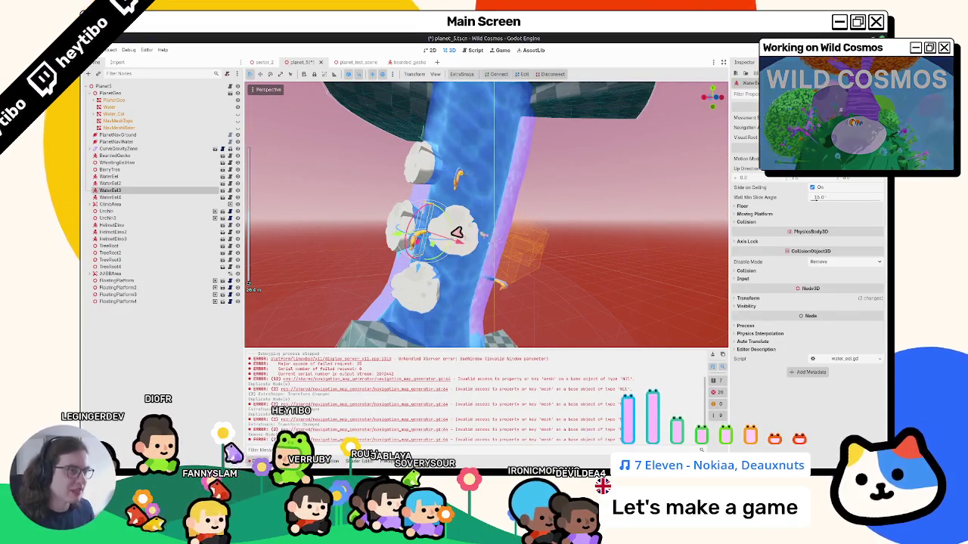
pyautogui.click(262, 64)
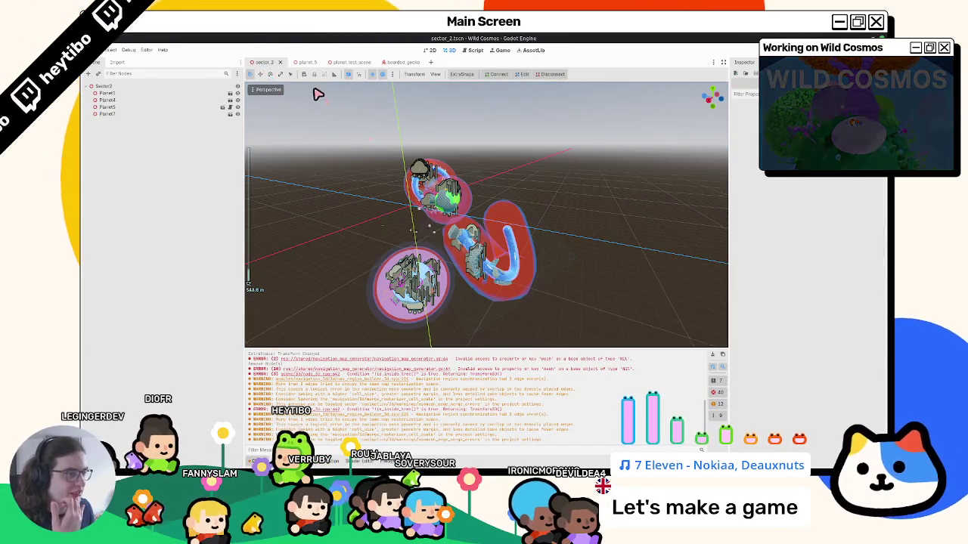
# Step: Close sector_2, look over the planet_test_scene stretch, and switch to the Blender window
pyautogui.click(280, 62)
pyautogui.click(307, 63)
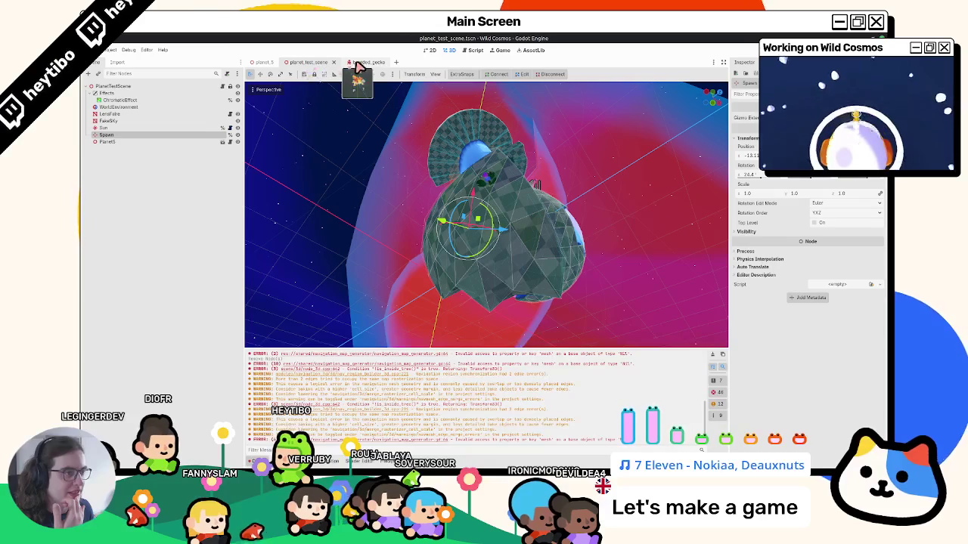
pyautogui.moveTo(408, 147); pyautogui.dragTo(386, 114, button='middle')
pyautogui.moveTo(365, 181)
pyautogui.mouseDown(button='middle')
pyautogui.moveTo(467, 289)
pyautogui.moveTo(566, 444)
pyautogui.mouseUp(button='middle')
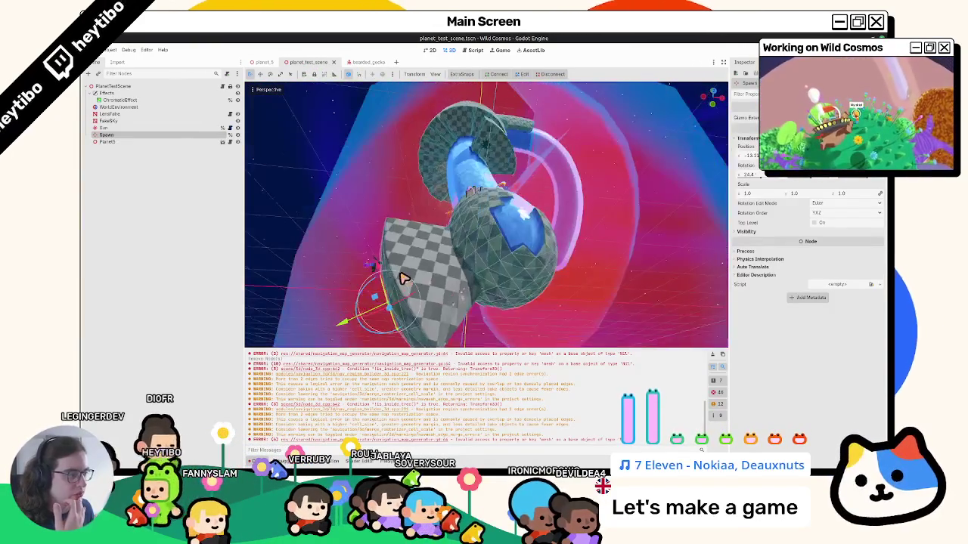
pyautogui.hotkey('alt', 'Tab')
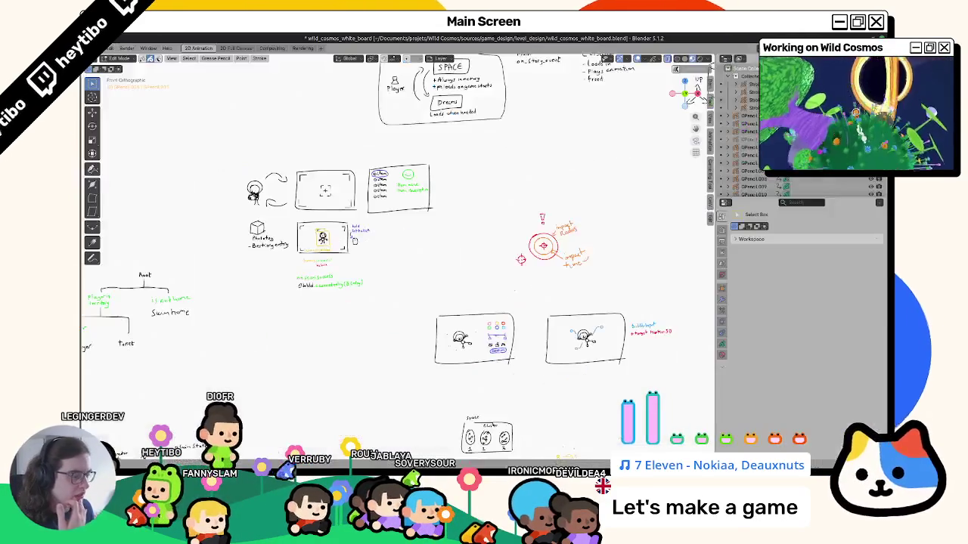
# Step: Open planet_5_geo and browse the planet geometry's GeometryNodes, Bevel and Subdivision modifiers
pyautogui.click(523, 453)
pyautogui.moveTo(511, 333)
pyautogui.mouseDown(button='middle')
pyautogui.moveTo(490, 372)
pyautogui.moveTo(403, 270)
pyautogui.mouseUp(button='middle')
pyautogui.click(420, 262)
pyautogui.scroll(3, 420, 260)
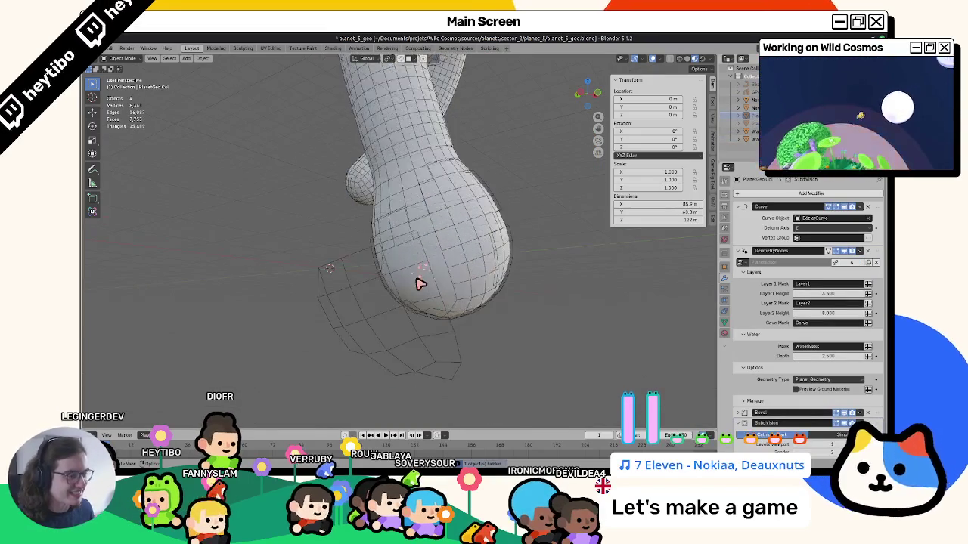
pyautogui.click(419, 281)
pyautogui.scroll(-3, 448, 235)
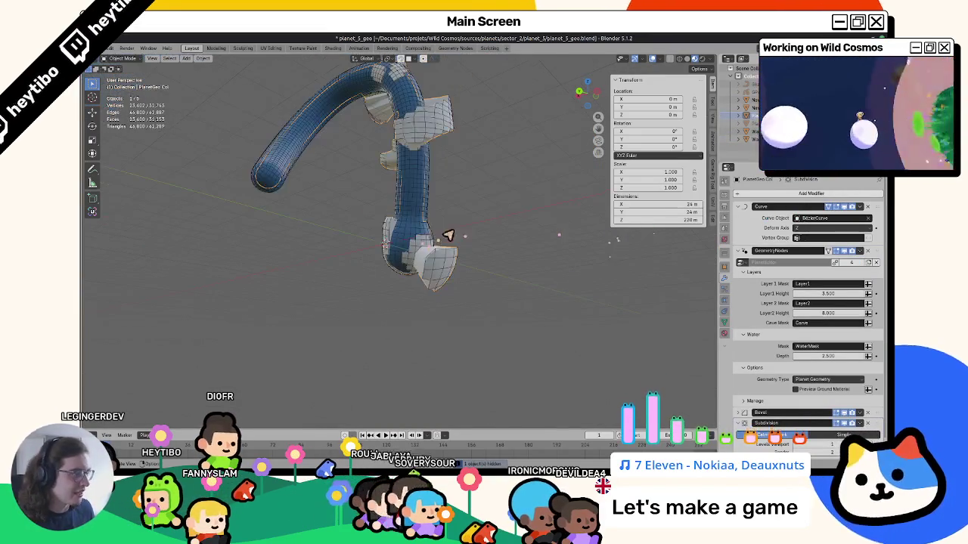
pyautogui.click(745, 251)
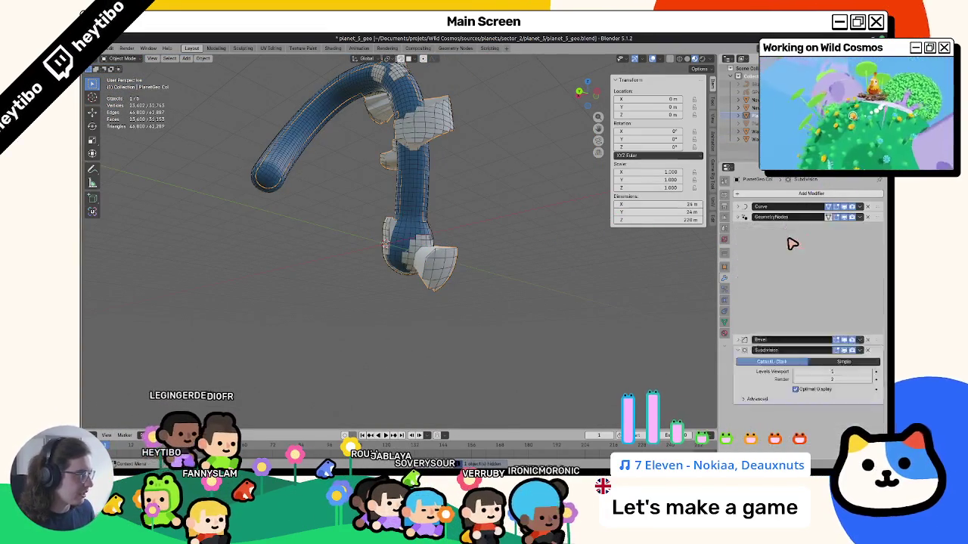
pyautogui.click(748, 238)
pyautogui.click(759, 227)
pyautogui.click(761, 227)
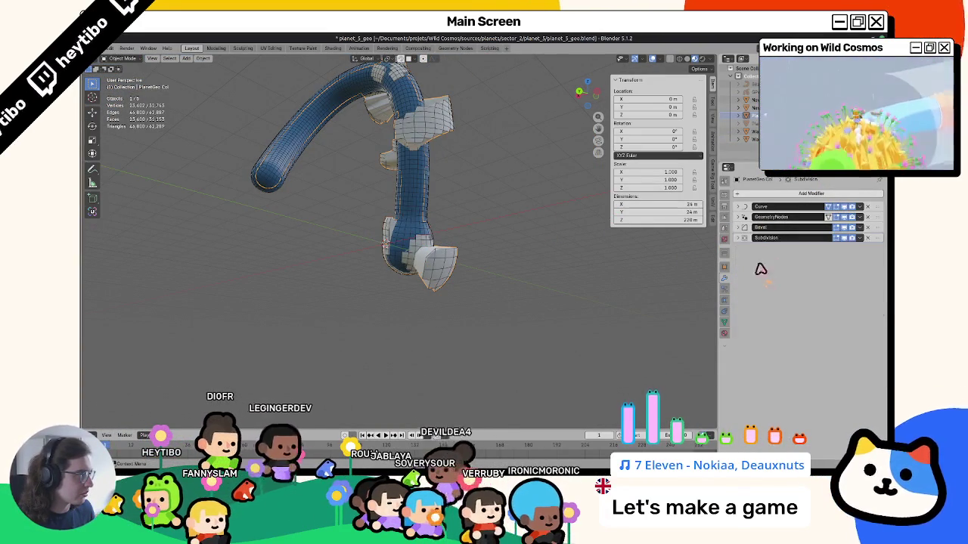
pyautogui.click(742, 125)
pyautogui.click(748, 117)
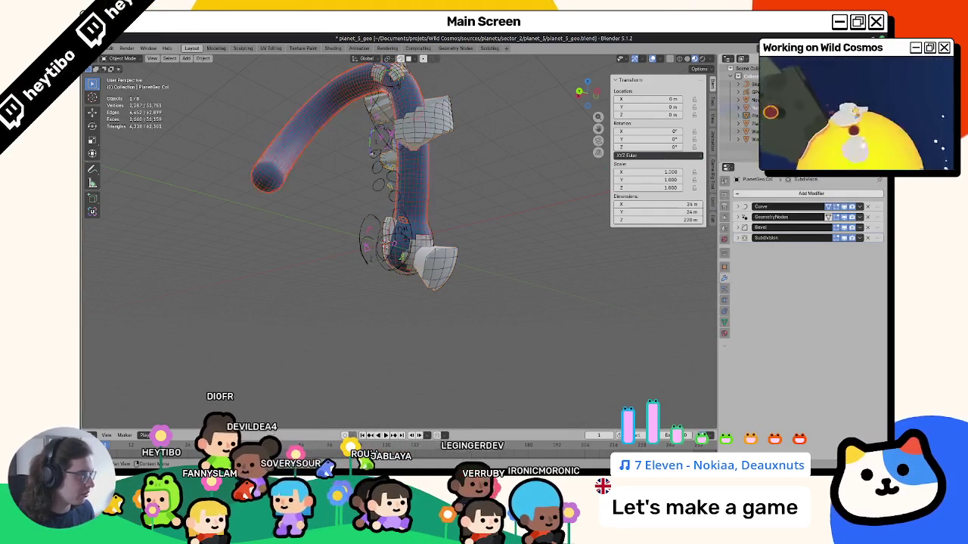
# Step: Isolate the Water tube in local view, show it straightened, and inspect the grease-pencil circles
pyautogui.click(563, 192)
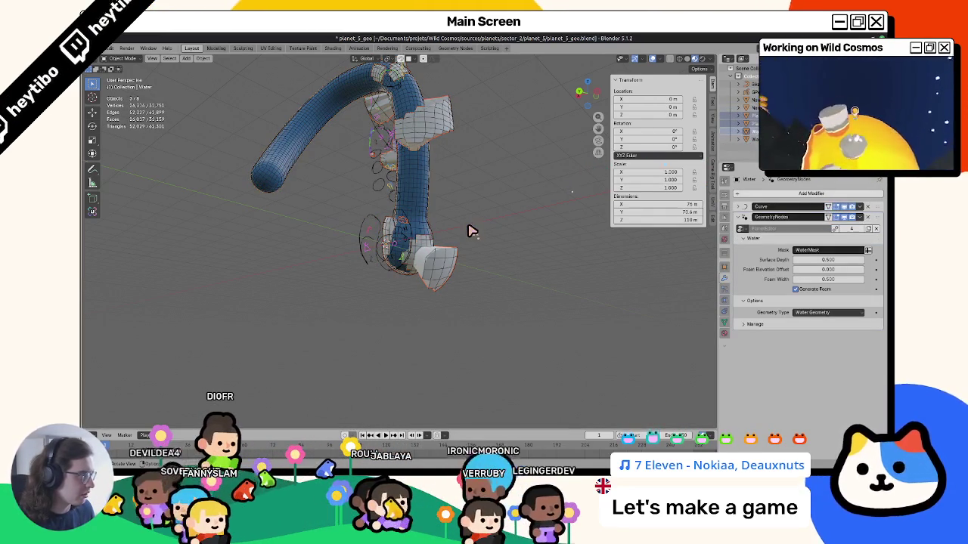
pyautogui.press('KP_Divide')
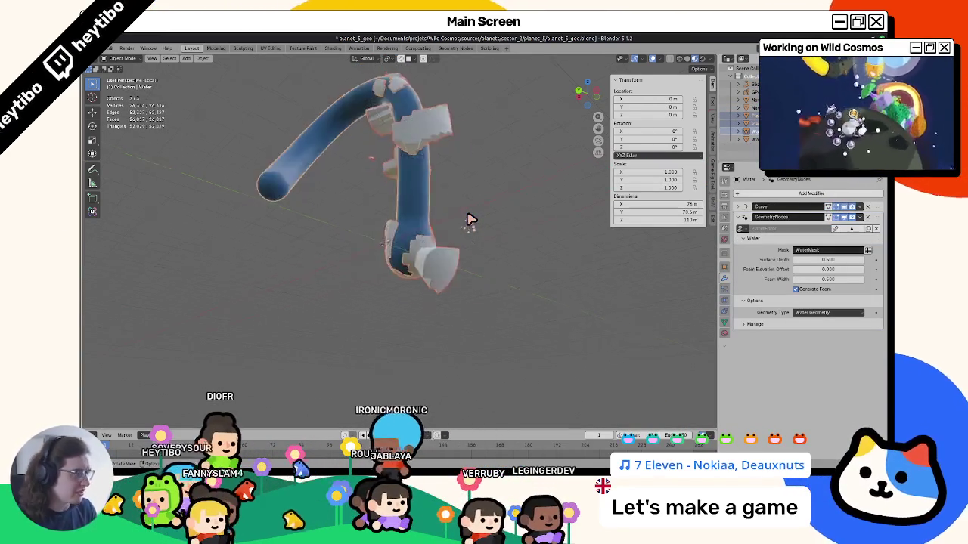
pyautogui.hotkey('ctrl', 'z')
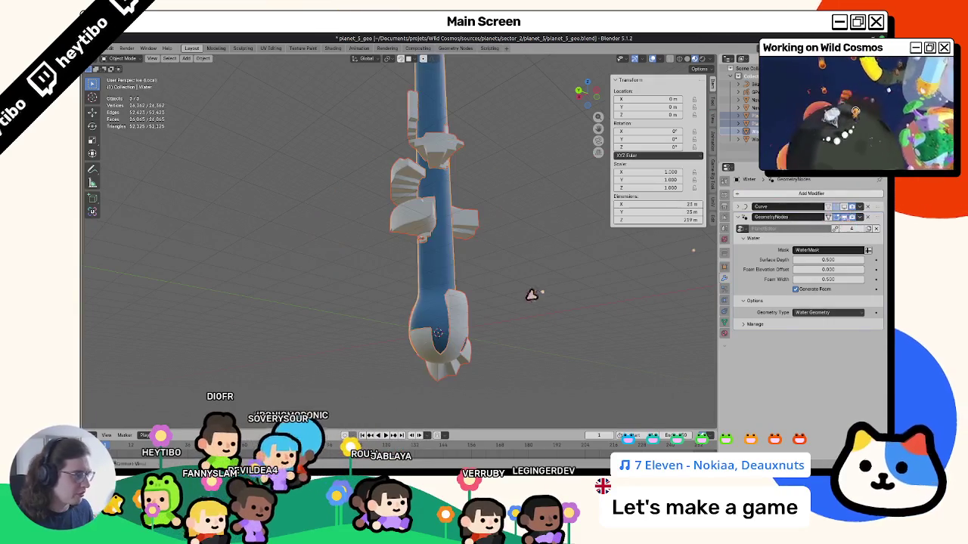
pyautogui.press('KP_Divide')
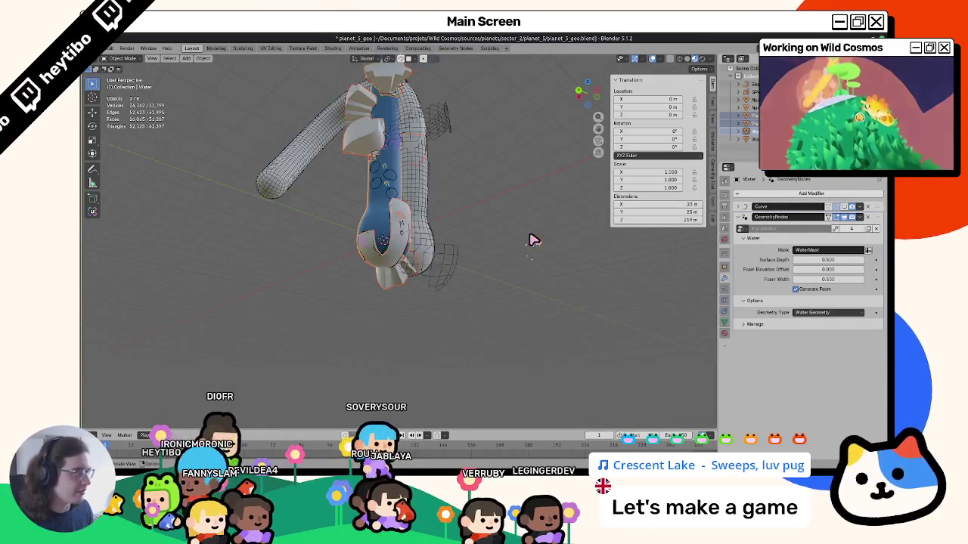
pyautogui.moveTo(510, 192); pyautogui.dragTo(489, 232, button='middle')
pyautogui.press('KP_Divide')
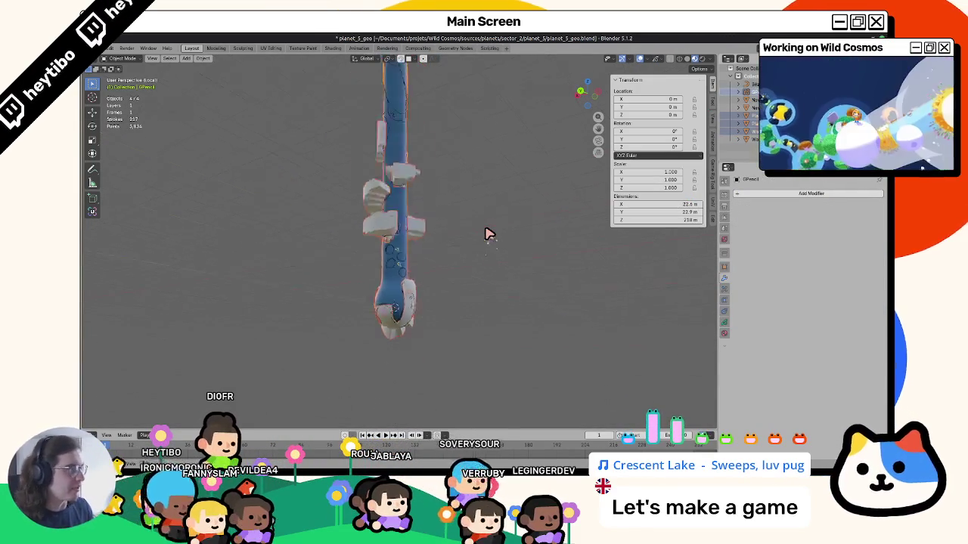
pyautogui.scroll(6, 454, 281)
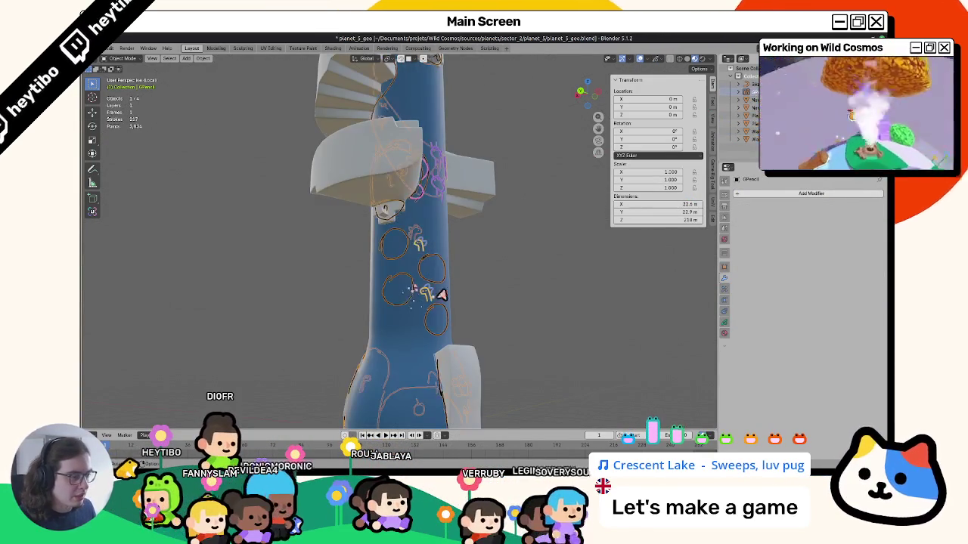
pyautogui.scroll(2, 454, 286)
pyautogui.moveTo(470, 278); pyautogui.dragTo(542, 282, button='middle')
pyautogui.moveTo(486, 264); pyautogui.dragTo(443, 229, button='middle')
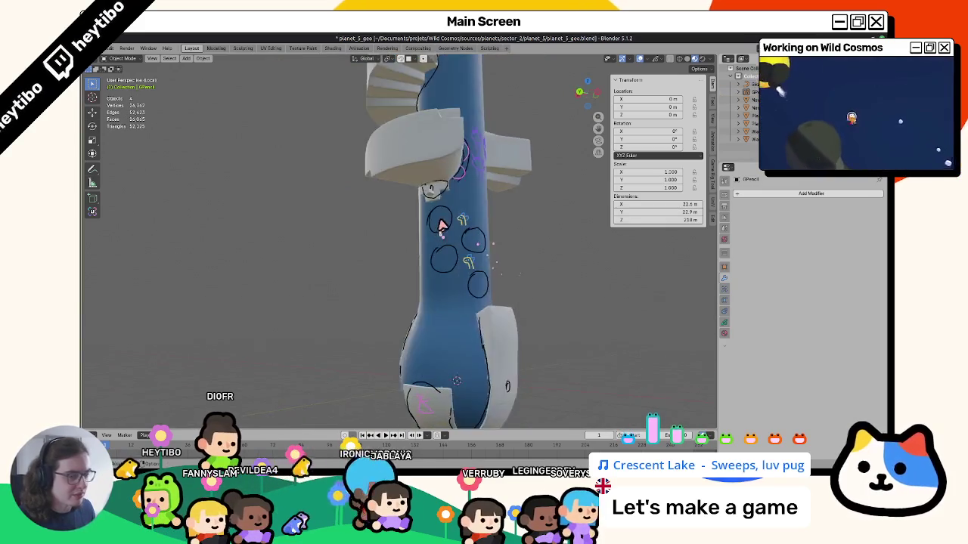
pyautogui.scroll(2, 413, 271)
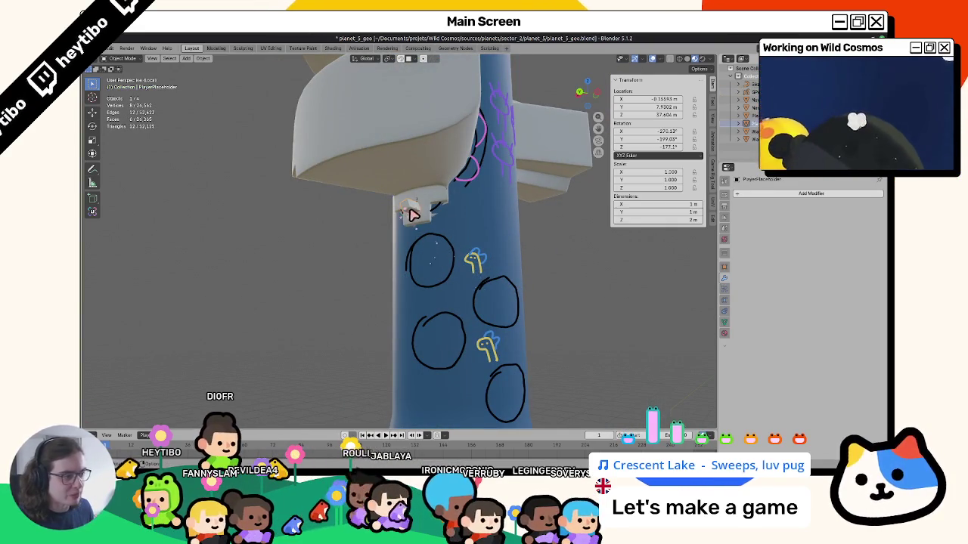
# Step: Move the player placeholder onto the blue pillar near the drawn circles, then select the pillar
pyautogui.click(423, 218)
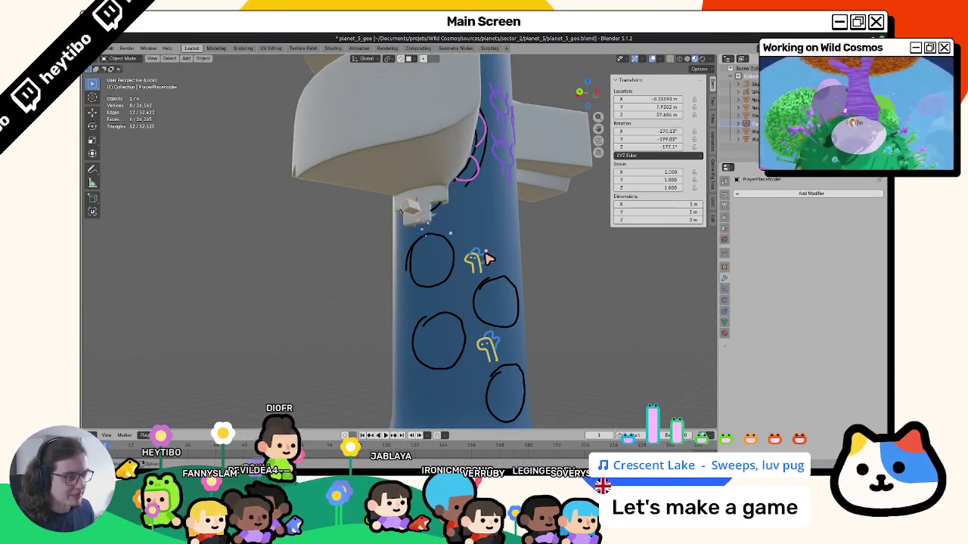
pyautogui.click(485, 262)
pyautogui.click(422, 216)
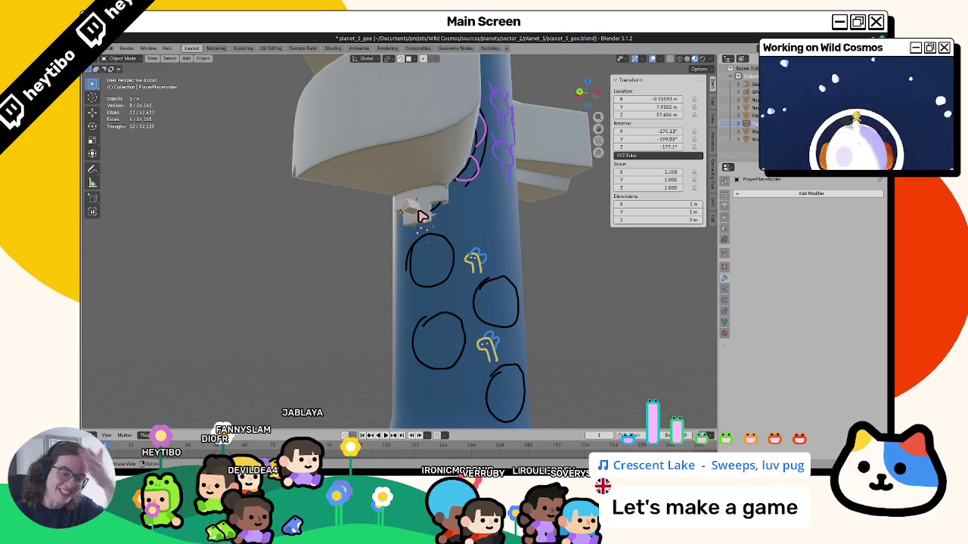
pyautogui.press('g')
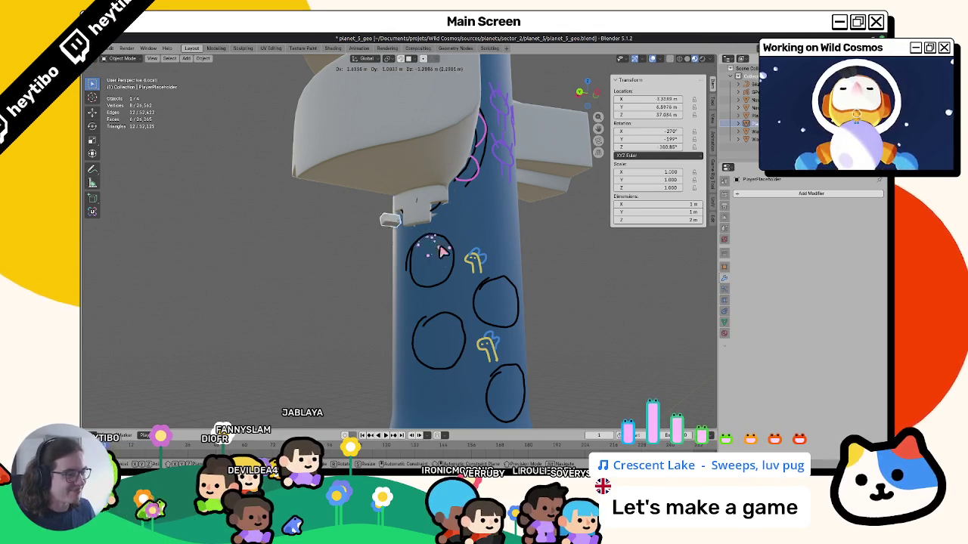
pyautogui.moveTo(499, 273)
pyautogui.mouseDown(button='middle')
pyautogui.moveTo(446, 255)
pyautogui.moveTo(345, 255)
pyautogui.moveTo(390, 175)
pyautogui.moveTo(508, 171)
pyautogui.moveTo(292, 129)
pyautogui.moveTo(331, 280)
pyautogui.moveTo(296, 267)
pyautogui.moveTo(358, 317)
pyautogui.moveTo(371, 220)
pyautogui.moveTo(328, 238)
pyautogui.moveTo(346, 292)
pyautogui.mouseUp(button='middle')
pyautogui.scroll(-3, 486, 160)
pyautogui.scroll(-2, 471, 151)
pyautogui.scroll(5, 327, 259)
pyautogui.scroll(-3, 283, 270)
pyautogui.scroll(-2, 422, 249)
pyautogui.click(421, 249)
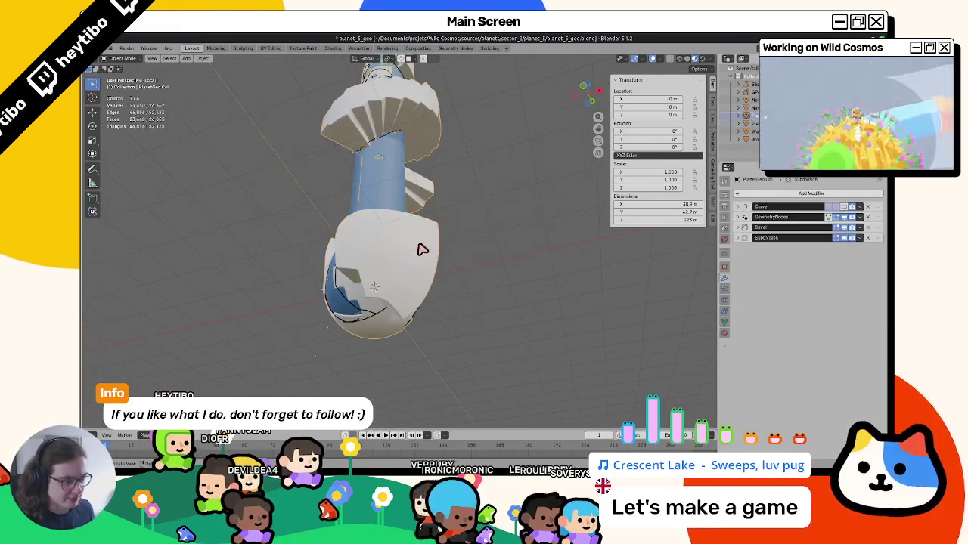
# Step: Select a few pillar vertices in Edit Mode and switch to Vertex Paint
pyautogui.press('Tab')
pyautogui.moveTo(422, 250)
pyautogui.mouseDown(button='middle')
pyautogui.moveTo(416, 235)
pyautogui.moveTo(423, 302)
pyautogui.moveTo(337, 320)
pyautogui.moveTo(356, 264)
pyautogui.moveTo(354, 272)
pyautogui.moveTo(389, 254)
pyautogui.mouseUp(button='middle')
pyautogui.click(158, 60)
pyautogui.click(426, 287)
pyautogui.hotkey('ctrl', 'Tab')
pyautogui.click(389, 213)
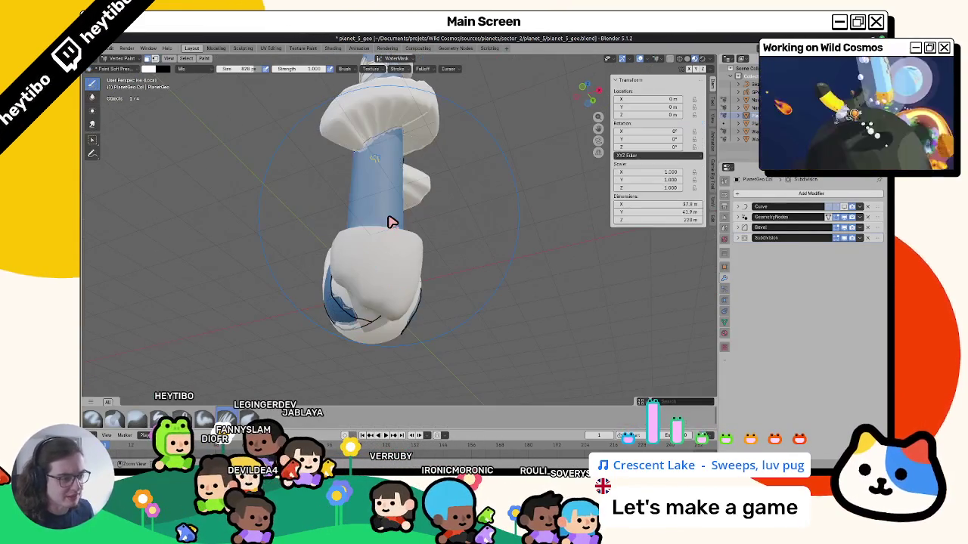
# Step: Make Layer2 the active colour layer and fill it with black
pyautogui.click(392, 59)
pyautogui.click(369, 84)
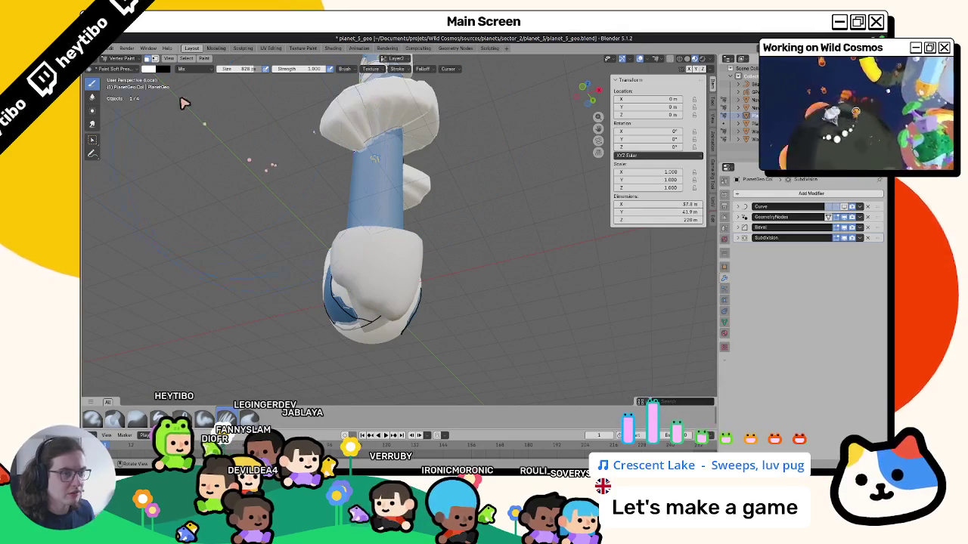
pyautogui.click(149, 69)
pyautogui.moveTo(220, 83); pyautogui.dragTo(221, 138)
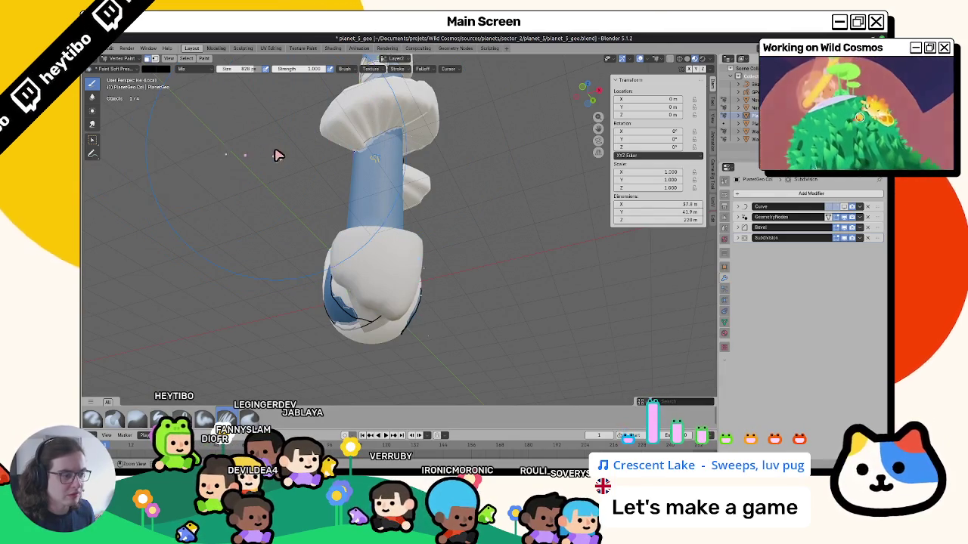
pyautogui.hotkey('shift', 'k')
pyautogui.moveTo(329, 180); pyautogui.dragTo(353, 222, button='middle')
pyautogui.hotkey('ctrl', 'Tab')
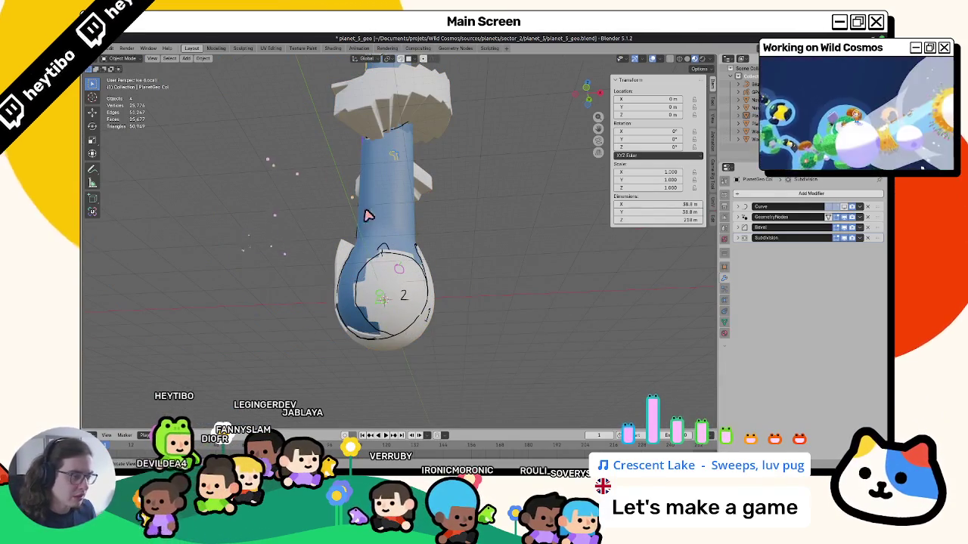
pyautogui.moveTo(414, 289); pyautogui.dragTo(421, 242, button='middle')
pyautogui.press('Tab')
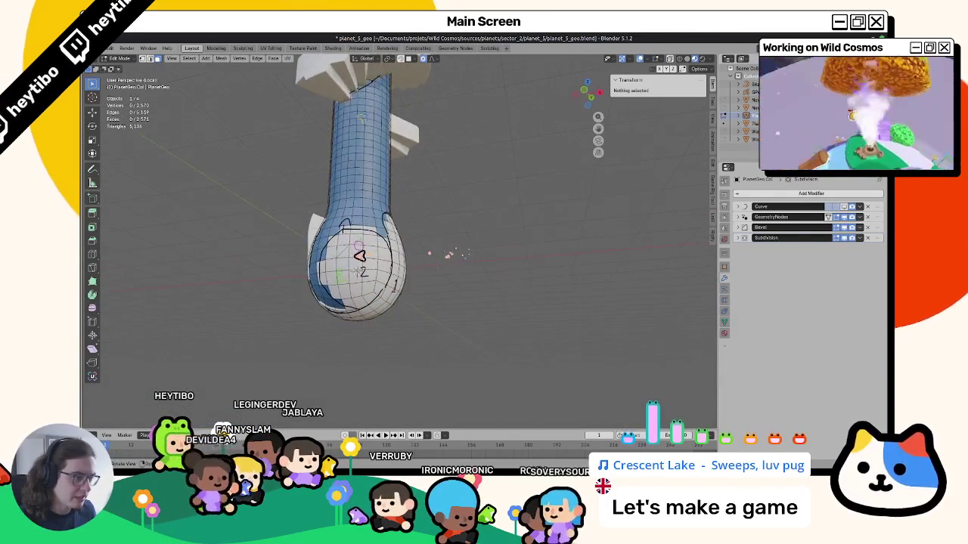
# Step: Try selecting a bulb vertex, then reframe the view on the bulb and re-enter Edit Mode
pyautogui.click(353, 274)
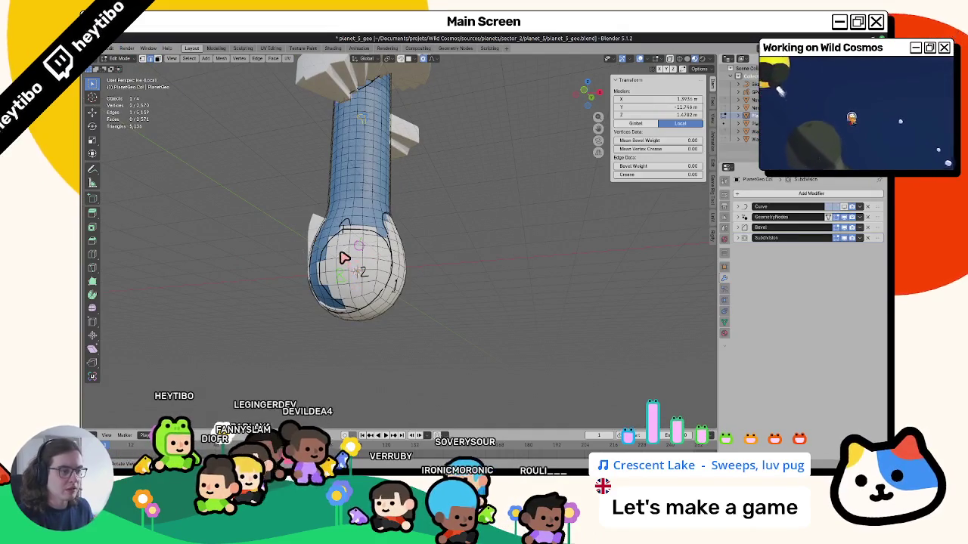
pyautogui.rightClick(340, 260)
pyautogui.click(313, 345)
pyautogui.press('Tab')
pyautogui.scroll(3, 272, 287)
pyautogui.moveTo(272, 287)
pyautogui.keyDown('shift'); pyautogui.mouseDown(button='middle')
pyautogui.moveTo(428, 280)
pyautogui.moveTo(501, 252)
pyautogui.moveTo(503, 276)
pyautogui.moveTo(487, 261)
pyautogui.moveTo(514, 280)
pyautogui.moveTo(585, 279)
pyautogui.moveTo(424, 288)
pyautogui.moveTo(378, 265)
pyautogui.moveTo(340, 198)
pyautogui.moveTo(383, 223)
pyautogui.moveTo(373, 266)
pyautogui.mouseUp(button='middle'); pyautogui.keyUp('shift')
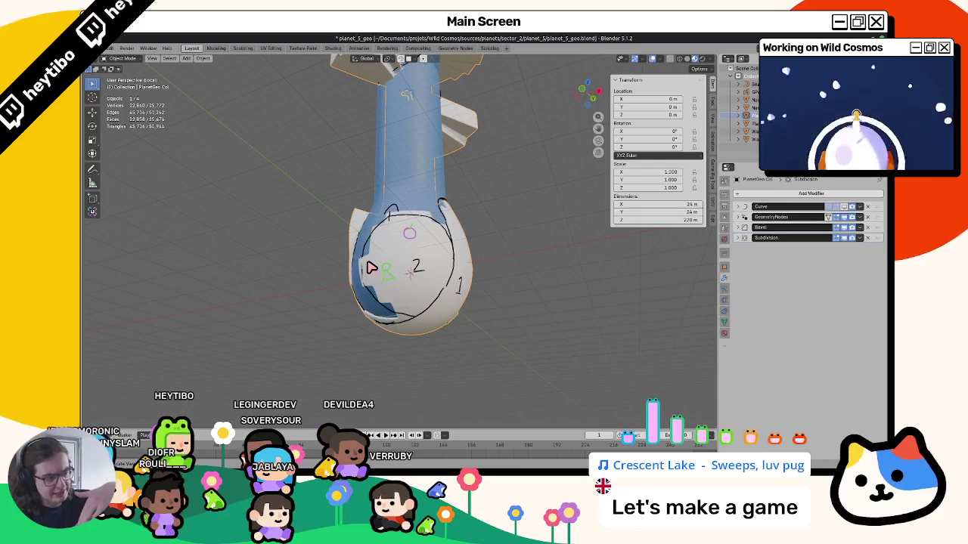
pyautogui.moveTo(371, 267)
pyautogui.mouseDown(button='middle')
pyautogui.moveTo(441, 242)
pyautogui.moveTo(460, 199)
pyautogui.moveTo(378, 250)
pyautogui.mouseUp(button='middle')
pyautogui.hotkey('ctrl', 'Tab')
pyautogui.press('Tab')
# Step: Join two vertices at the bulb's lower edge with a new edge and box-select the adjacent faces
pyautogui.moveTo(226, 114)
pyautogui.mouseDown(button='middle')
pyautogui.moveTo(358, 162)
pyautogui.moveTo(274, 164)
pyautogui.moveTo(385, 230)
pyautogui.moveTo(386, 261)
pyautogui.moveTo(399, 244)
pyautogui.mouseUp(button='middle')
pyautogui.click(390, 235)
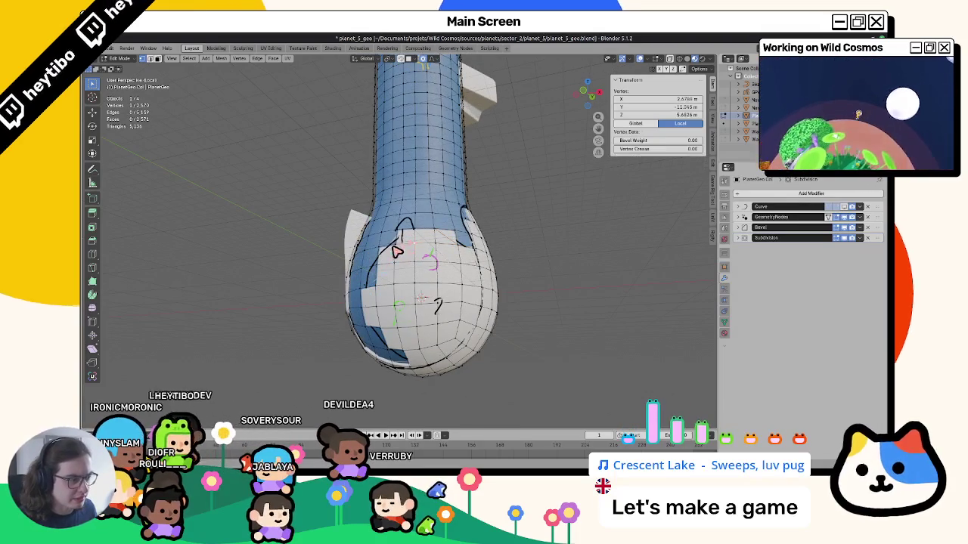
pyautogui.click(415, 237)
pyautogui.click(382, 269)
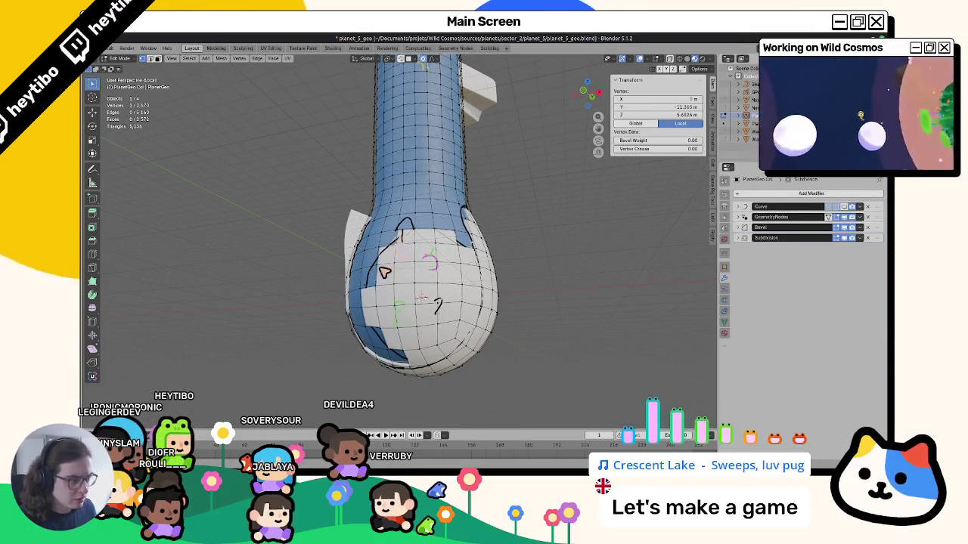
pyautogui.moveTo(380, 299); pyautogui.dragTo(384, 293, button='middle')
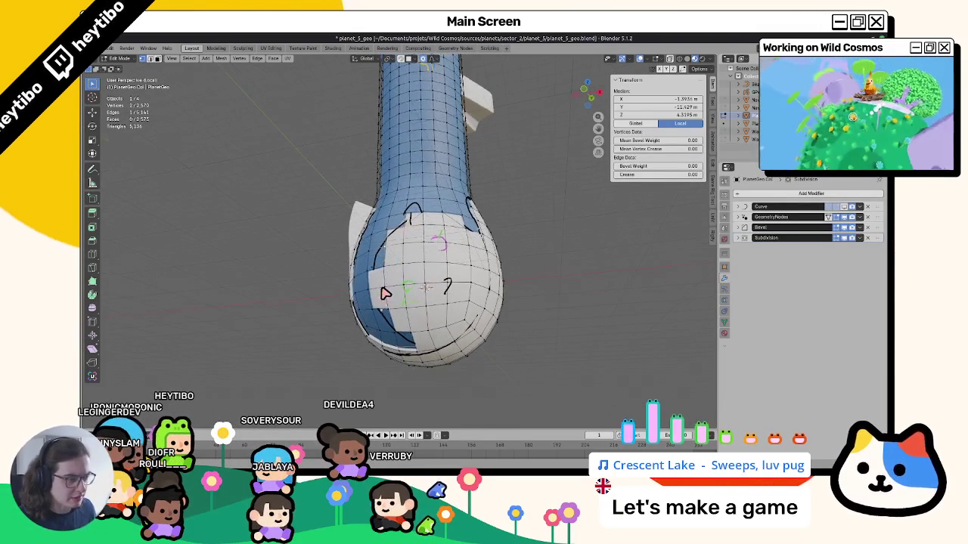
pyautogui.click(408, 333)
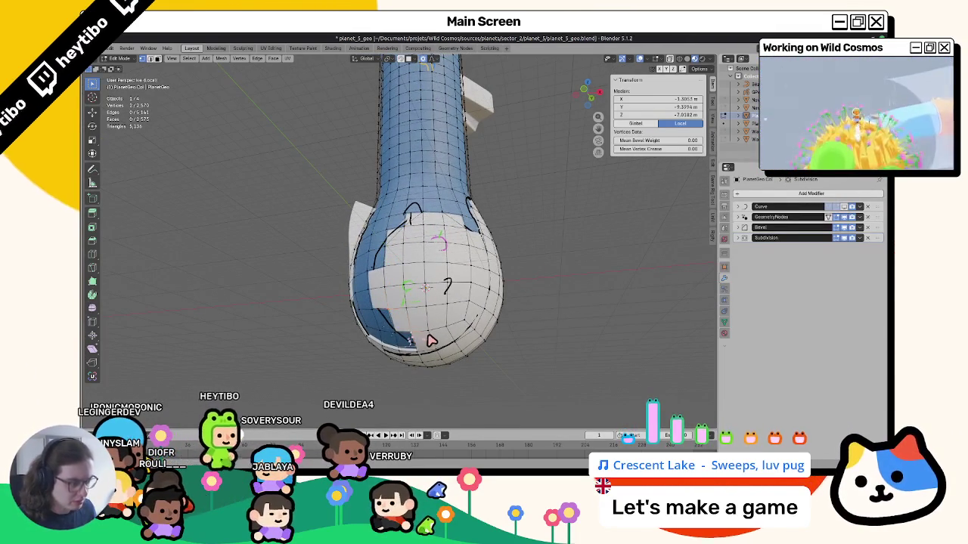
pyautogui.click(431, 352)
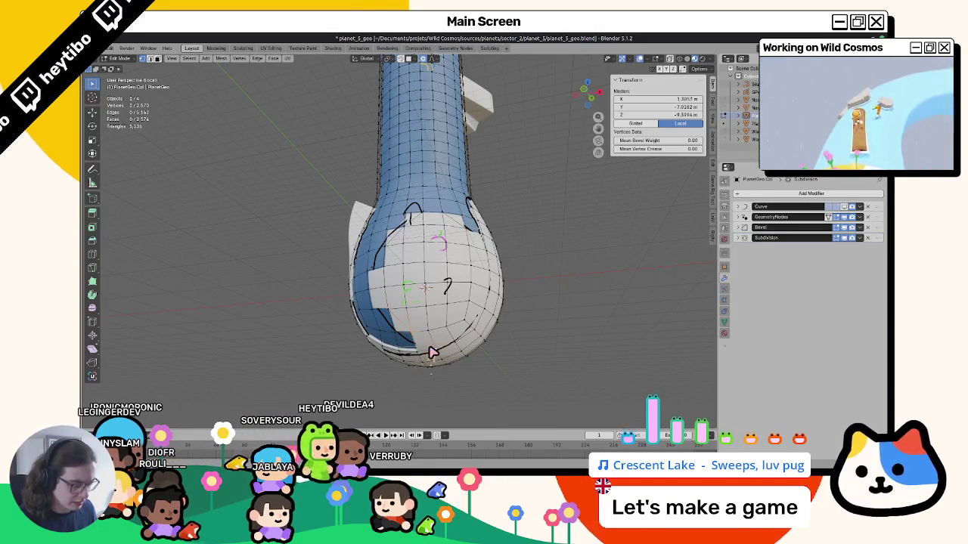
pyautogui.press('f')
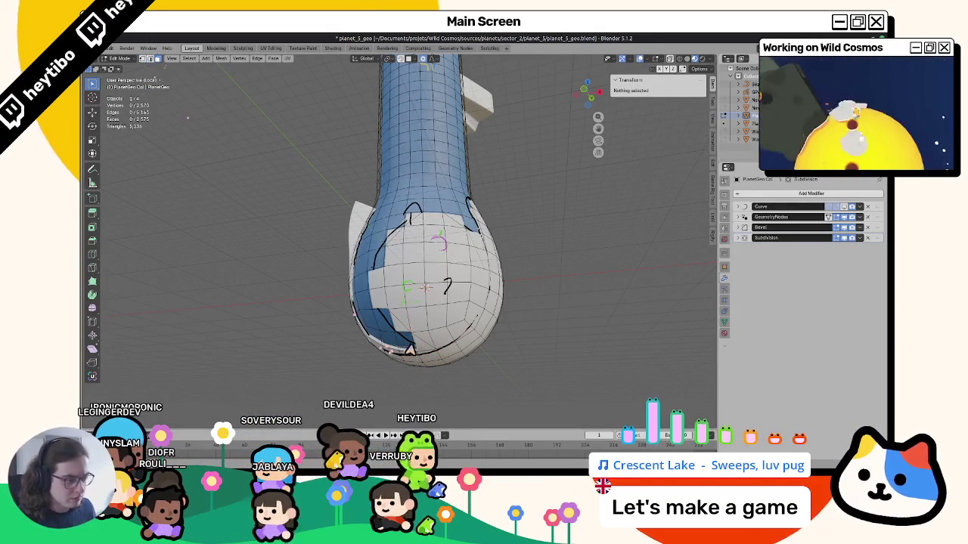
pyautogui.moveTo(367, 336); pyautogui.dragTo(398, 255)
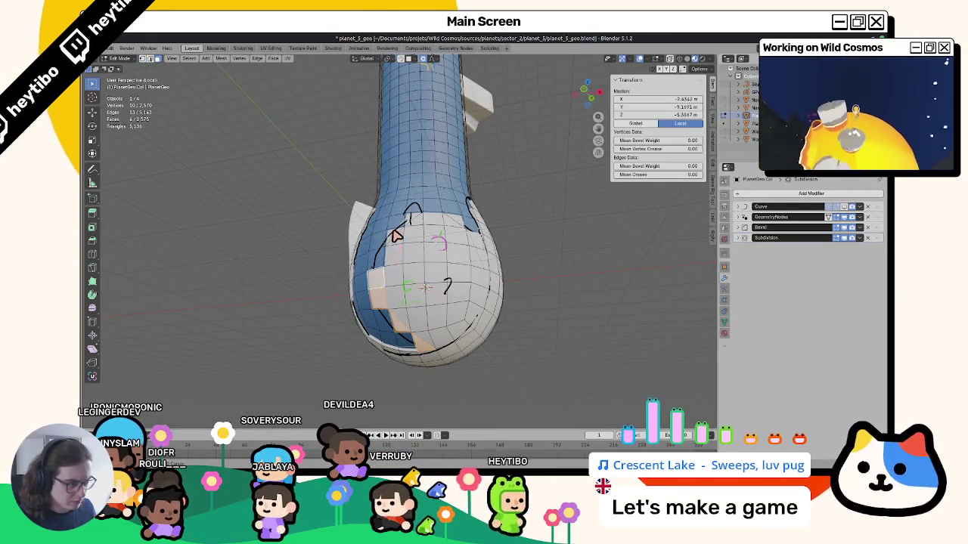
pyautogui.hotkey('ctrl', 'Tab')
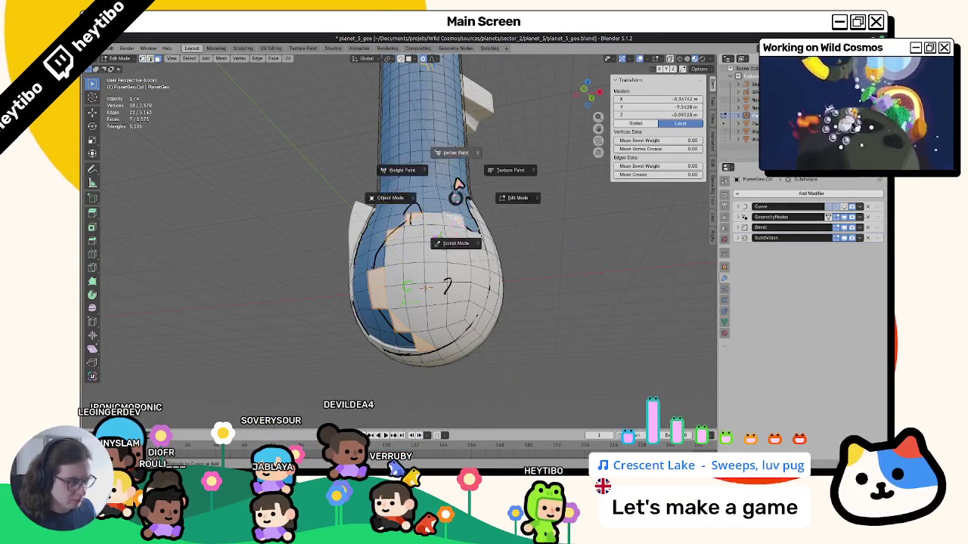
# Step: In Vertex Paint, make WaterMask the active colour layer and check the paint colour
pyautogui.click(457, 184)
pyautogui.click(392, 59)
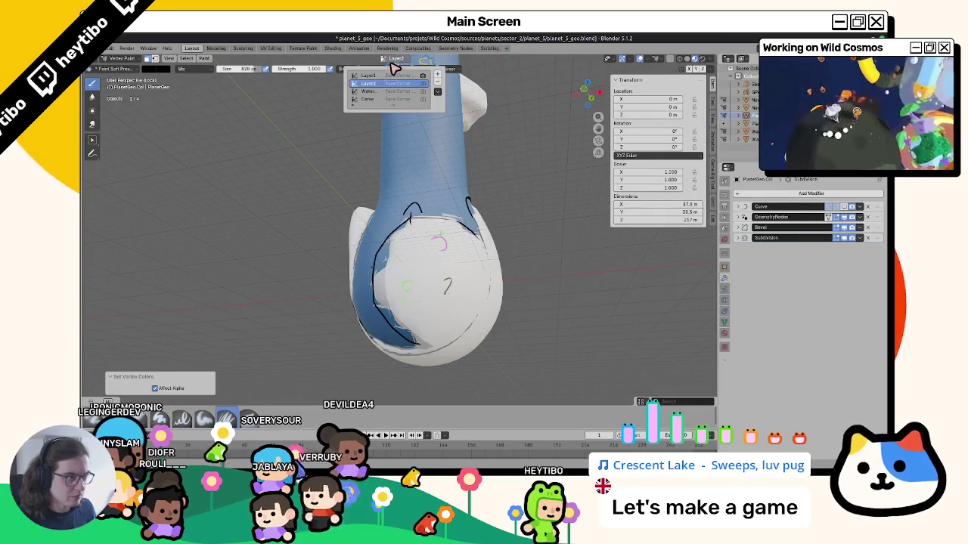
pyautogui.click(367, 91)
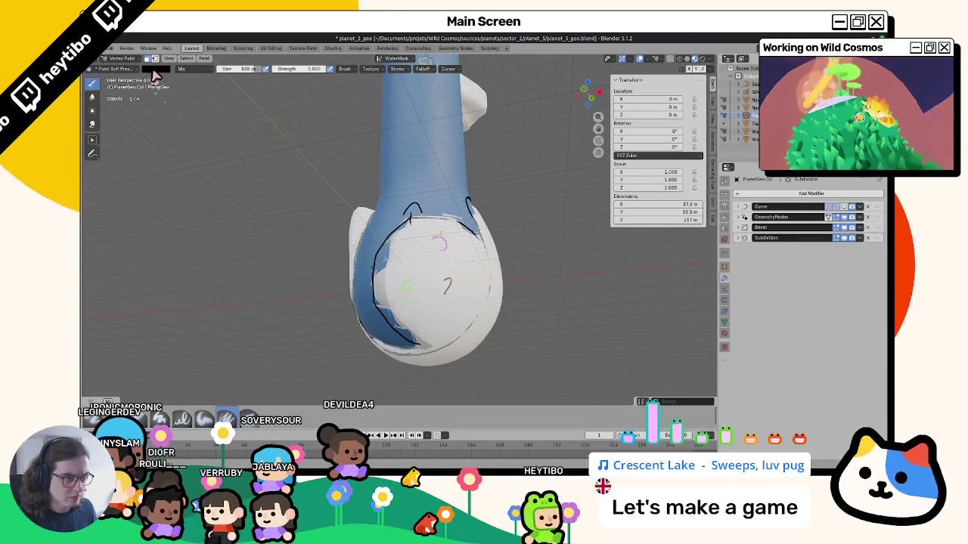
pyautogui.click(155, 75)
pyautogui.hotkey('ctrl', 'Tab')
# Step: Orbit the collision mesh bulb in Object Mode to inspect it from several angles
pyautogui.moveTo(217, 263)
pyautogui.mouseDown(button='middle')
pyautogui.moveTo(179, 264)
pyautogui.moveTo(280, 270)
pyautogui.moveTo(219, 249)
pyautogui.mouseUp(button='middle')
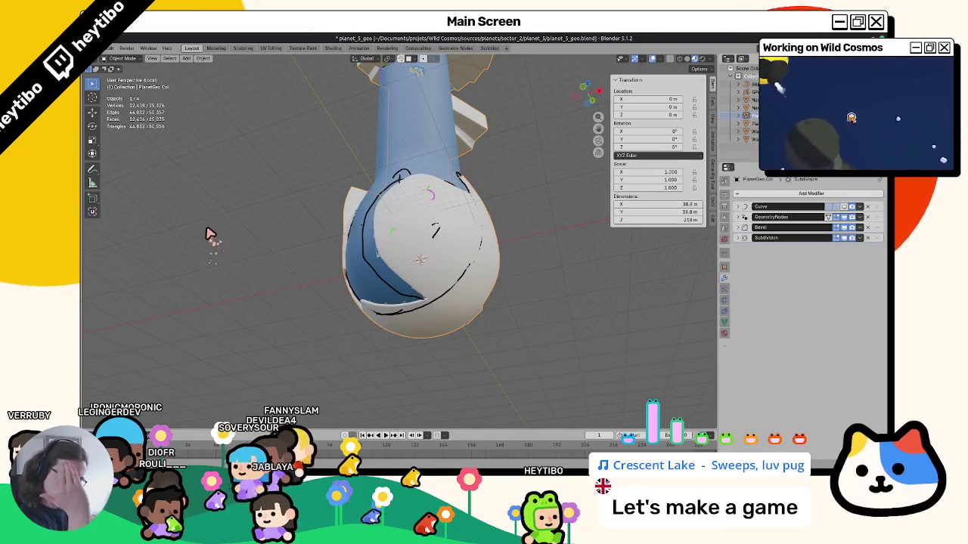
pyautogui.moveTo(196, 235)
pyautogui.mouseDown(button='middle')
pyautogui.moveTo(173, 237)
pyautogui.moveTo(126, 218)
pyautogui.moveTo(212, 264)
pyautogui.moveTo(245, 258)
pyautogui.moveTo(182, 244)
pyautogui.mouseUp(button='middle')
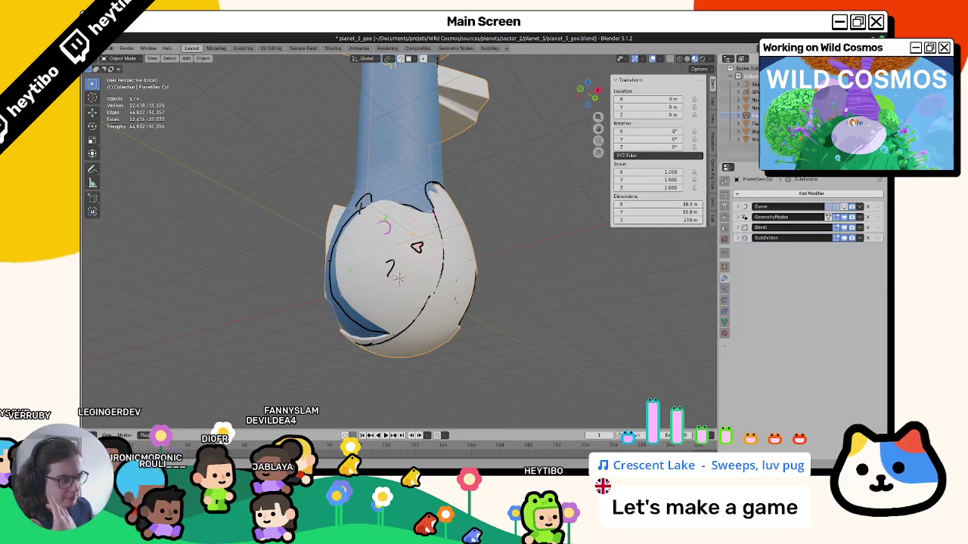
pyautogui.moveTo(385, 268)
pyautogui.mouseDown(button='middle')
pyautogui.moveTo(423, 275)
pyautogui.moveTo(376, 270)
pyautogui.moveTo(400, 279)
pyautogui.mouseUp(button='middle')
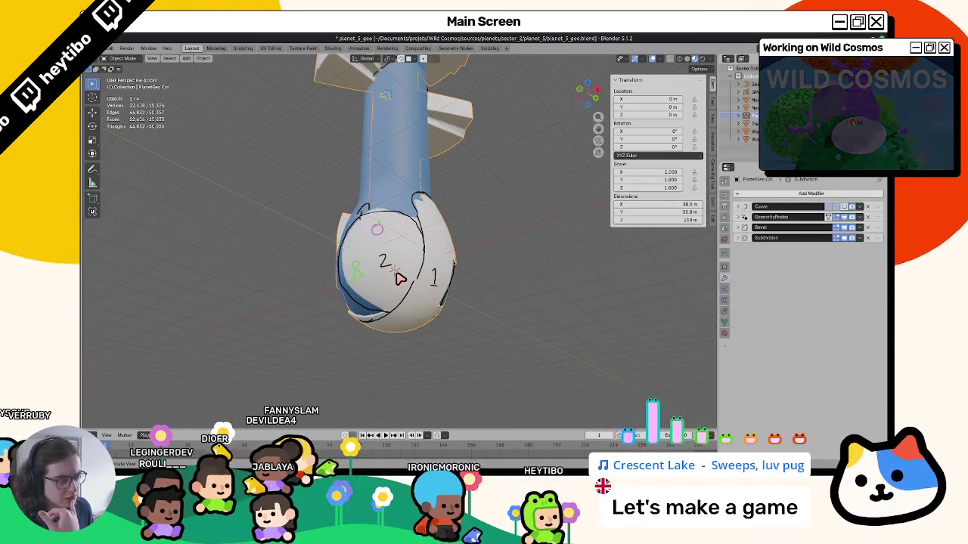
pyautogui.moveTo(400, 279)
pyautogui.mouseDown(button='middle')
pyautogui.moveTo(371, 291)
pyautogui.moveTo(360, 317)
pyautogui.moveTo(403, 284)
pyautogui.moveTo(359, 293)
pyautogui.moveTo(459, 276)
pyautogui.moveTo(480, 292)
pyautogui.moveTo(459, 320)
pyautogui.moveTo(441, 248)
pyautogui.mouseUp(button='middle')
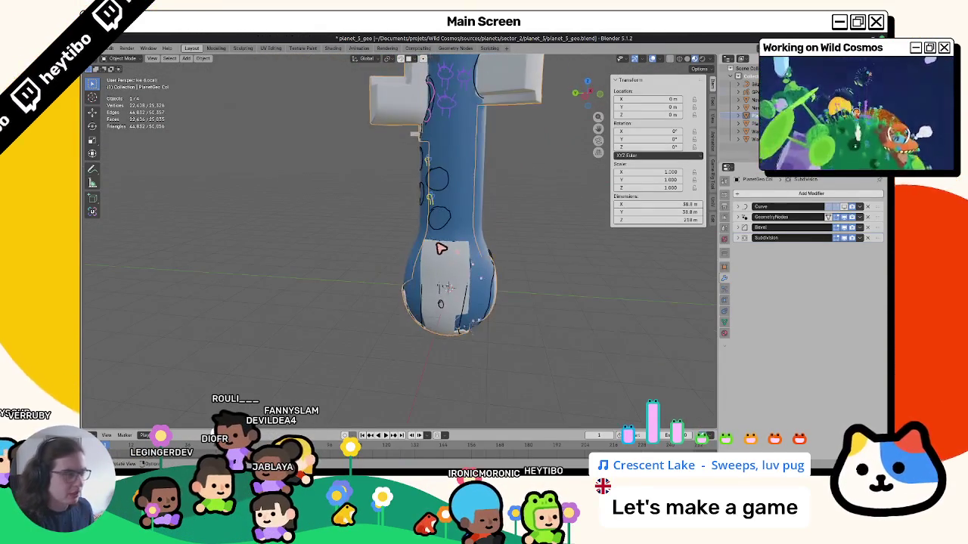
# Step: Select a vertex on the lower mesh and fill it with the current paint colour
pyautogui.scroll(3, 465, 270)
pyautogui.press('Tab')
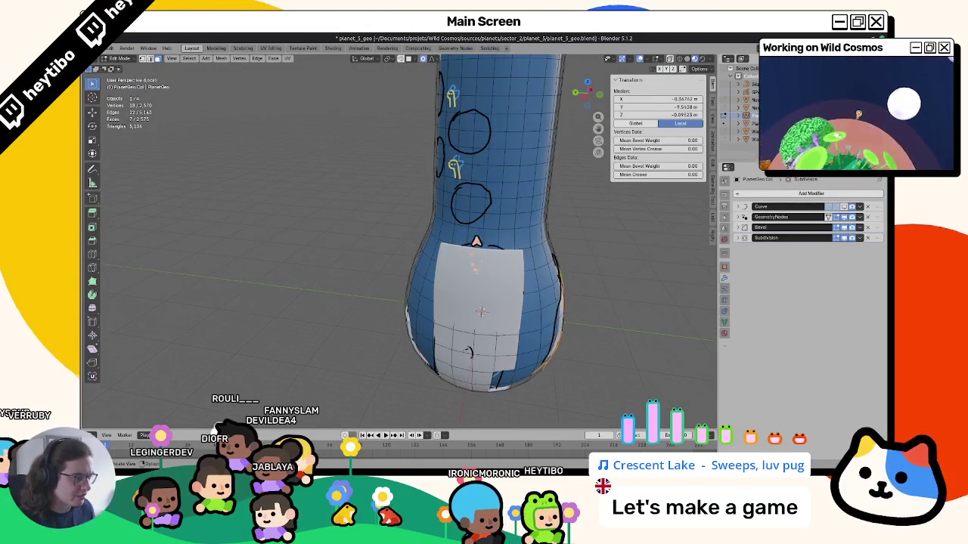
pyautogui.moveTo(495, 252)
pyautogui.mouseDown(button='middle')
pyautogui.moveTo(483, 292)
pyautogui.moveTo(294, 159)
pyautogui.mouseUp(button='middle')
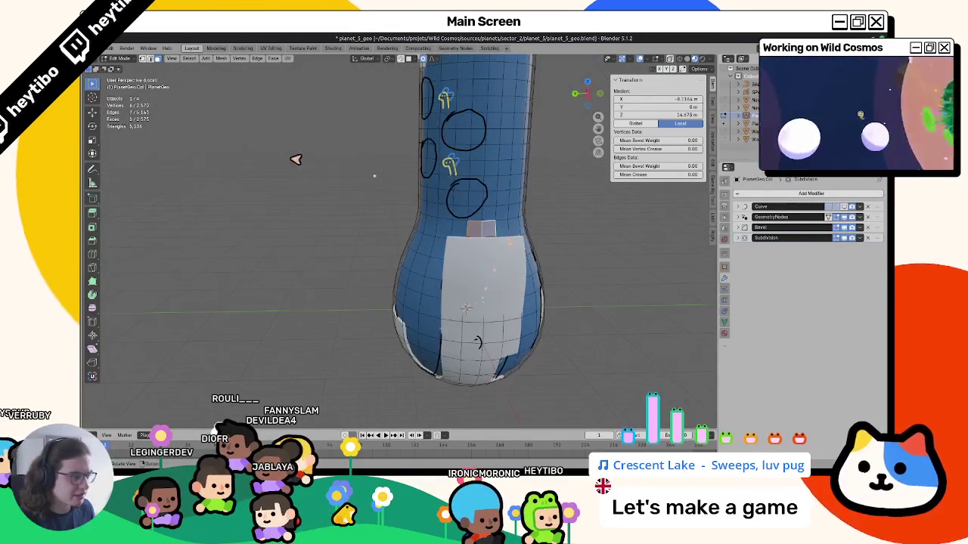
pyautogui.moveTo(331, 206); pyautogui.dragTo(435, 241, button='middle')
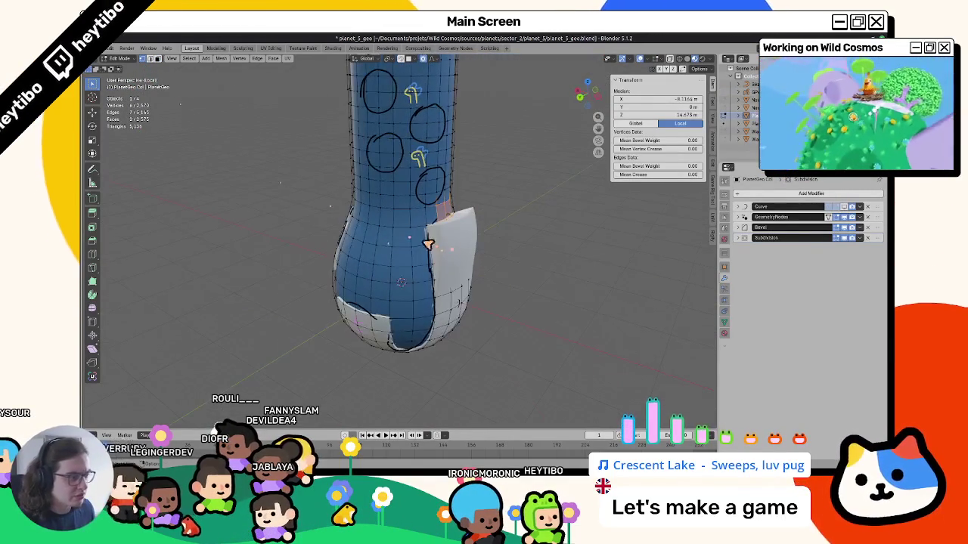
pyautogui.click(442, 236)
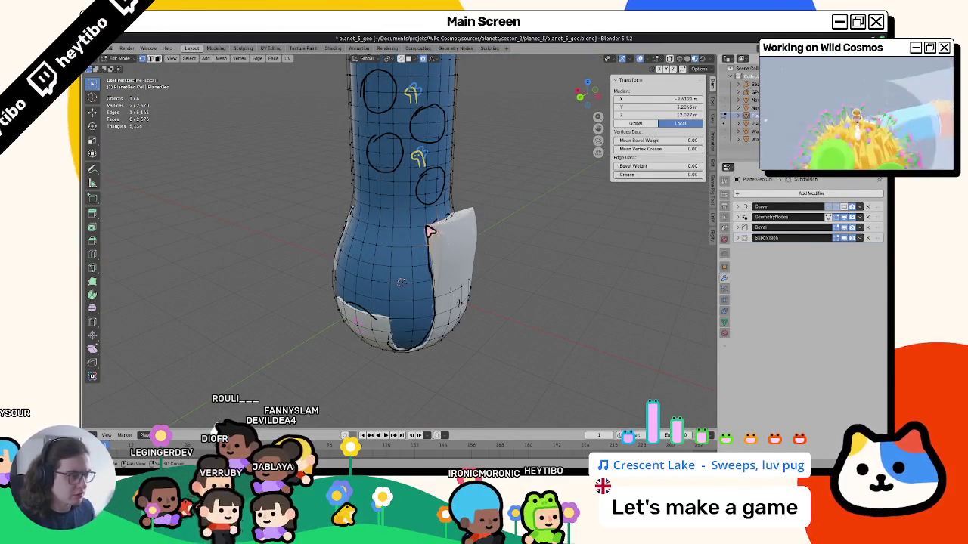
pyautogui.scroll(3, 438, 225)
pyautogui.hotkey('ctrl', 'Tab')
pyautogui.hotkey('shift', 'k')
pyautogui.scroll(3, 403, 235)
pyautogui.moveTo(402, 235); pyautogui.dragTo(469, 287, button='middle')
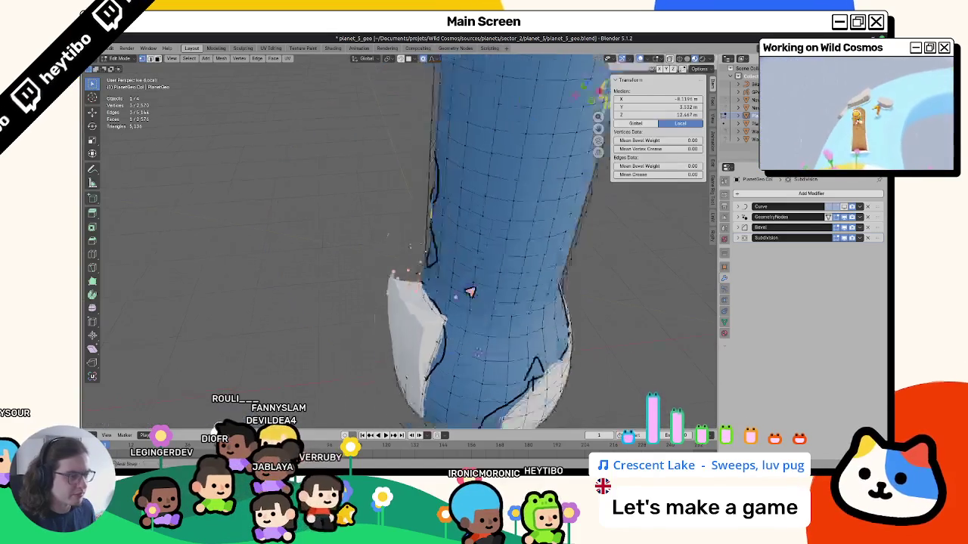
pyautogui.scroll(-3, 476, 279)
# Step: Fill the selected faces with black, then switch the paint layer to Layer1
pyautogui.click(401, 72)
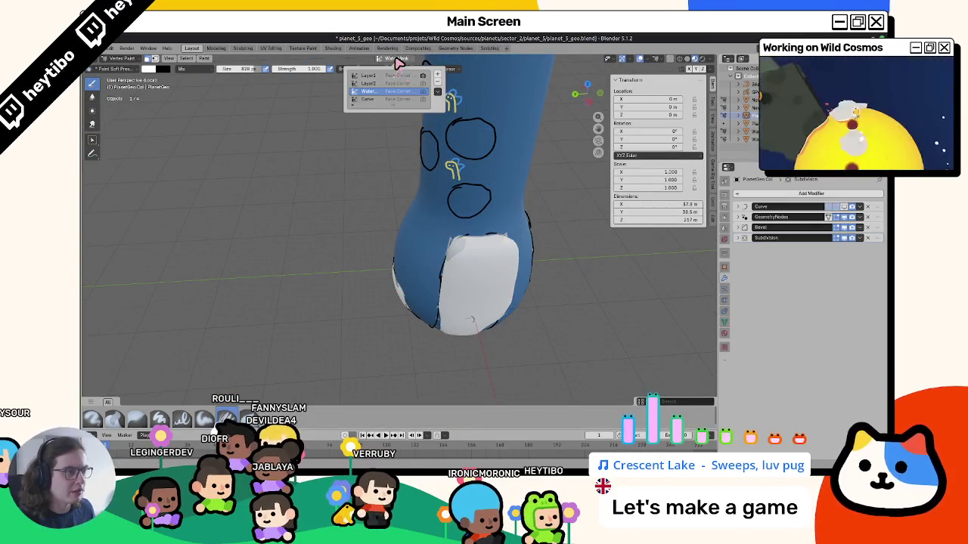
pyautogui.click(155, 71)
pyautogui.moveTo(214, 79); pyautogui.dragTo(233, 145)
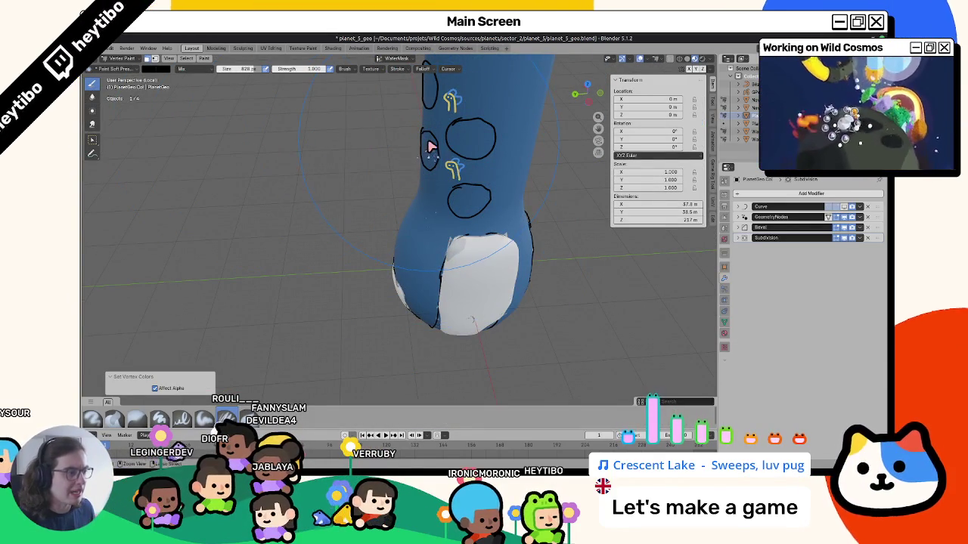
pyautogui.click(397, 59)
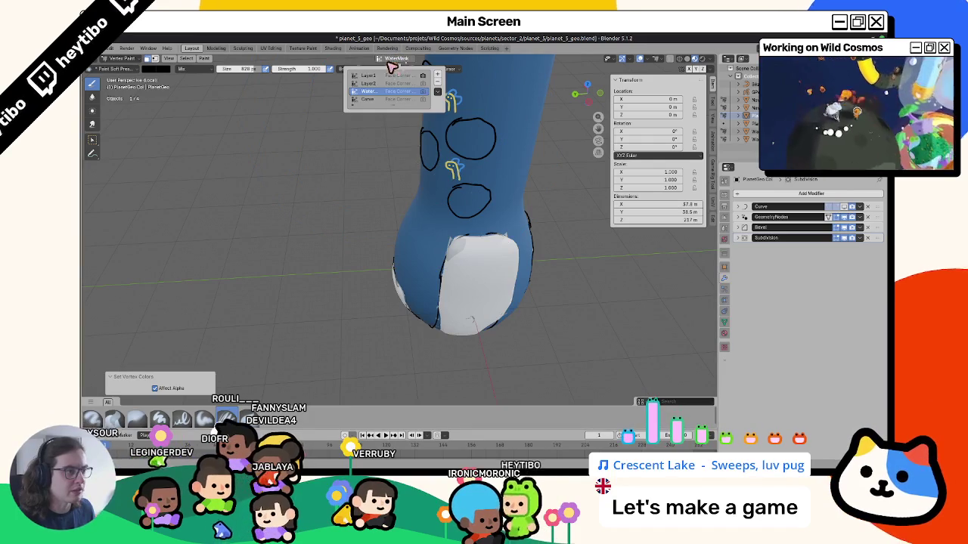
pyautogui.hotkey('shift', 'k')
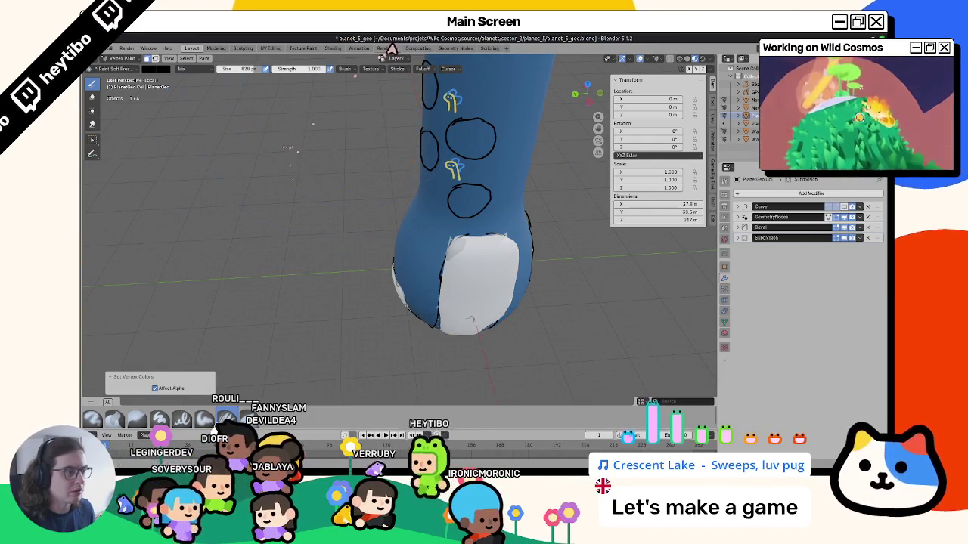
pyautogui.click(395, 59)
pyautogui.click(376, 81)
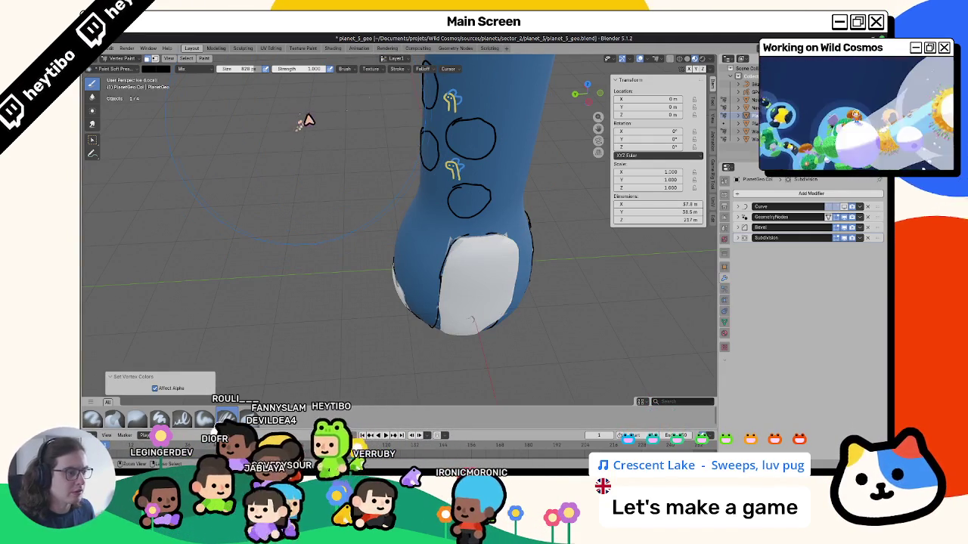
# Step: Toggle between Edit Mode and Vertex Paint to adjust the face selection
pyautogui.moveTo(411, 139); pyautogui.dragTo(444, 242, button='middle')
pyautogui.press('Tab')
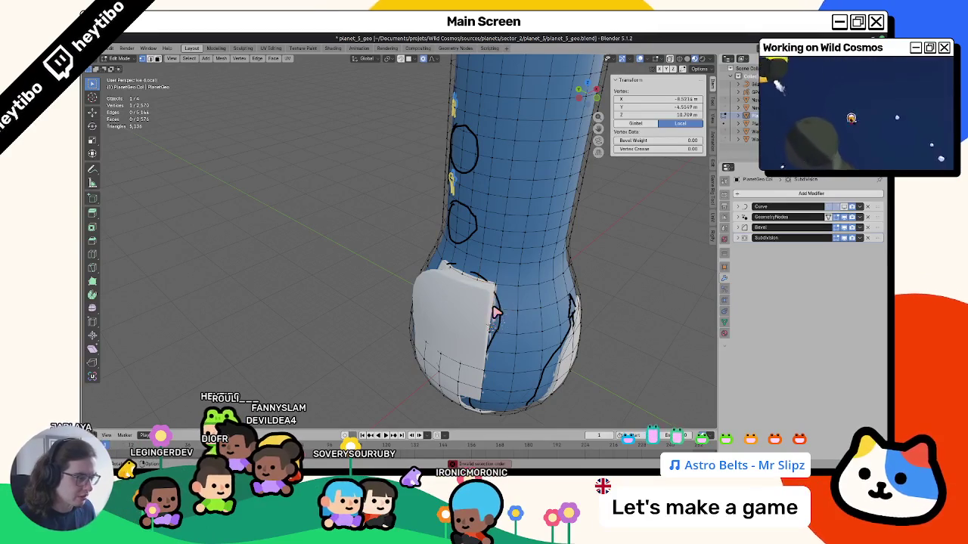
pyautogui.hotkey('ctrl', 'Tab')
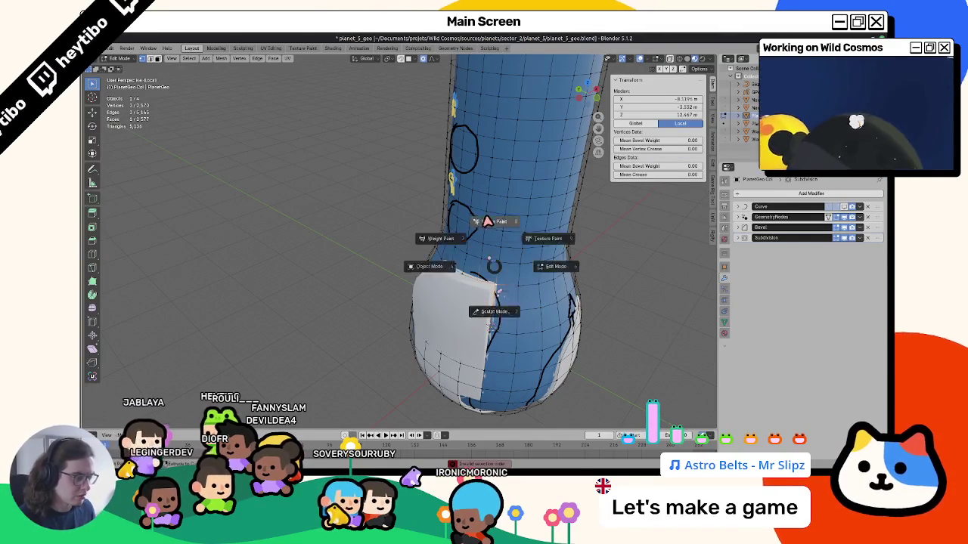
pyautogui.click(447, 259)
pyautogui.press('Tab')
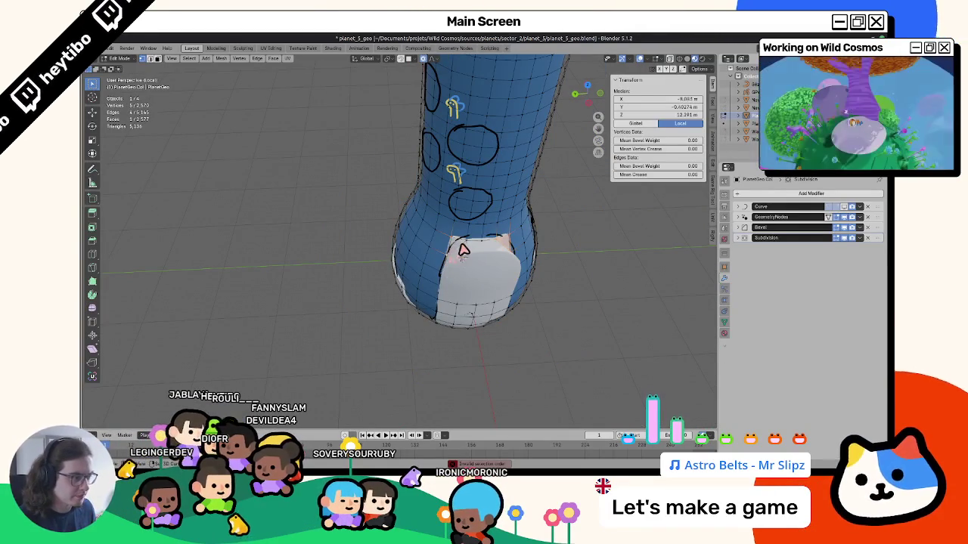
pyautogui.press('Tab')
# Step: Make WaterMask the paint layer and set the brush colour to white
pyautogui.click(394, 58)
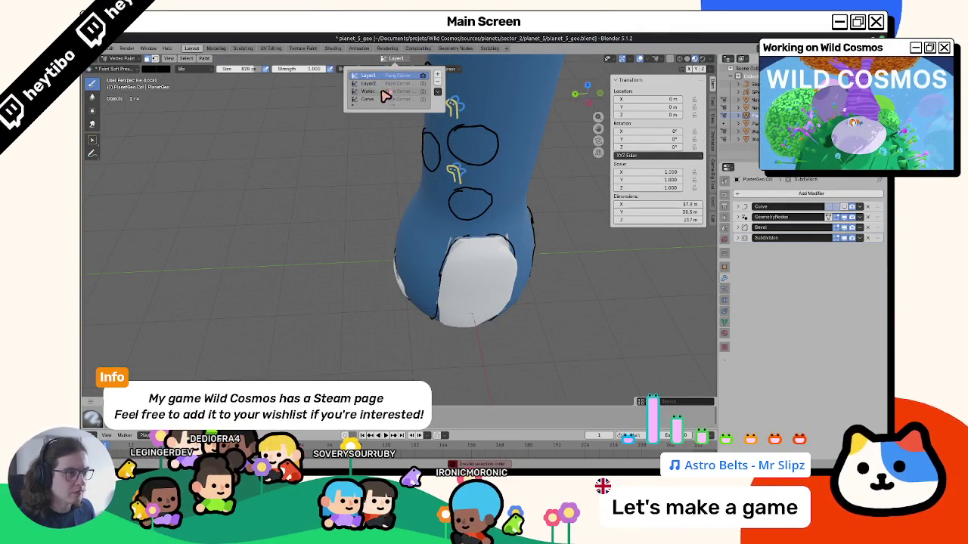
pyautogui.click(148, 69)
pyautogui.moveTo(221, 114); pyautogui.dragTo(221, 85)
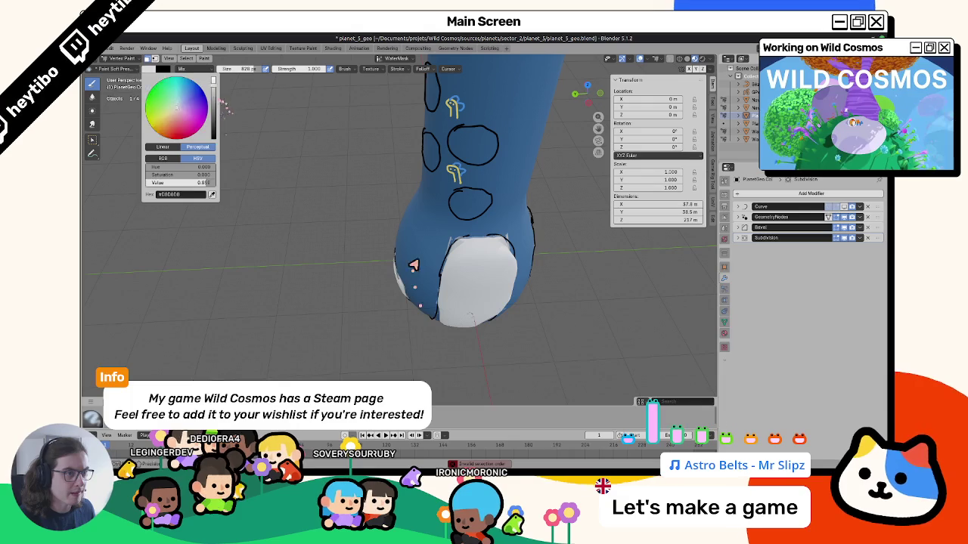
pyautogui.hotkey('ctrl', 'Tab')
pyautogui.moveTo(394, 258)
pyautogui.mouseDown(button='middle')
pyautogui.moveTo(287, 272)
pyautogui.moveTo(274, 219)
pyautogui.moveTo(315, 251)
pyautogui.moveTo(443, 275)
pyautogui.mouseUp(button='middle')
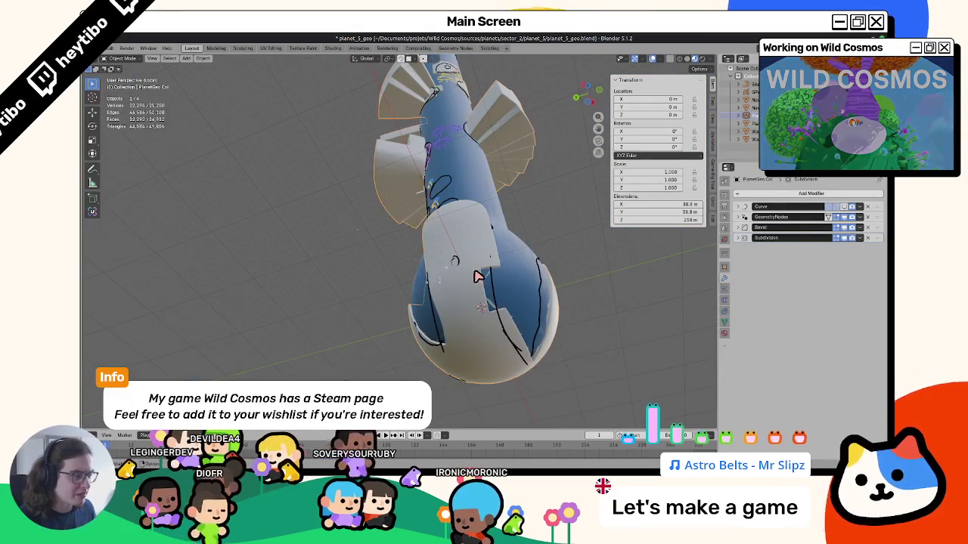
# Step: Fill the selected bulb faces with white in WaterMask and inspect the painted result
pyautogui.press('Tab')
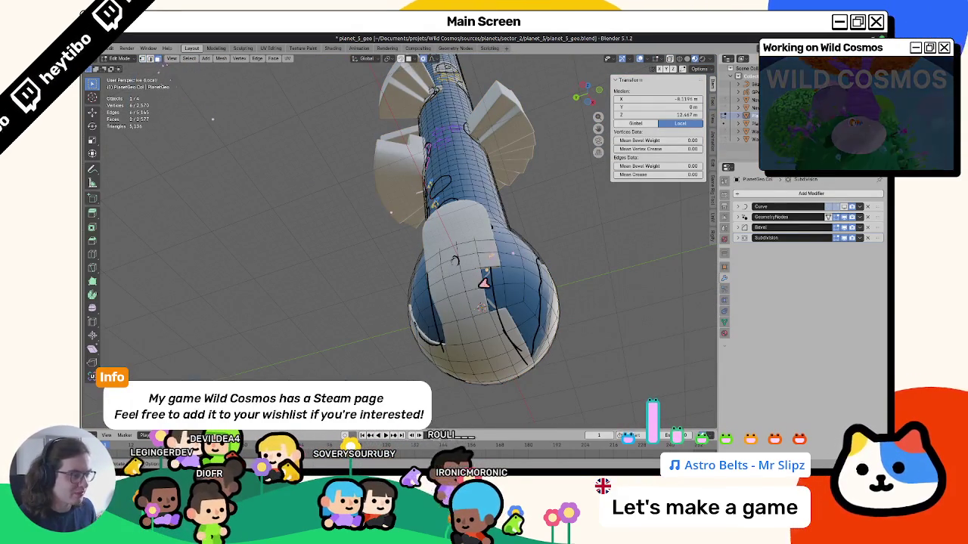
pyautogui.hotkey('ctrl', 'Tab')
pyautogui.hotkey('shift', 'k')
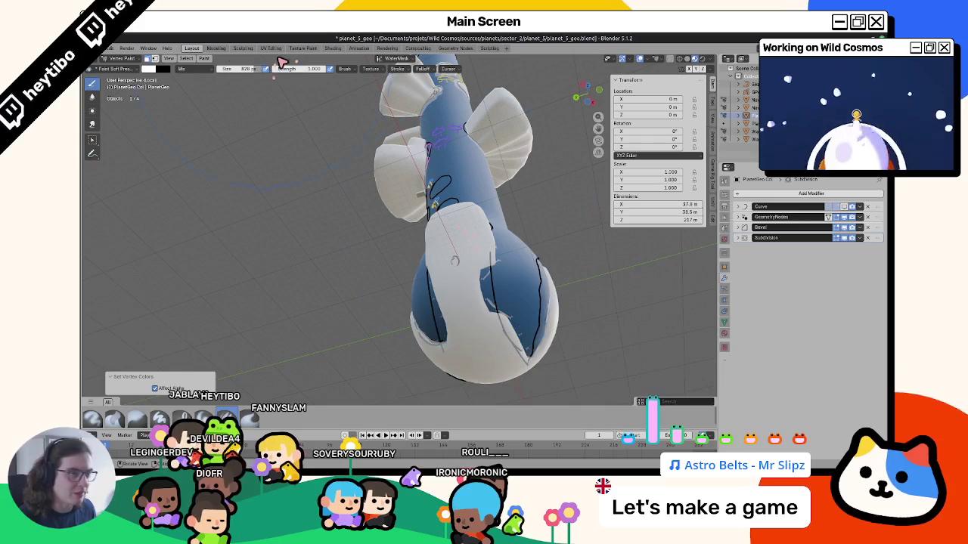
pyautogui.click(151, 69)
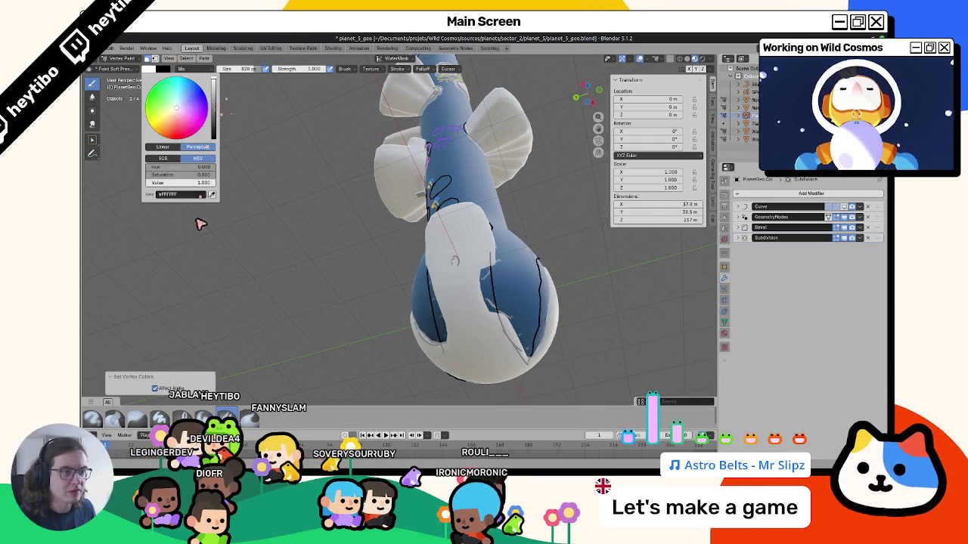
pyautogui.moveTo(218, 131)
pyautogui.mouseDown(button='middle')
pyautogui.moveTo(320, 189)
pyautogui.moveTo(260, 255)
pyautogui.moveTo(297, 264)
pyautogui.moveTo(190, 270)
pyautogui.moveTo(183, 216)
pyautogui.moveTo(237, 238)
pyautogui.moveTo(254, 198)
pyautogui.moveTo(199, 209)
pyautogui.moveTo(144, 281)
pyautogui.moveTo(91, 268)
pyautogui.moveTo(119, 257)
pyautogui.mouseUp(button='middle')
pyautogui.hotkey('ctrl', 'Tab')
pyautogui.moveTo(688, 270)
pyautogui.mouseDown(button='middle')
pyautogui.moveTo(683, 218)
pyautogui.moveTo(566, 222)
pyautogui.moveTo(586, 268)
pyautogui.moveTo(651, 282)
pyautogui.moveTo(414, 321)
pyautogui.moveTo(378, 340)
pyautogui.moveTo(434, 310)
pyautogui.moveTo(415, 250)
pyautogui.moveTo(372, 283)
pyautogui.moveTo(443, 277)
pyautogui.moveTo(393, 214)
pyautogui.mouseUp(button='middle')
# Step: Select the bottom faces of the planet mesh's bulb in Edit Mode
pyautogui.press('Tab')
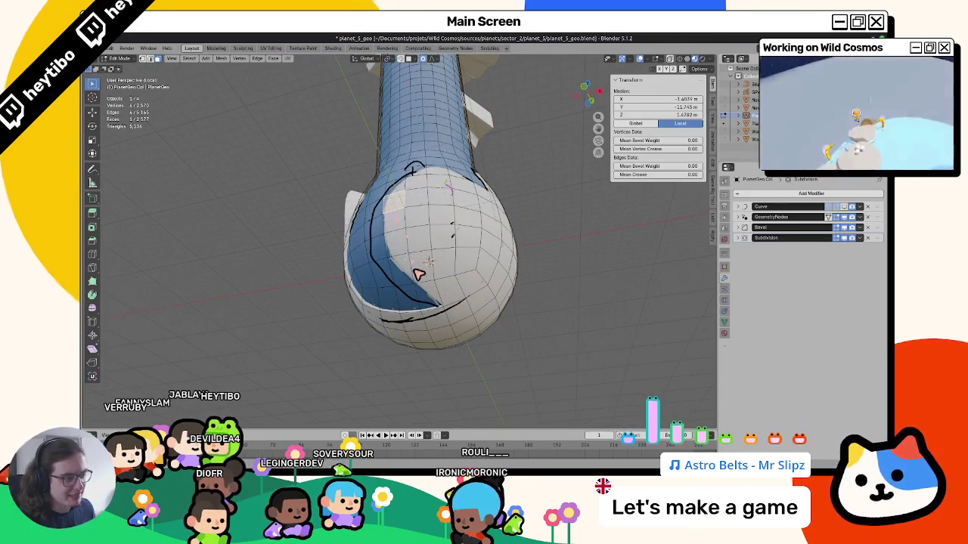
pyautogui.click(469, 290)
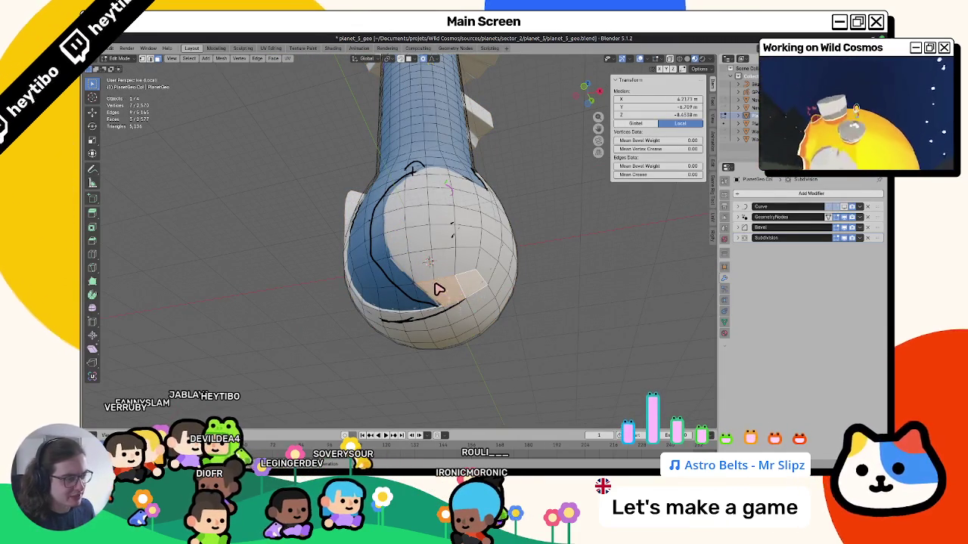
pyautogui.keyDown('ctrl'); pyautogui.click(407, 260); pyautogui.keyUp('ctrl')
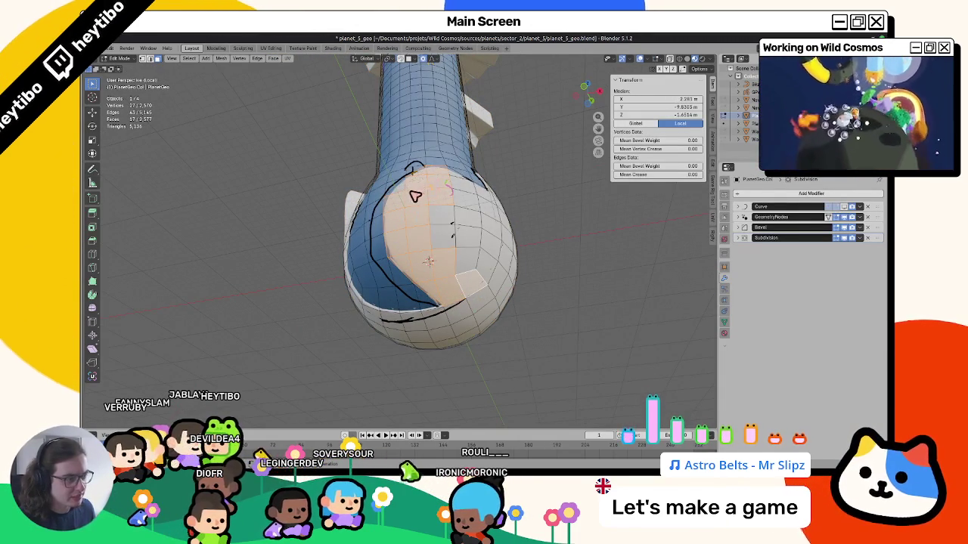
pyautogui.moveTo(451, 191); pyautogui.dragTo(441, 209, button='middle')
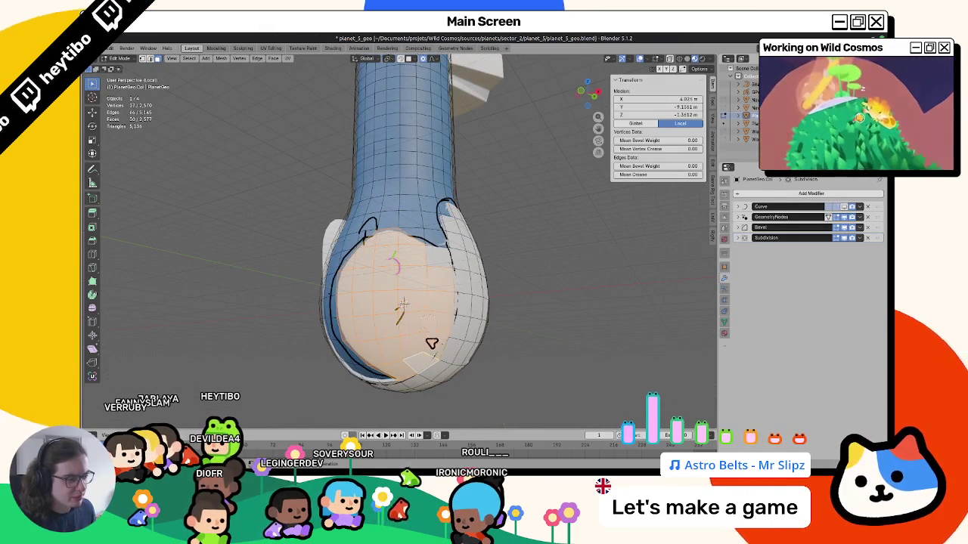
# Step: Switch the mesh to Vertex Paint mode and set the brush colour to white
pyautogui.hotkey('ctrl', 'Tab')
pyautogui.click(439, 219)
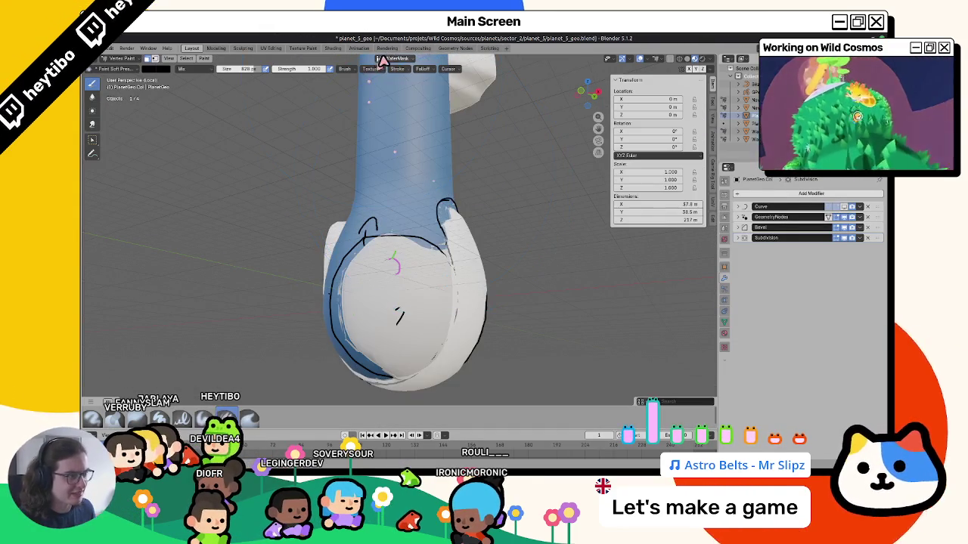
pyautogui.click(396, 59)
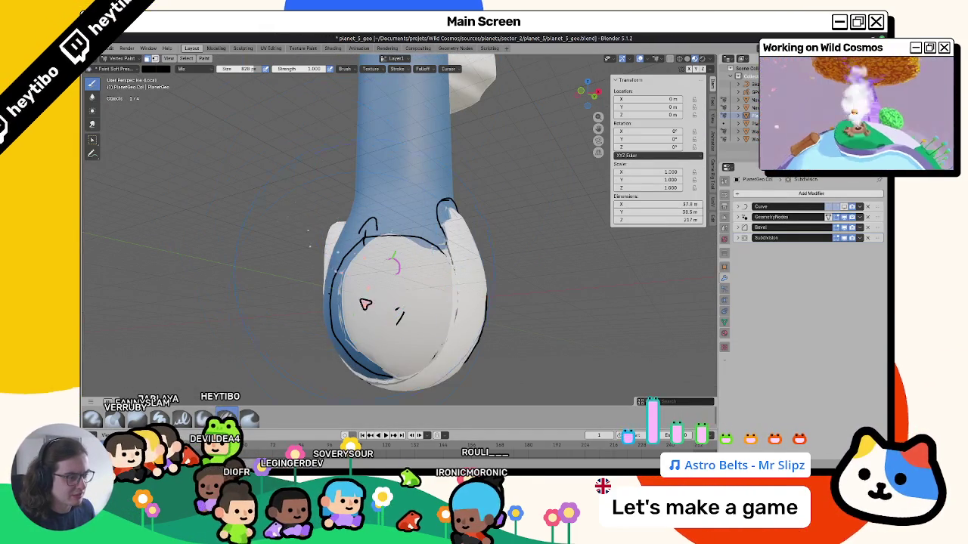
pyautogui.moveTo(365, 304); pyautogui.dragTo(408, 295, button='middle')
pyautogui.click(153, 69)
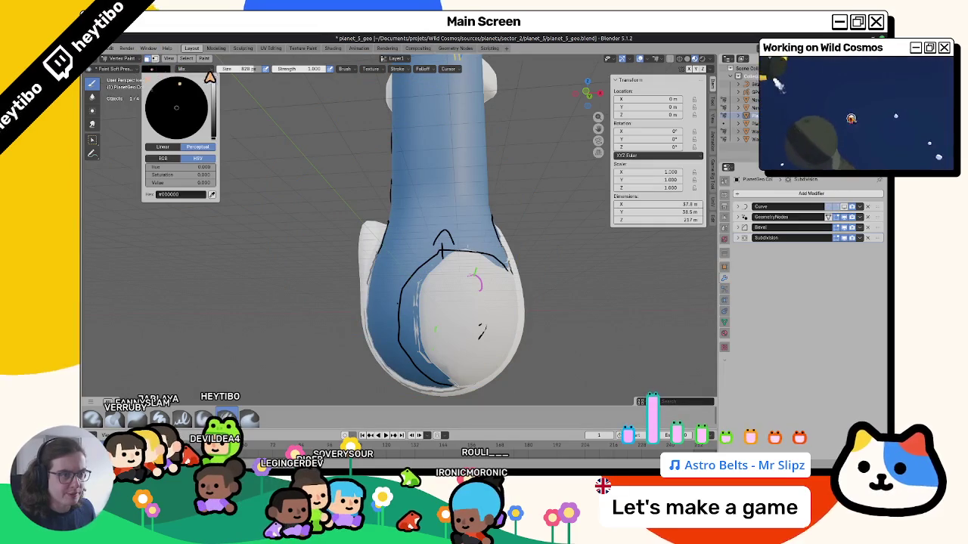
pyautogui.moveTo(219, 132); pyautogui.dragTo(220, 76)
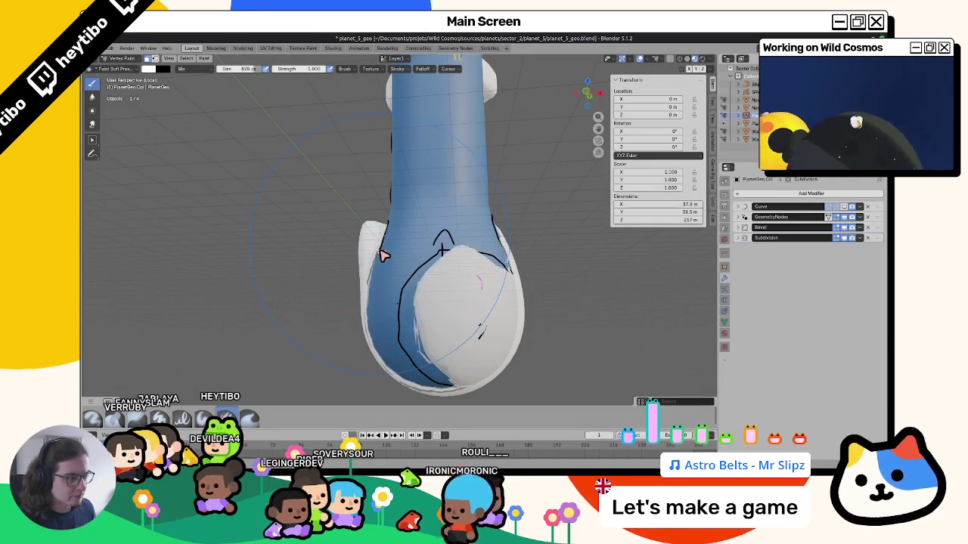
# Step: Paint the bulb white from below, front, above and the sides, then return to Object Mode
pyautogui.moveTo(384, 253); pyautogui.dragTo(363, 279, button='middle')
pyautogui.moveTo(363, 279); pyautogui.dragTo(380, 277)
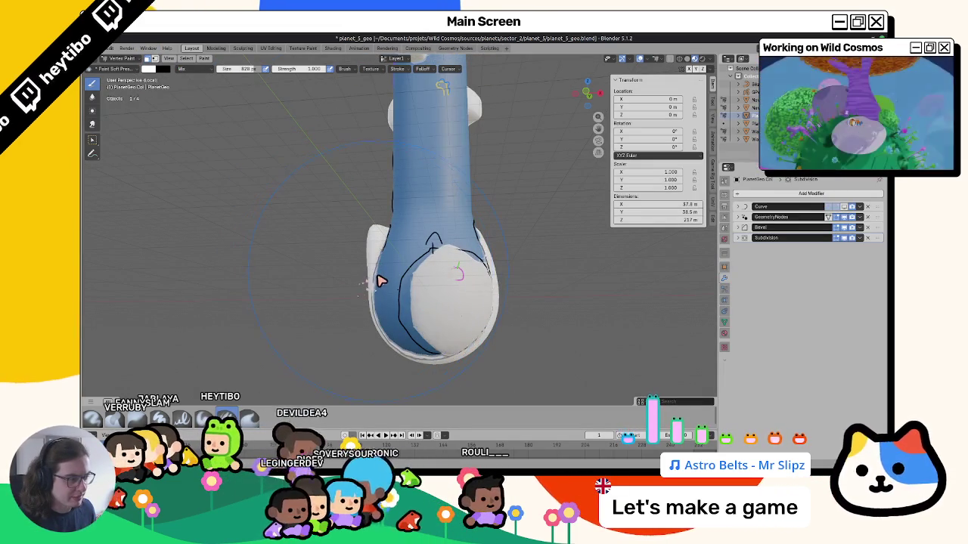
pyautogui.moveTo(382, 263); pyautogui.dragTo(461, 261, button='middle')
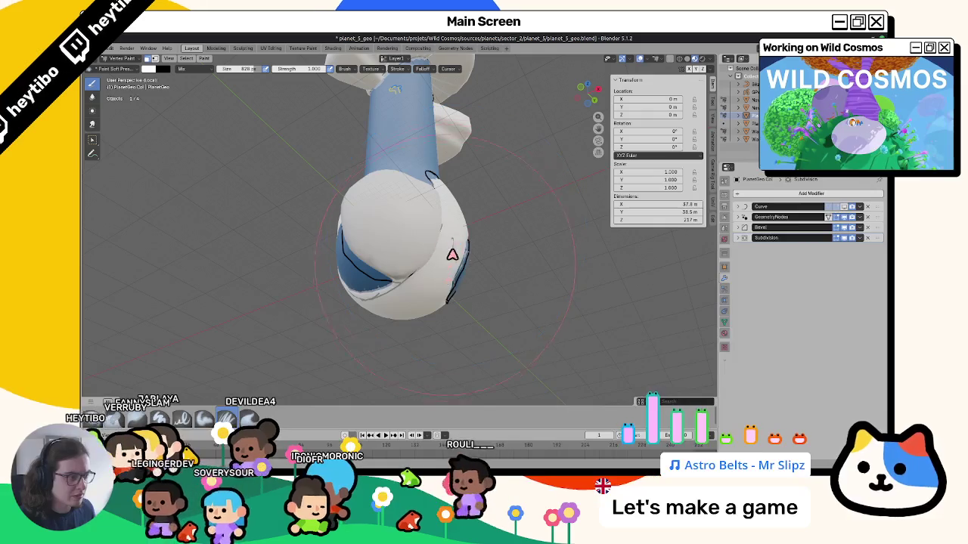
pyautogui.moveTo(452, 218); pyautogui.dragTo(364, 280, button='middle')
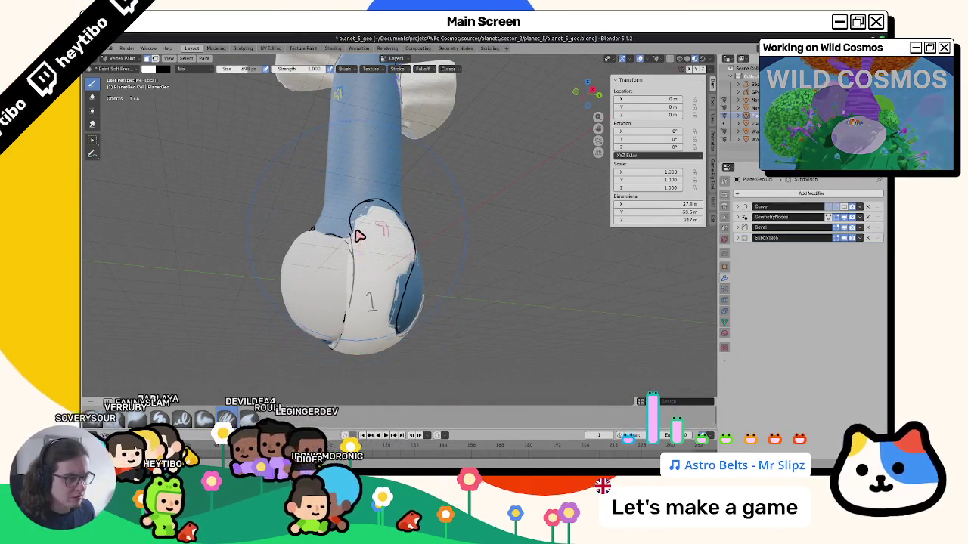
pyautogui.moveTo(360, 363); pyautogui.dragTo(390, 239, button='middle')
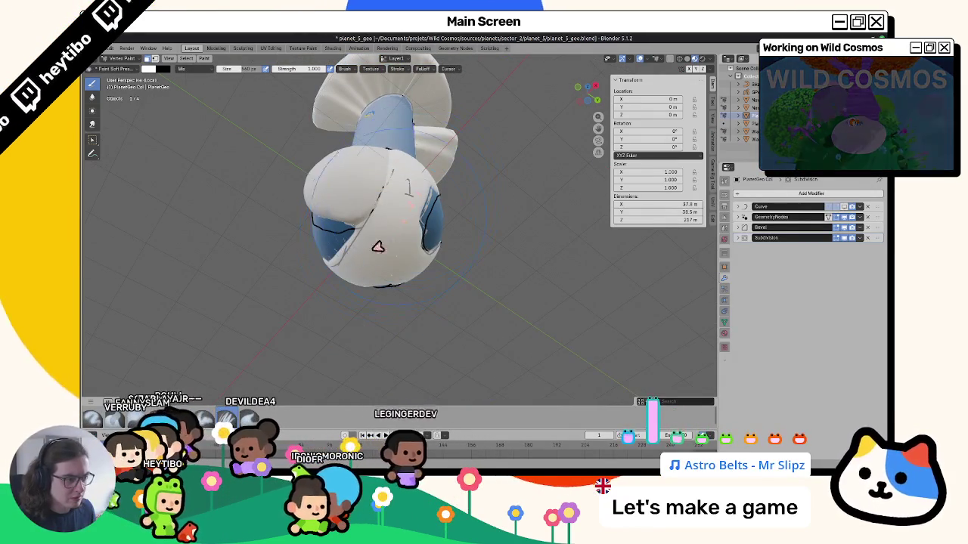
pyautogui.scroll(2, 387, 214)
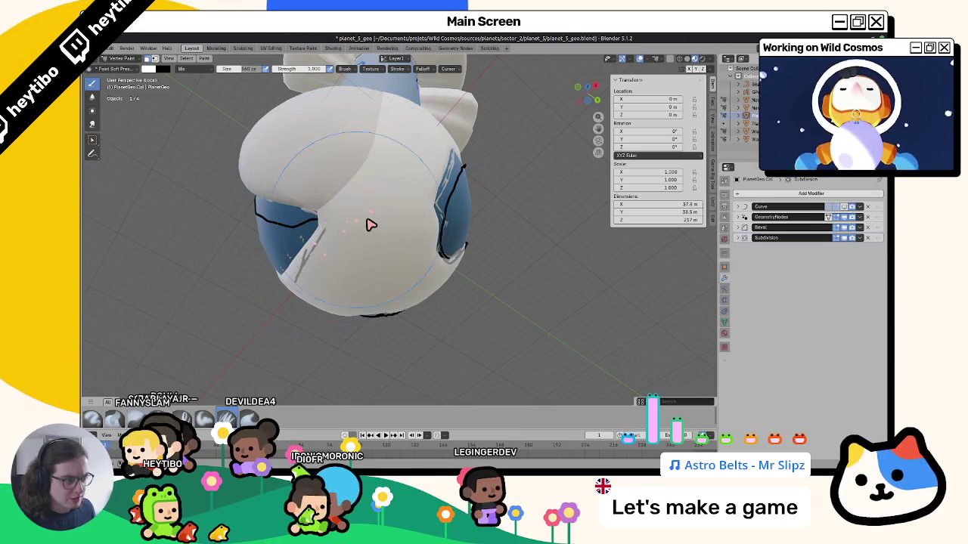
pyautogui.moveTo(369, 225); pyautogui.dragTo(385, 221, button='middle')
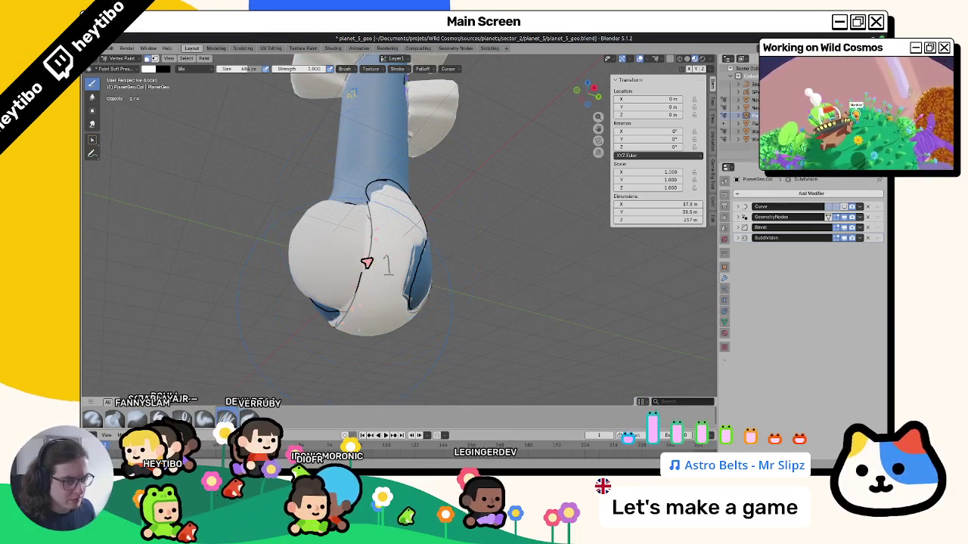
pyautogui.moveTo(455, 276)
pyautogui.mouseDown(button='middle')
pyautogui.moveTo(545, 264)
pyautogui.moveTo(566, 210)
pyautogui.moveTo(524, 211)
pyautogui.moveTo(544, 231)
pyautogui.moveTo(444, 244)
pyautogui.moveTo(326, 226)
pyautogui.moveTo(317, 281)
pyautogui.moveTo(413, 255)
pyautogui.moveTo(421, 234)
pyautogui.moveTo(423, 262)
pyautogui.mouseUp(button='middle')
pyautogui.hotkey('ctrl', 'Tab')
# Step: Touch up the bulb's bottom strip of faces in Edit Mode and Vertex Paint, then return to Object Mode
pyautogui.moveTo(479, 281)
pyautogui.mouseDown(button='middle')
pyautogui.moveTo(421, 270)
pyautogui.moveTo(303, 287)
pyautogui.moveTo(378, 280)
pyautogui.moveTo(439, 249)
pyautogui.moveTo(438, 281)
pyautogui.moveTo(385, 262)
pyautogui.moveTo(439, 345)
pyautogui.moveTo(437, 289)
pyautogui.moveTo(465, 338)
pyautogui.moveTo(460, 303)
pyautogui.moveTo(438, 318)
pyautogui.moveTo(453, 302)
pyautogui.moveTo(427, 248)
pyautogui.moveTo(436, 300)
pyautogui.mouseUp(button='middle')
pyautogui.click(439, 249)
pyautogui.click(421, 241)
pyautogui.press('Tab')
pyautogui.keyDown('ctrl'); pyautogui.click(453, 301); pyautogui.keyUp('ctrl')
pyautogui.hotkey('ctrl', 'Tab')
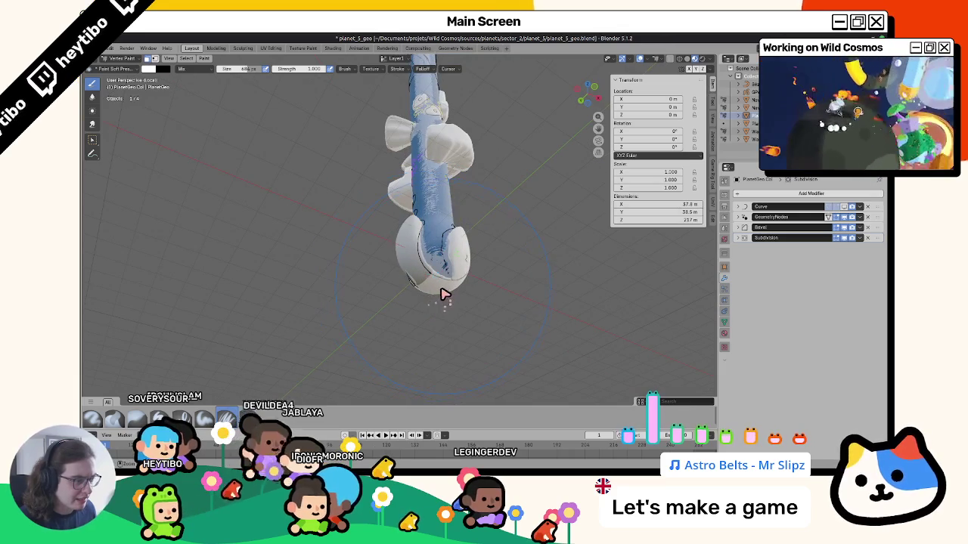
pyautogui.moveTo(429, 301)
pyautogui.mouseDown(button='middle')
pyautogui.moveTo(489, 305)
pyautogui.moveTo(507, 287)
pyautogui.moveTo(537, 325)
pyautogui.moveTo(330, 298)
pyautogui.moveTo(363, 249)
pyautogui.moveTo(335, 281)
pyautogui.moveTo(378, 198)
pyautogui.moveTo(360, 227)
pyautogui.moveTo(367, 275)
pyautogui.mouseUp(button='middle')
pyautogui.hotkey('ctrl', 'Tab')
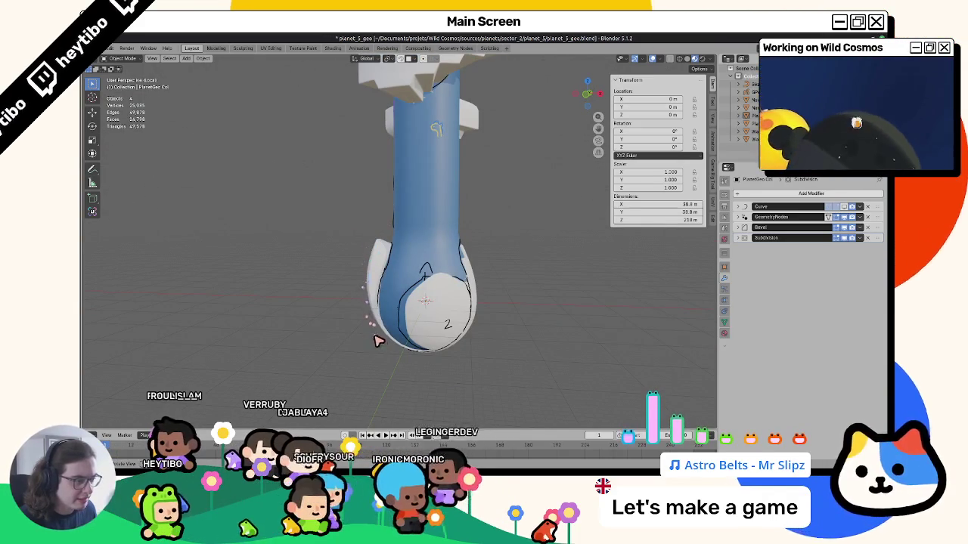
# Step: Save planet_5_geo.blend and select the Water object
pyautogui.click(465, 295)
pyautogui.moveTo(498, 272)
pyautogui.mouseDown(button='middle')
pyautogui.moveTo(423, 259)
pyautogui.moveTo(501, 198)
pyautogui.moveTo(540, 249)
pyautogui.moveTo(497, 275)
pyautogui.moveTo(525, 287)
pyautogui.moveTo(443, 308)
pyautogui.moveTo(289, 300)
pyautogui.moveTo(357, 262)
pyautogui.mouseUp(button='middle')
pyautogui.hotkey('ctrl', 's')
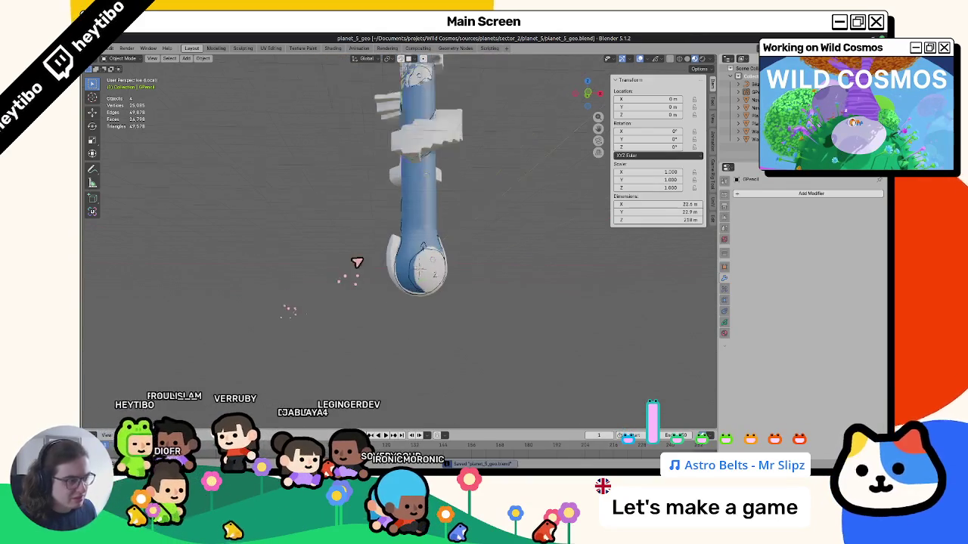
pyautogui.scroll(2, 397, 209)
pyautogui.click(396, 210)
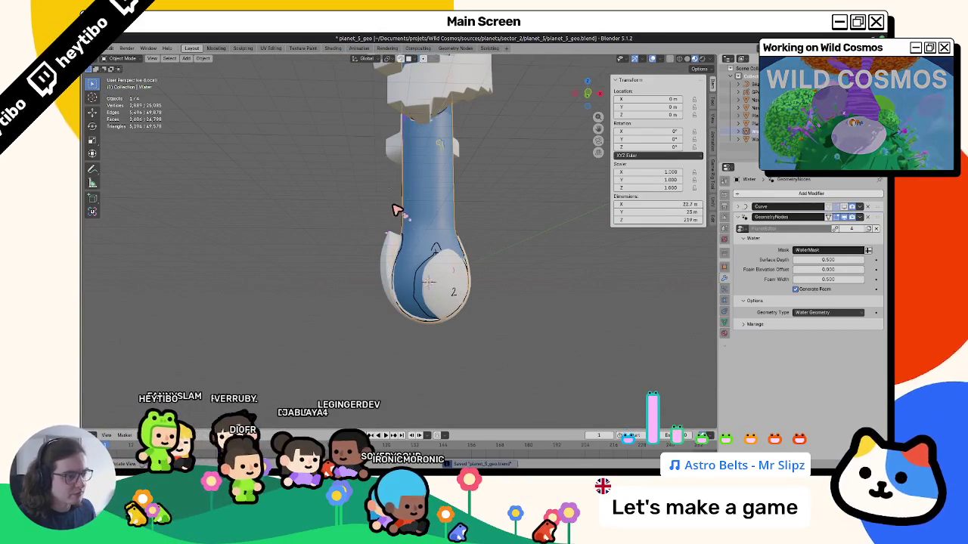
# Step: Leave local view, select PlanetGeo.Col and enlarge the Outliner to see its modifier stack
pyautogui.press('KP_Divide')
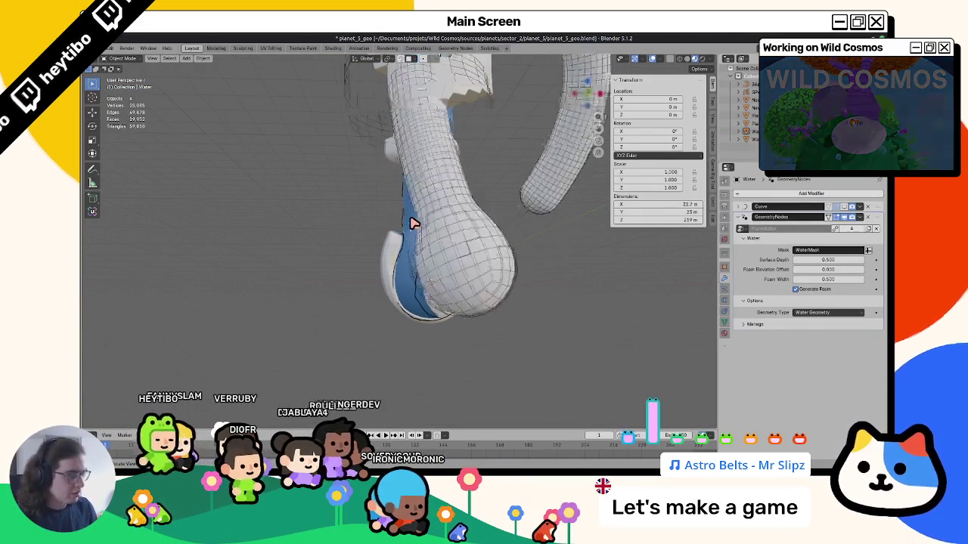
pyautogui.click(406, 207)
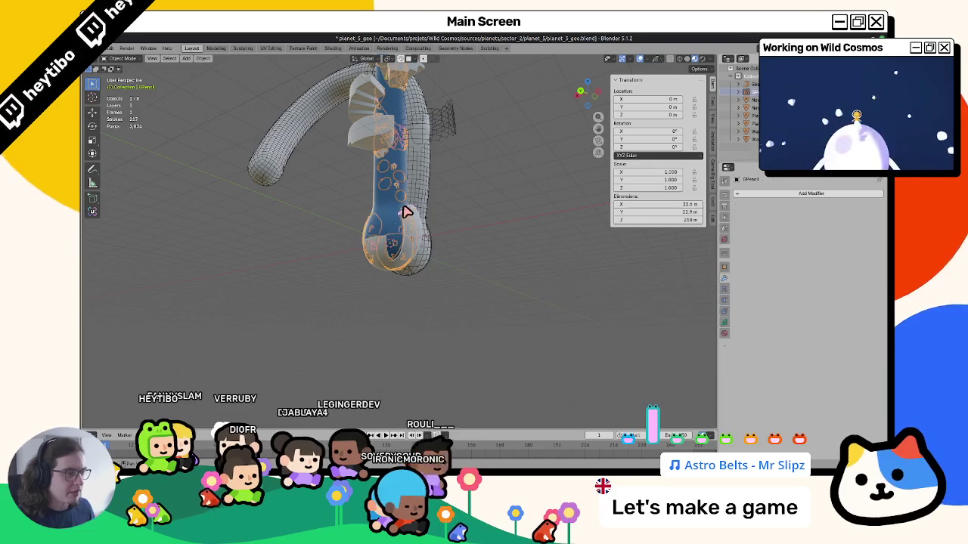
pyautogui.click(404, 210)
pyautogui.keyDown('shift'); pyautogui.click(415, 209); pyautogui.keyUp('shift')
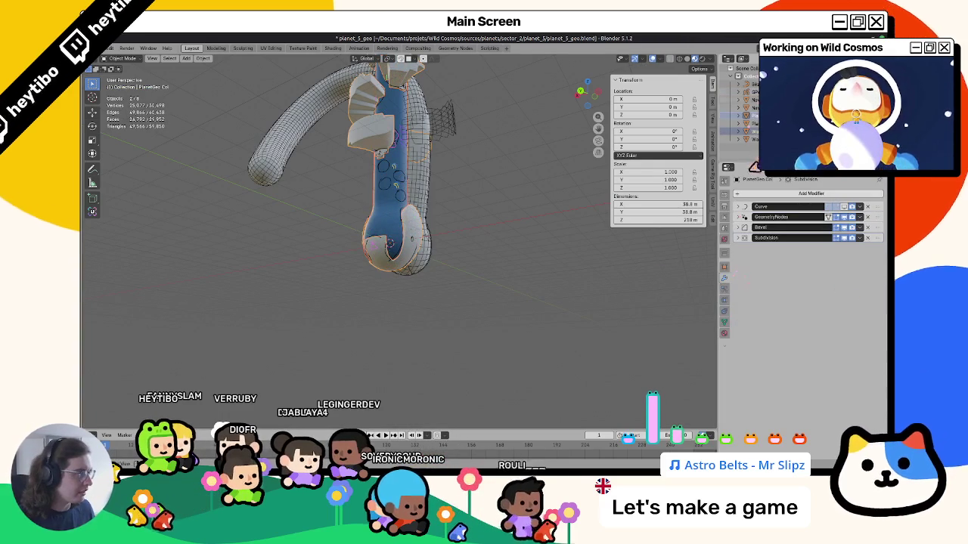
pyautogui.moveTo(801, 174); pyautogui.dragTo(801, 242)
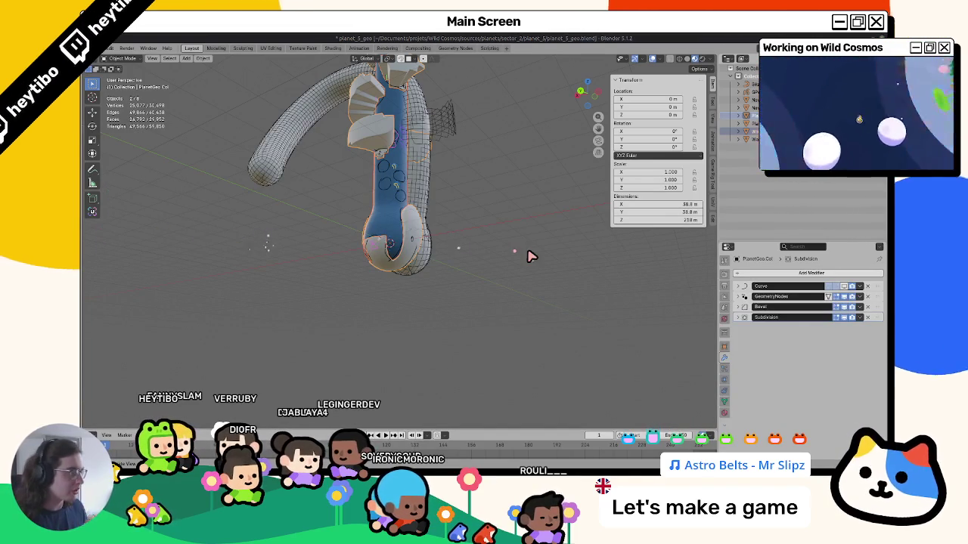
# Step: Create a new collection in the Outliner named Planet
pyautogui.click(722, 338)
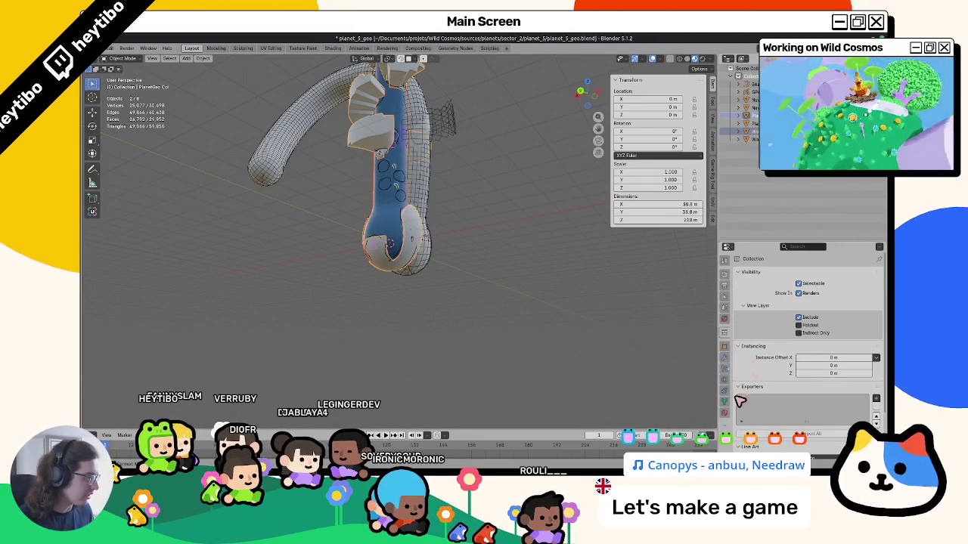
pyautogui.scroll(-3, 749, 388)
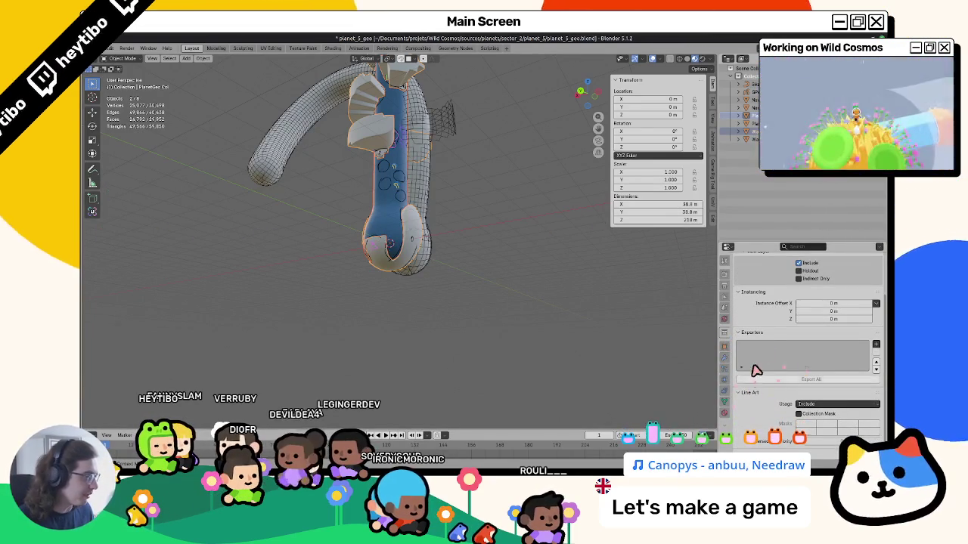
pyautogui.rightClick(740, 138)
pyautogui.click(729, 160)
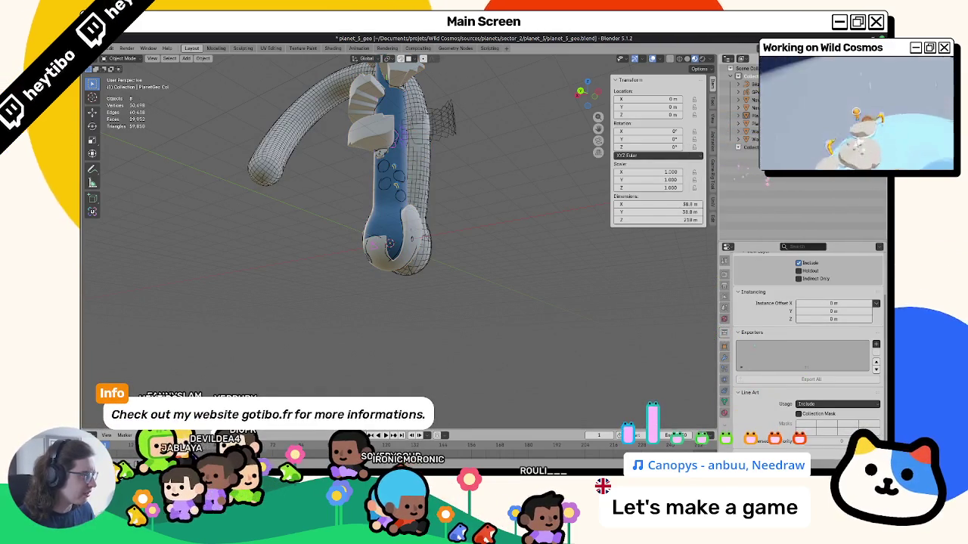
pyautogui.doubleClick(749, 147)
pyautogui.write('Planet')
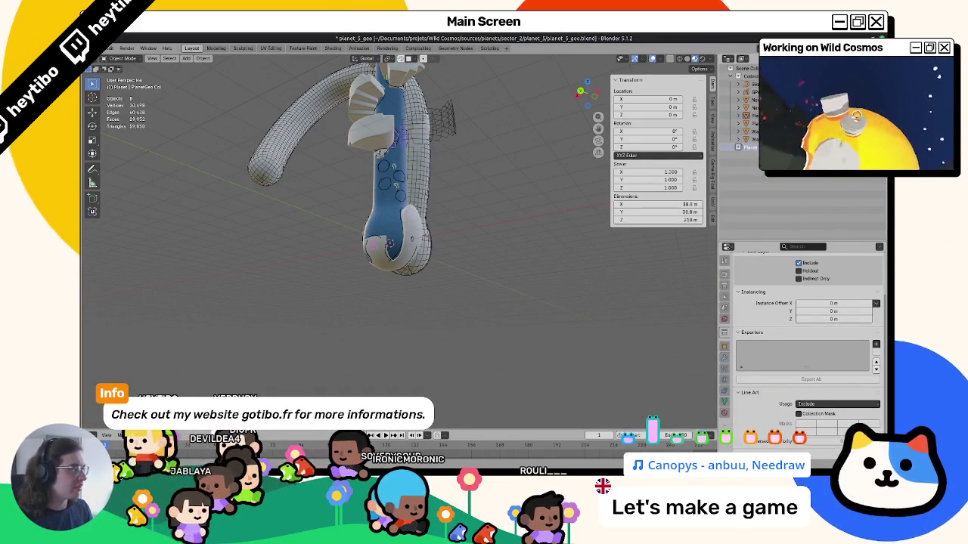
pyautogui.press('Return')
# Step: Select the planet objects, including PlanetGeo.Col, and organise them into the Planet collection
pyautogui.click(753, 78)
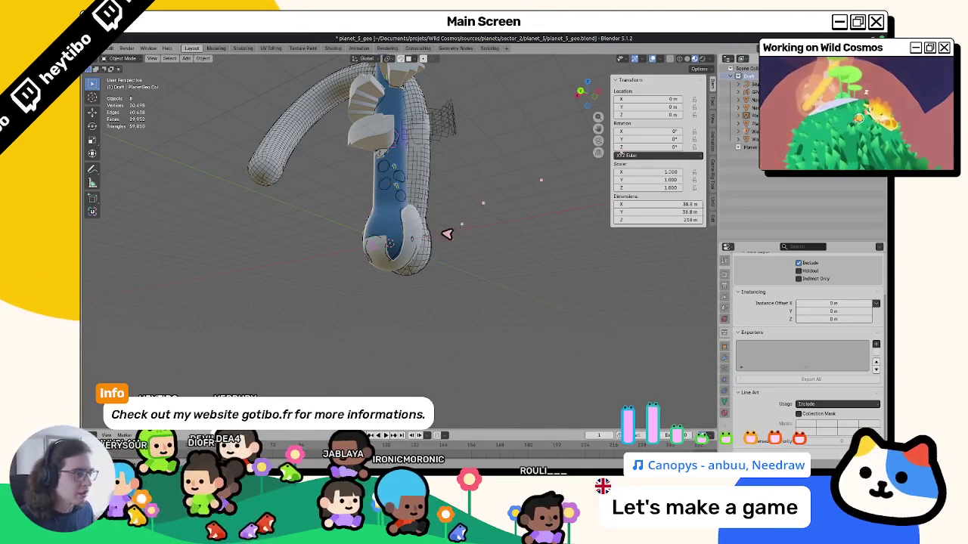
pyautogui.click(401, 202)
pyautogui.keyDown('shift'); pyautogui.click(397, 211); pyautogui.keyUp('shift')
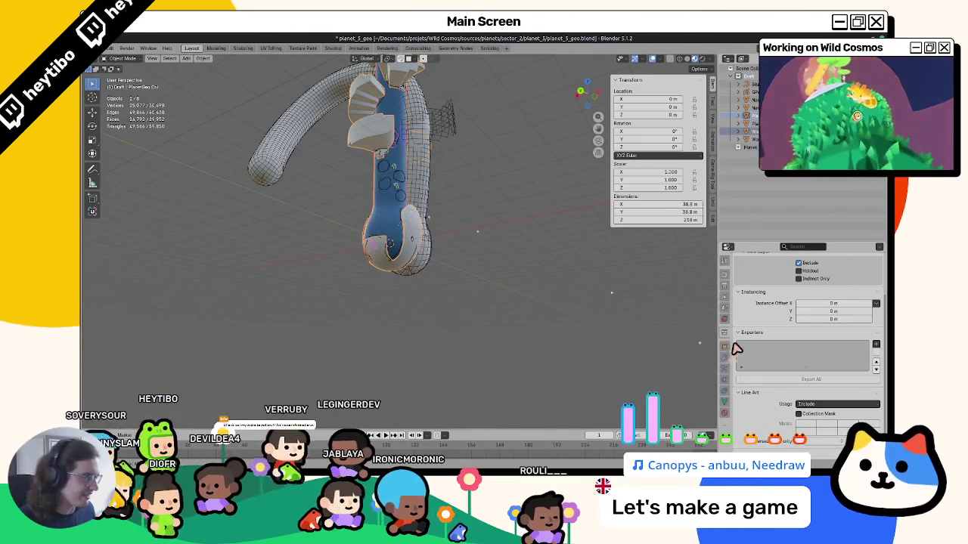
pyautogui.click(724, 362)
pyautogui.click(847, 293)
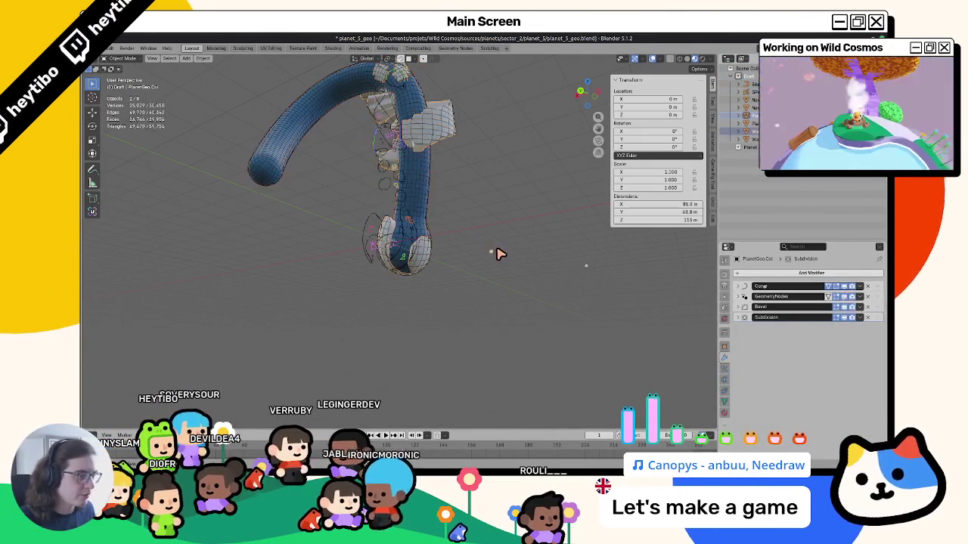
pyautogui.click(753, 124)
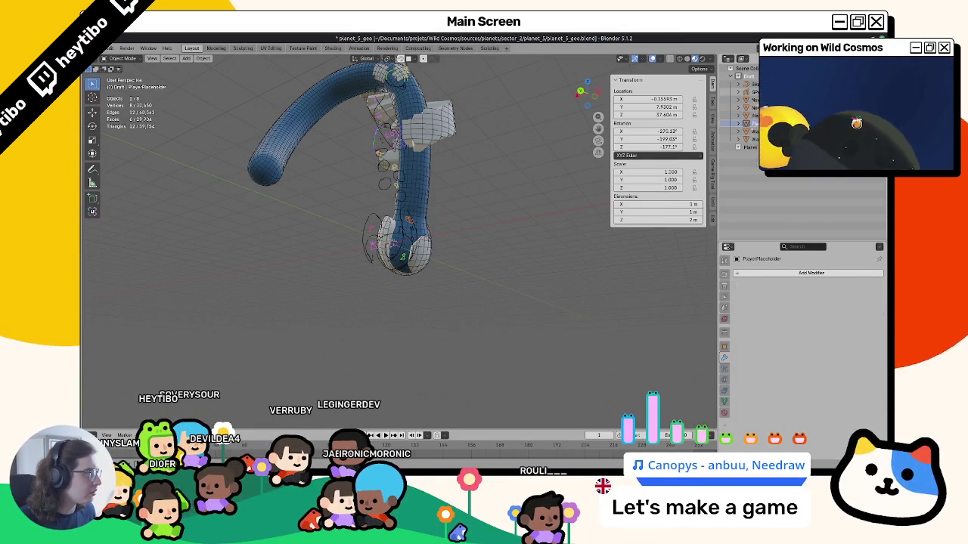
pyautogui.keyDown('ctrl'); pyautogui.click(748, 100); pyautogui.keyUp('ctrl')
pyautogui.keyDown('ctrl'); pyautogui.click(748, 108); pyautogui.keyUp('ctrl')
pyautogui.keyDown('ctrl'); pyautogui.click(749, 115); pyautogui.keyUp('ctrl')
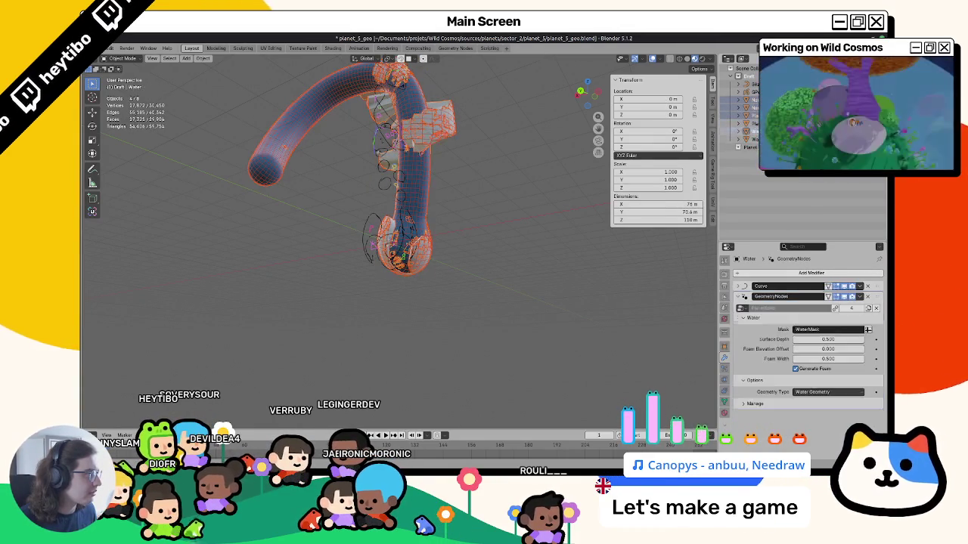
pyautogui.keyDown('ctrl'); pyautogui.click(749, 131); pyautogui.keyUp('ctrl')
pyautogui.click(760, 178)
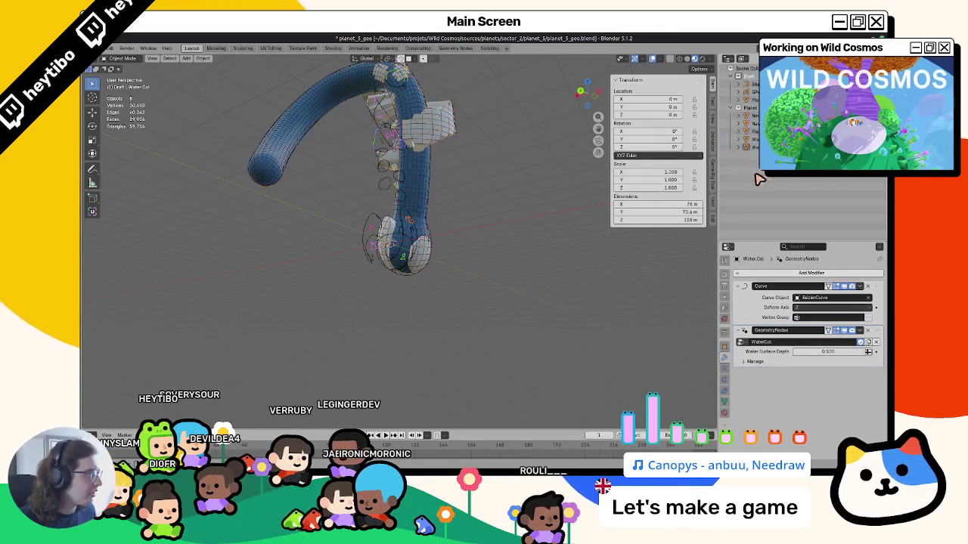
pyautogui.click(747, 100)
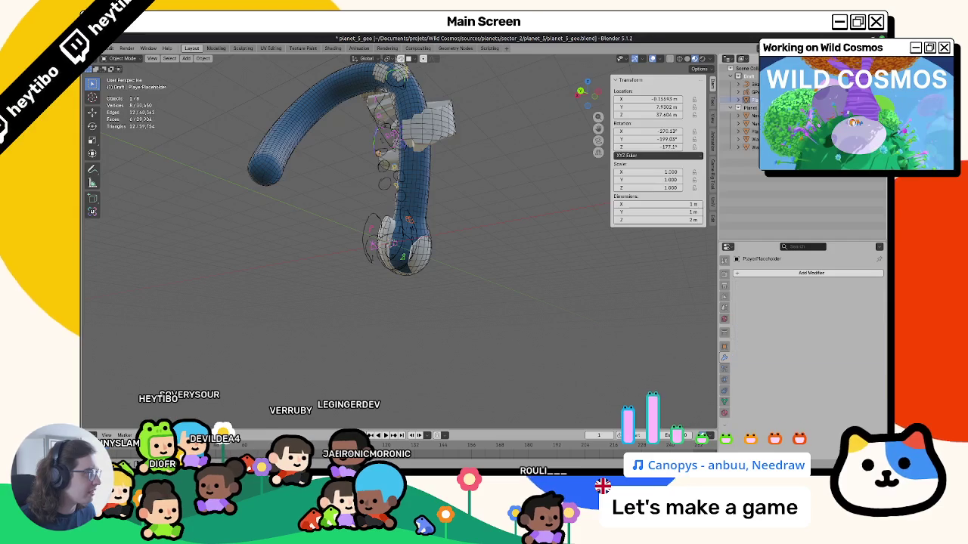
# Step: Save the blend file and show the Planet collection's properties in a wider panel
pyautogui.hotkey('ctrl', 's')
pyautogui.click(723, 319)
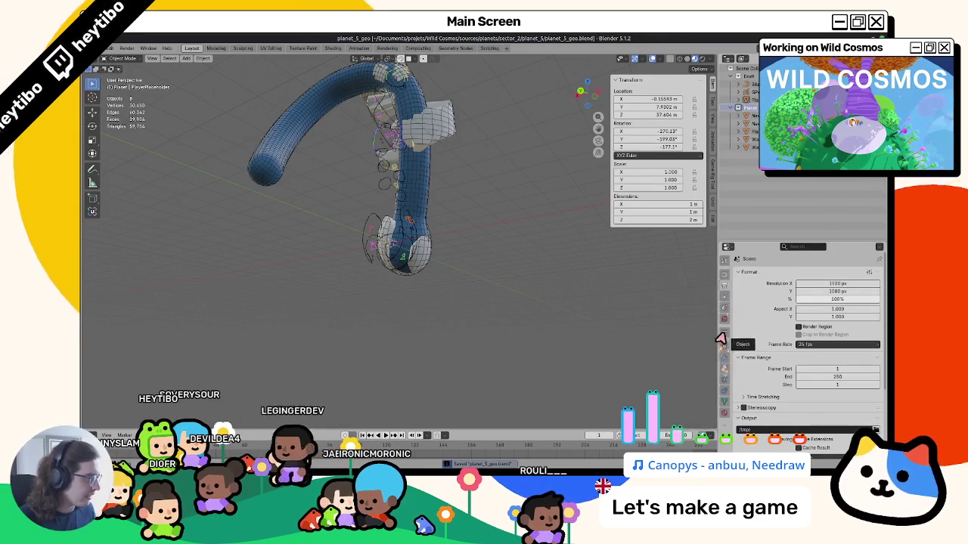
pyautogui.click(722, 332)
pyautogui.moveTo(719, 335); pyautogui.dragTo(633, 333)
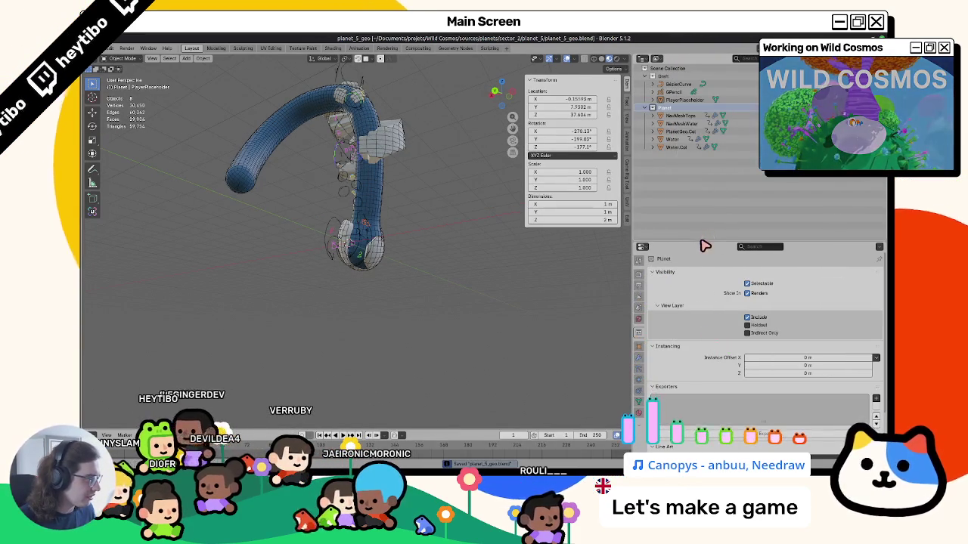
# Step: Add a glTF 2.0 exporter to the Planet collection
pyautogui.moveTo(646, 244); pyautogui.dragTo(680, 176)
pyautogui.click(877, 333)
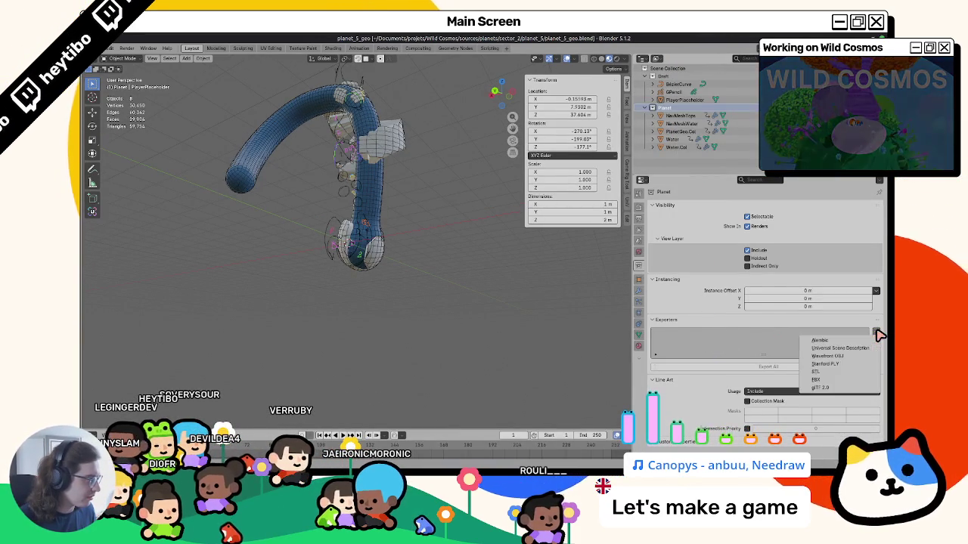
pyautogui.click(820, 387)
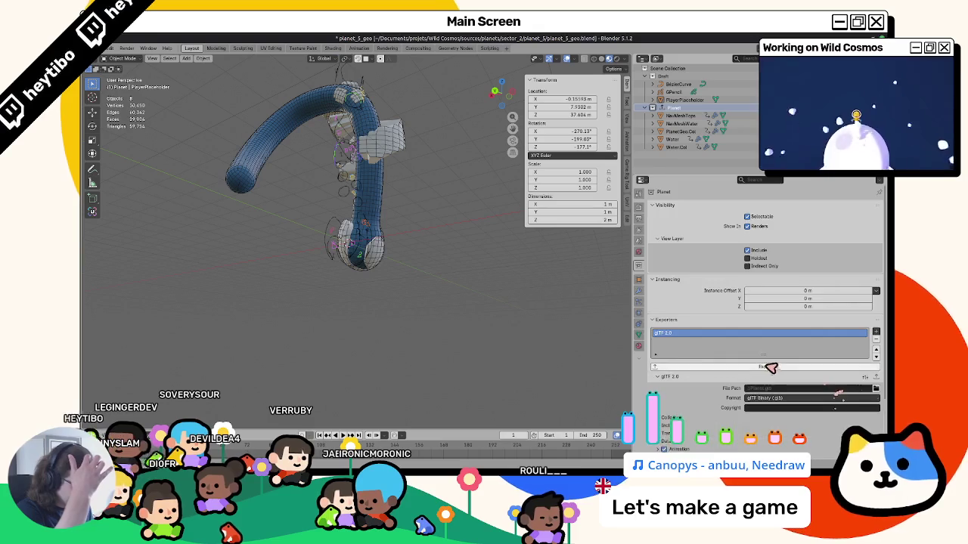
pyautogui.scroll(-3, 702, 358)
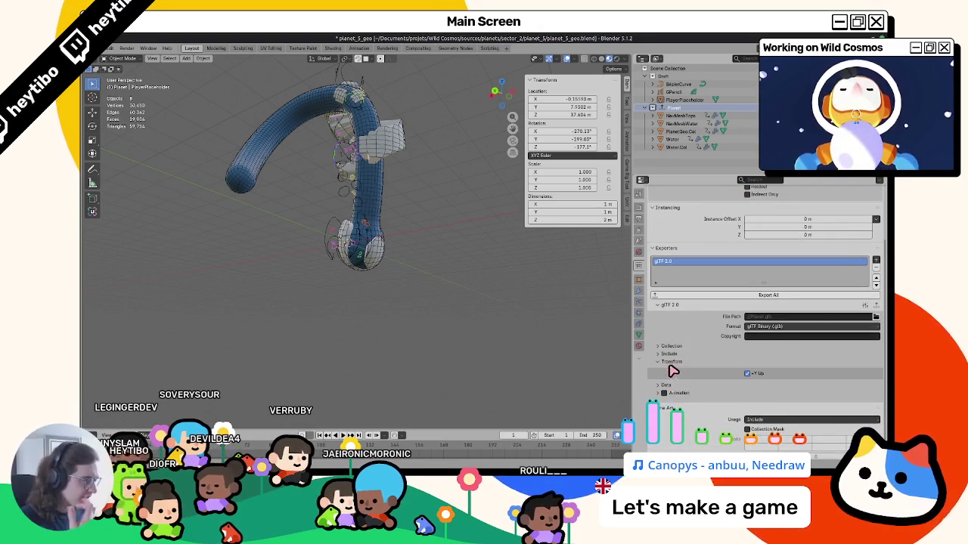
# Step: Review the exporter's data, material, mesh, include and collection settings, then browse for its file path
pyautogui.click(667, 371)
pyautogui.click(681, 396)
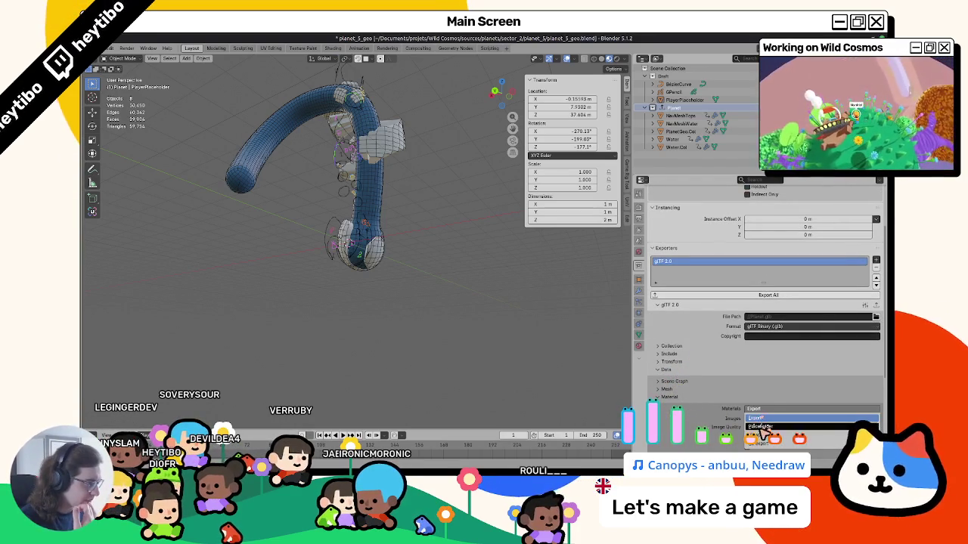
pyautogui.click(678, 390)
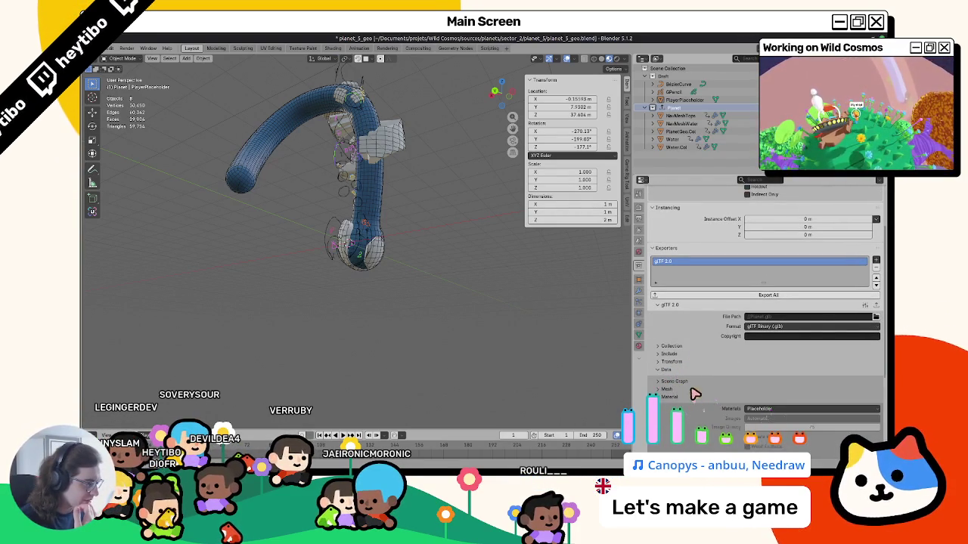
pyautogui.click(666, 369)
pyautogui.click(669, 354)
pyautogui.click(669, 354)
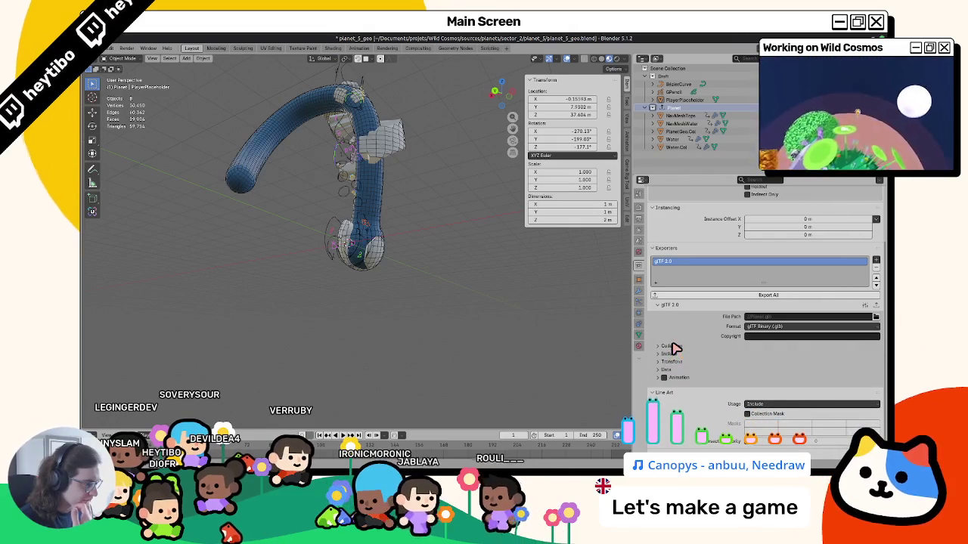
pyautogui.click(676, 347)
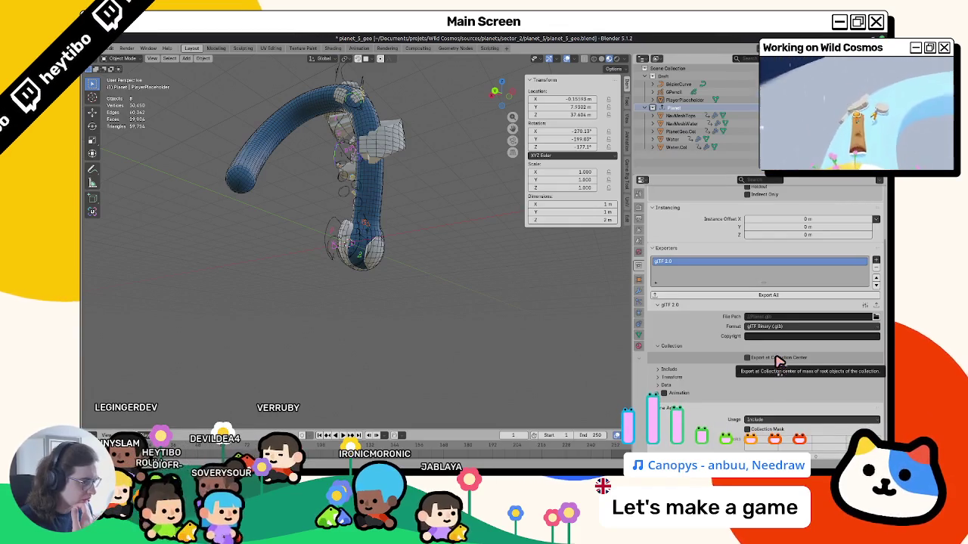
pyautogui.click(676, 346)
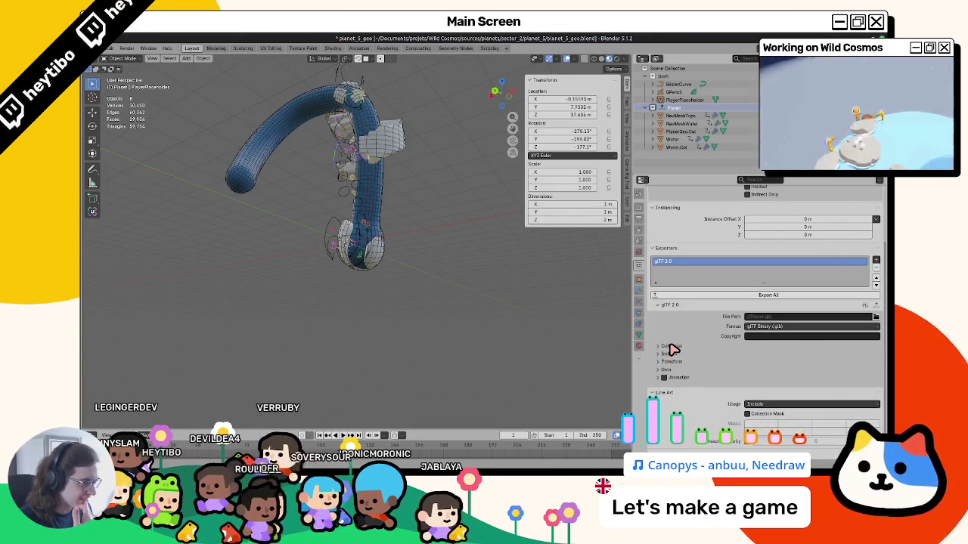
pyautogui.click(875, 317)
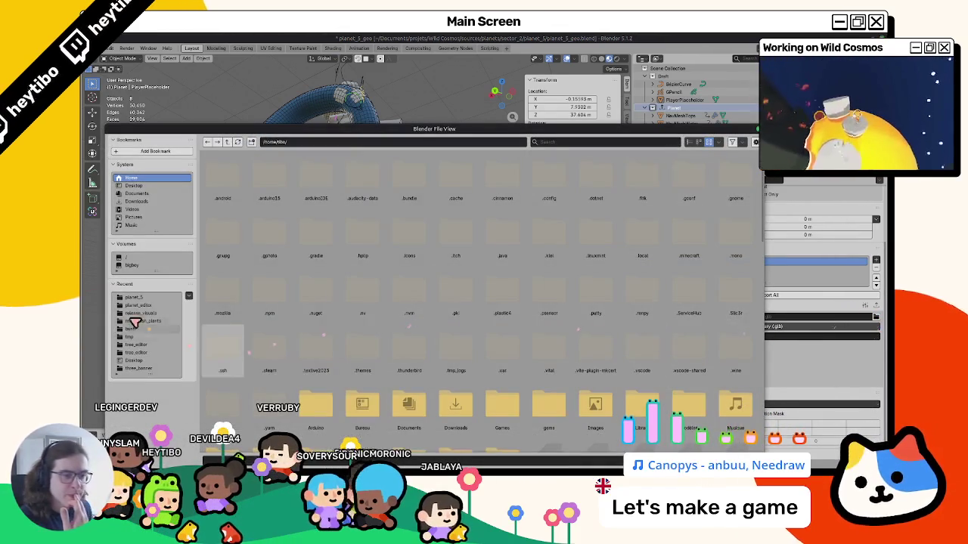
# Step: Export to planet_5_geo.glb, save the blend file and switch over to Godot
pyautogui.click(140, 298)
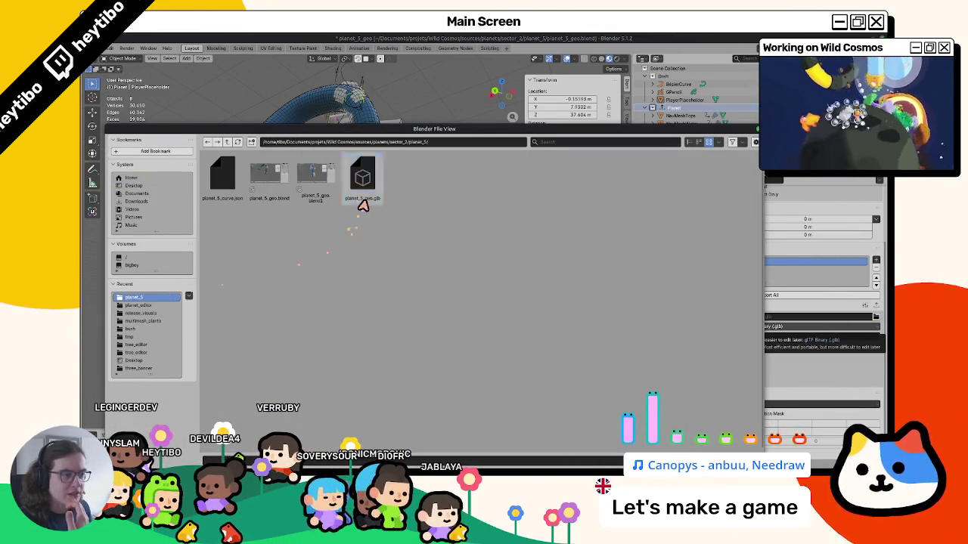
pyautogui.press('Return')
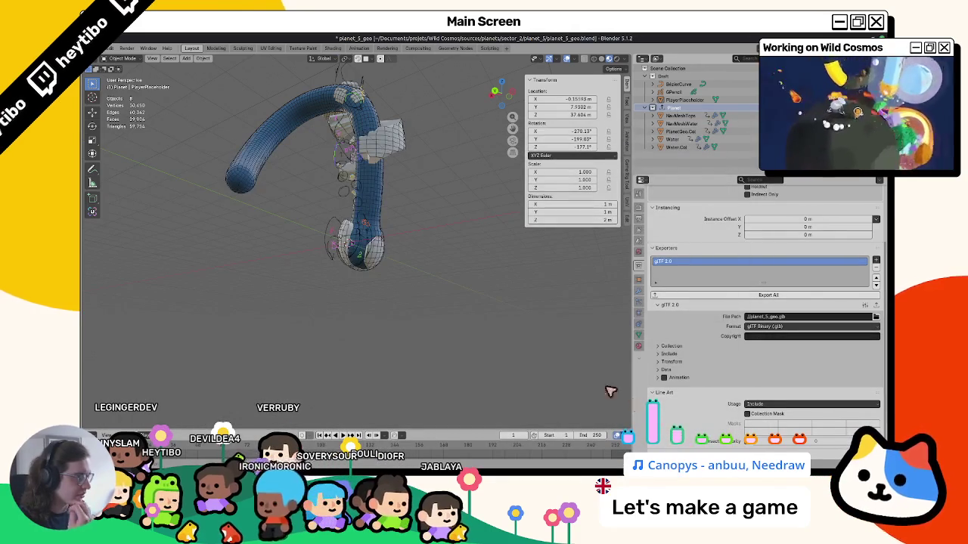
pyautogui.moveTo(611, 392); pyautogui.dragTo(459, 331, button='middle')
pyautogui.hotkey('ctrl', 's')
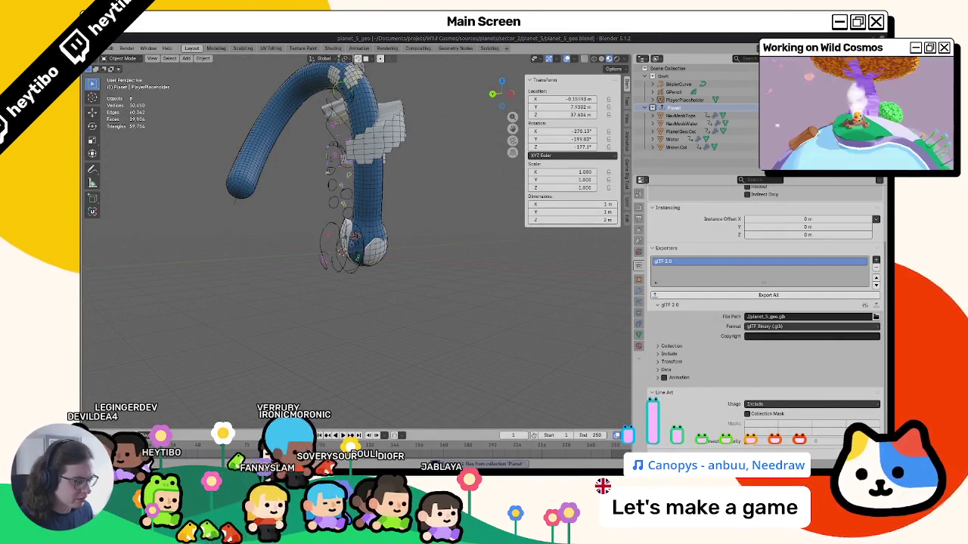
pyautogui.click(510, 447)
pyautogui.hotkey('alt', 'Tab')
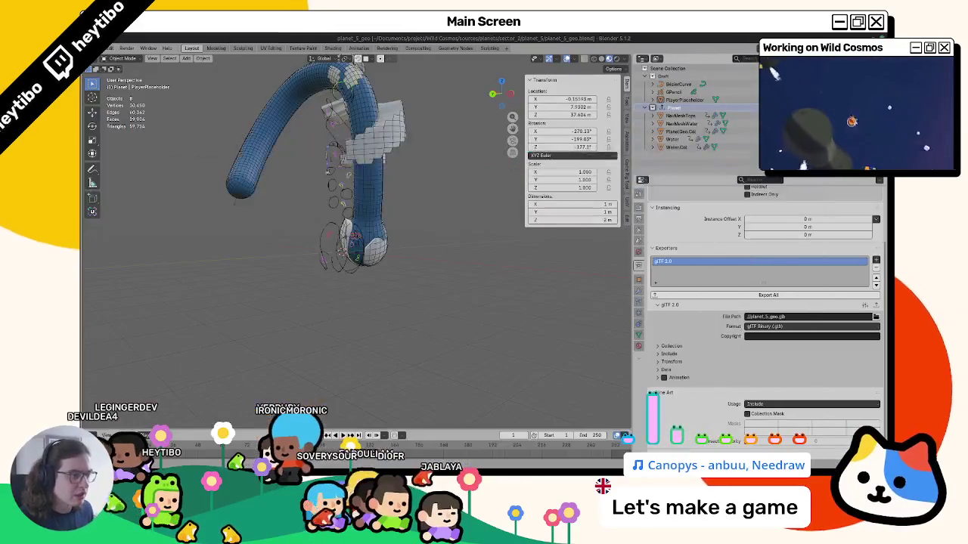
pyautogui.hotkey('alt', 'Tab')
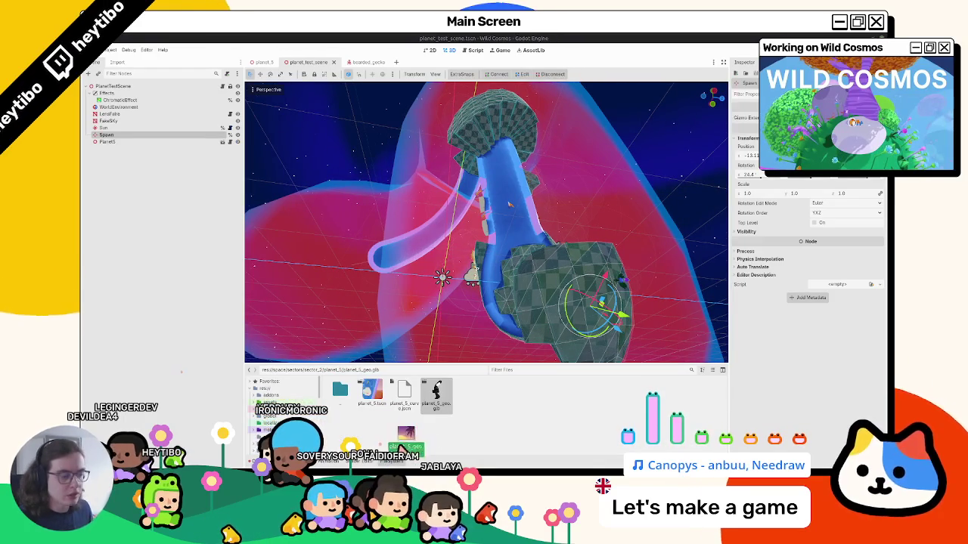
# Step: Assign NavMeshTops to PlanetNavGround, save planet_5, and check it in planet_test_scene
pyautogui.moveTo(511, 204)
pyautogui.mouseDown(button='middle')
pyautogui.moveTo(388, 264)
pyautogui.moveTo(87, 191)
pyautogui.mouseUp(button='middle')
pyautogui.click(263, 62)
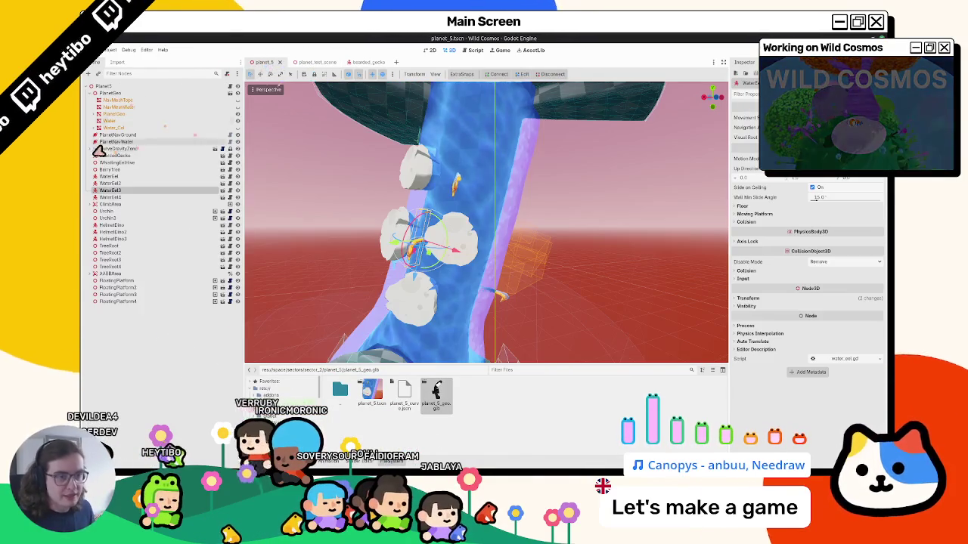
pyautogui.click(115, 136)
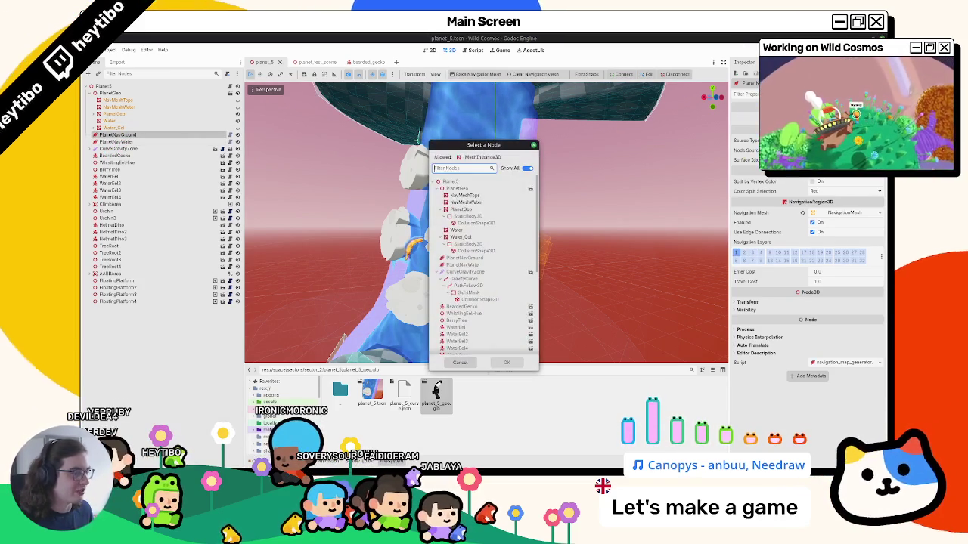
pyautogui.doubleClick(499, 197)
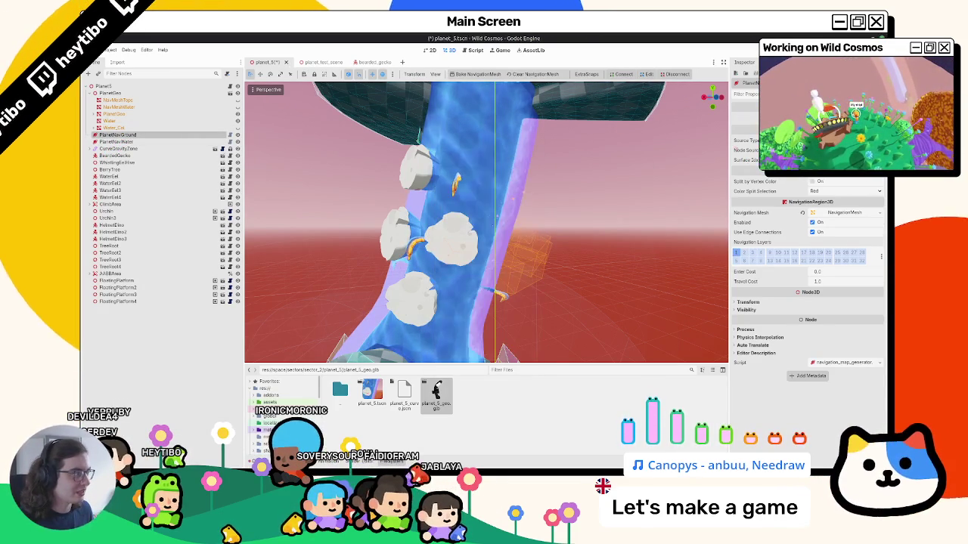
pyautogui.moveTo(501, 293)
pyautogui.mouseDown(button='middle')
pyautogui.moveTo(432, 233)
pyautogui.moveTo(461, 166)
pyautogui.moveTo(446, 205)
pyautogui.mouseUp(button='middle')
pyautogui.hotkey('ctrl', 's')
pyautogui.click(306, 62)
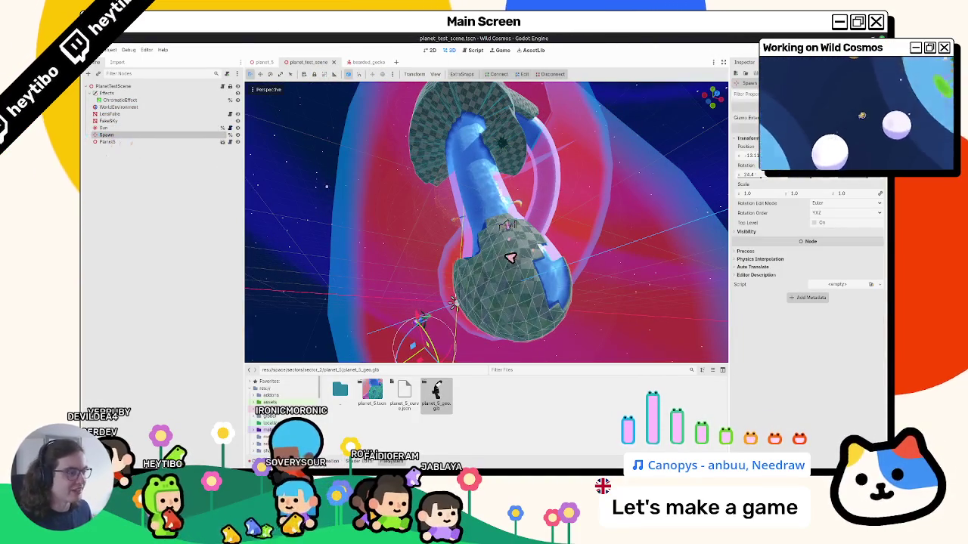
pyautogui.moveTo(484, 300); pyautogui.dragTo(515, 175, button='middle')
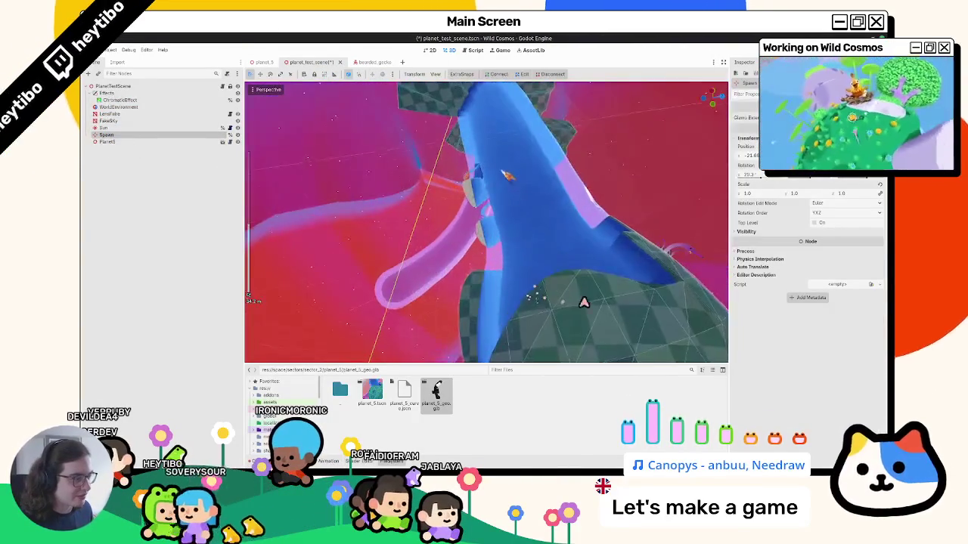
pyautogui.hotkey('ctrl', 'shift', 'Tab')
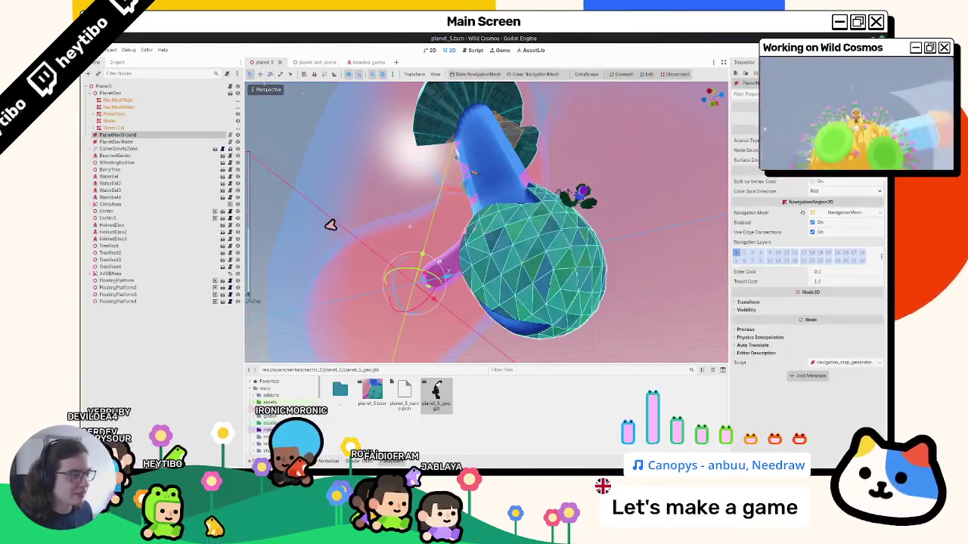
pyautogui.moveTo(410, 244); pyautogui.dragTo(369, 250, button='middle')
pyautogui.scroll(3, 492, 226)
pyautogui.moveTo(493, 227)
pyautogui.mouseDown(button='middle')
pyautogui.moveTo(491, 198)
pyautogui.moveTo(464, 199)
pyautogui.moveTo(378, 242)
pyautogui.moveTo(356, 269)
pyautogui.moveTo(289, 219)
pyautogui.moveTo(281, 183)
pyautogui.moveTo(328, 209)
pyautogui.moveTo(341, 229)
pyautogui.moveTo(331, 207)
pyautogui.moveTo(339, 220)
pyautogui.moveTo(704, 216)
pyautogui.moveTo(269, 220)
pyautogui.moveTo(325, 199)
pyautogui.moveTo(446, 237)
pyautogui.moveTo(439, 259)
pyautogui.mouseUp(button='middle')
pyautogui.scroll(-3, 324, 199)
pyautogui.moveTo(399, 284); pyautogui.dragTo(250, 196, button='middle')
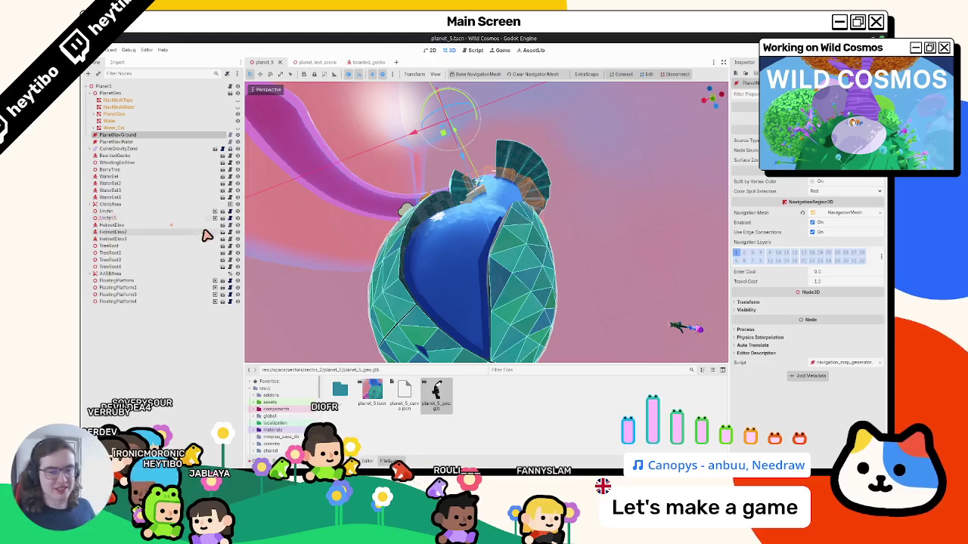
pyautogui.moveTo(448, 309)
pyautogui.mouseDown(button='middle')
pyautogui.moveTo(389, 270)
pyautogui.moveTo(405, 270)
pyautogui.mouseUp(button='middle')
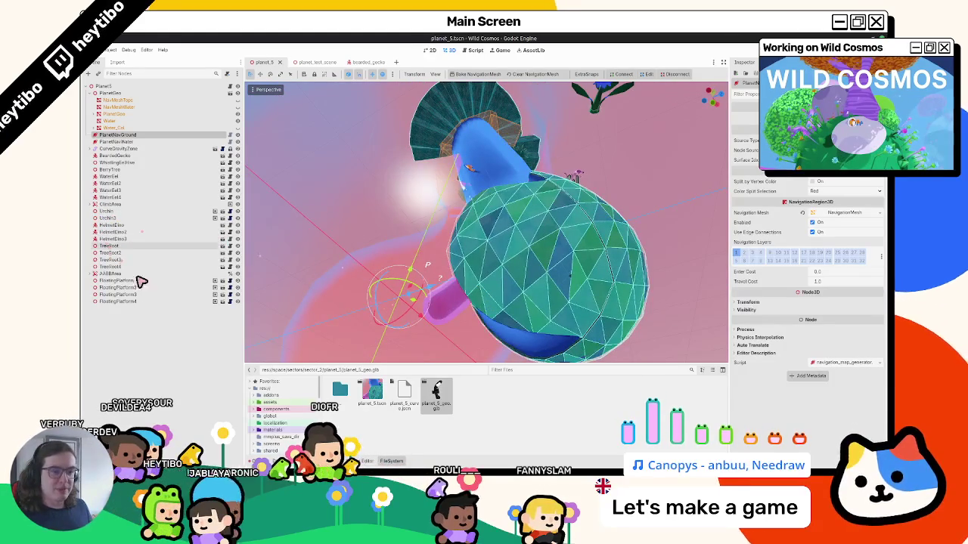
pyautogui.click(133, 170)
pyautogui.press('f')
pyautogui.moveTo(492, 255)
pyautogui.mouseDown(button='middle')
pyautogui.moveTo(577, 279)
pyautogui.moveTo(566, 266)
pyautogui.moveTo(456, 274)
pyautogui.moveTo(295, 255)
pyautogui.mouseUp(button='middle')
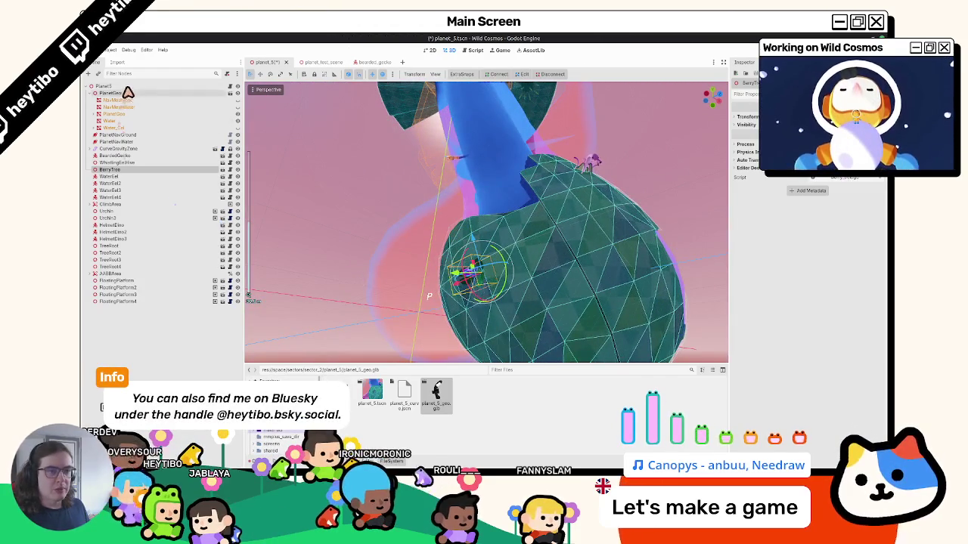
# Step: Instance tree_root.tscn as a child of the planet_5 root and focus on it
pyautogui.click(129, 92)
pyautogui.hotkey('ctrl', 'shift', 'a')
pyautogui.write('a')
pyautogui.press('BackSpace')
pyautogui.press('BackSpace')
pyautogui.write('tr')
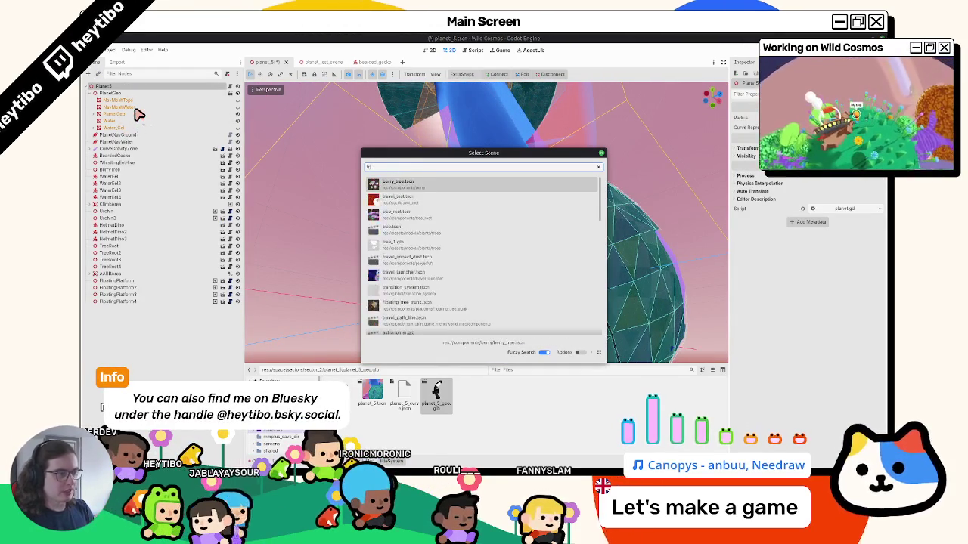
pyautogui.press('Down')
pyautogui.press('Return')
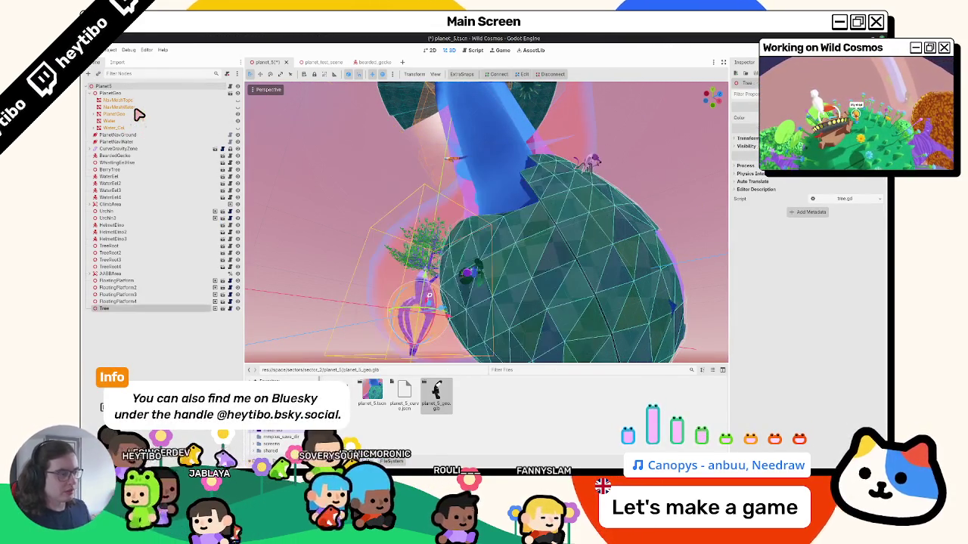
pyautogui.press('f')
# Step: Orbit around the new tree and planet to check the tree's placement
pyautogui.scroll(-3, 511, 279)
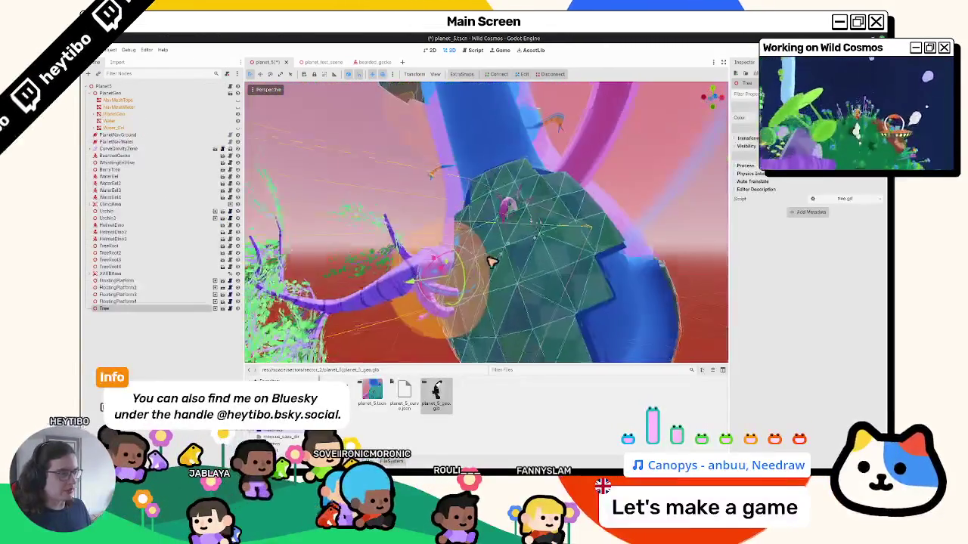
pyautogui.moveTo(511, 279)
pyautogui.mouseDown(button='middle')
pyautogui.moveTo(512, 257)
pyautogui.moveTo(461, 259)
pyautogui.moveTo(560, 294)
pyautogui.moveTo(548, 308)
pyautogui.moveTo(551, 276)
pyautogui.moveTo(598, 245)
pyautogui.mouseUp(button='middle')
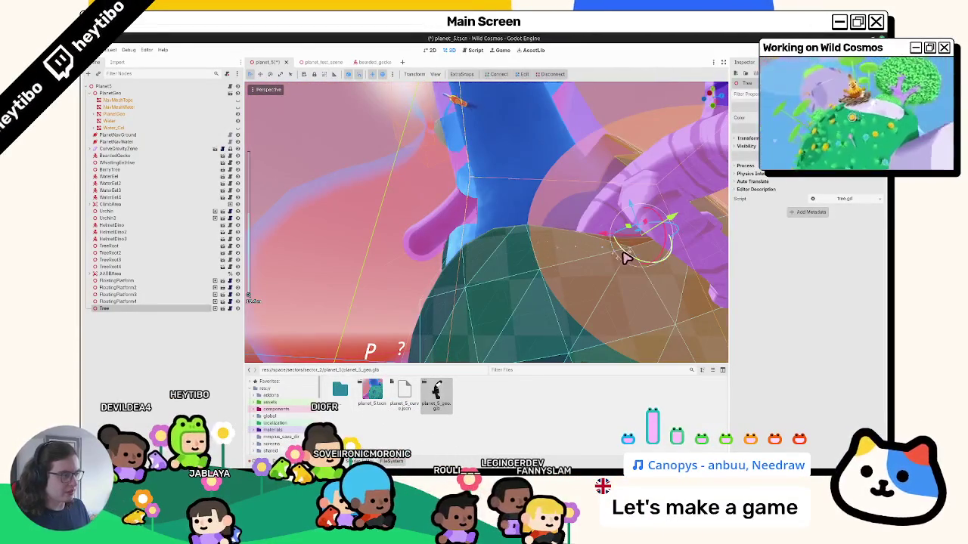
pyautogui.moveTo(649, 193)
pyautogui.mouseDown(button='middle')
pyautogui.moveTo(637, 242)
pyautogui.moveTo(546, 283)
pyautogui.moveTo(553, 295)
pyautogui.moveTo(481, 308)
pyautogui.moveTo(512, 280)
pyautogui.moveTo(400, 291)
pyautogui.moveTo(543, 236)
pyautogui.mouseUp(button='middle')
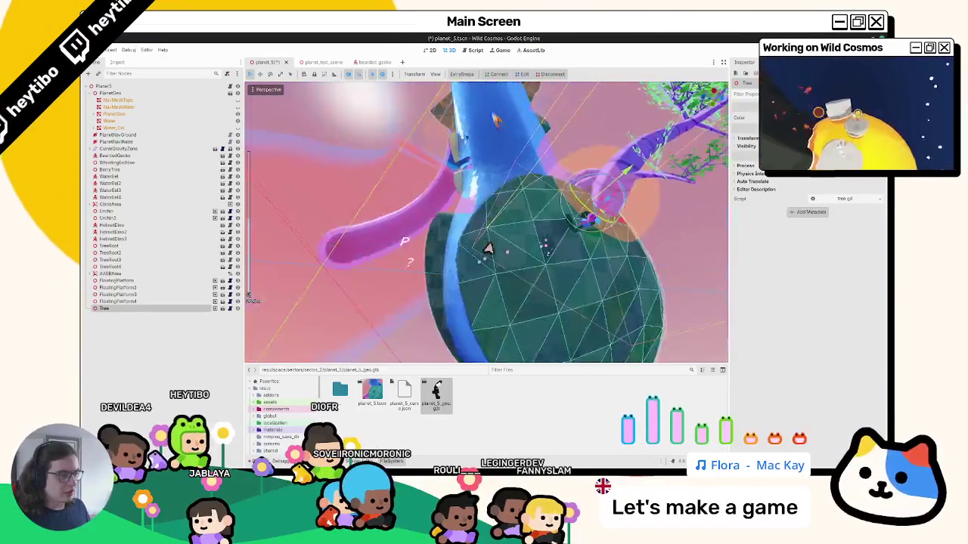
pyautogui.moveTo(488, 248); pyautogui.dragTo(467, 240, button='middle')
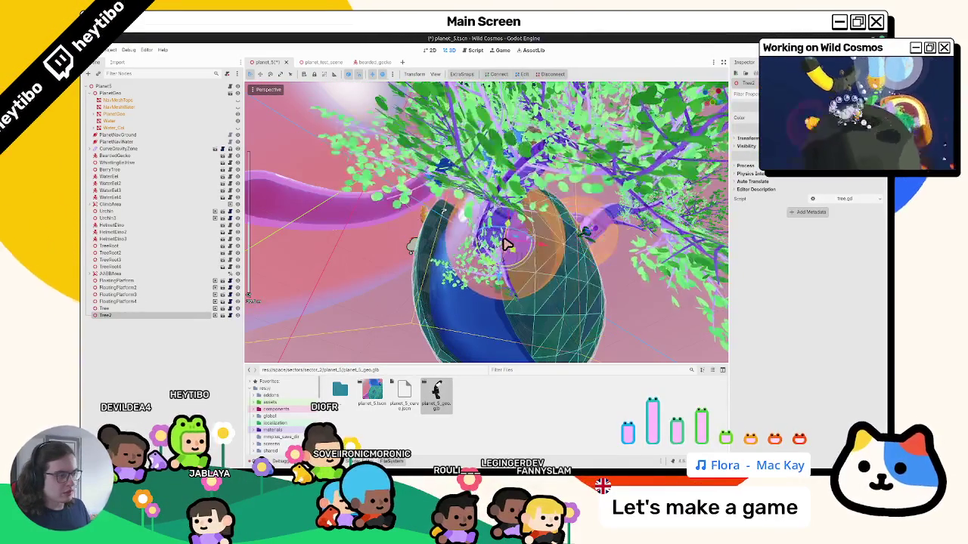
pyautogui.moveTo(506, 273); pyautogui.dragTo(564, 280, button='middle')
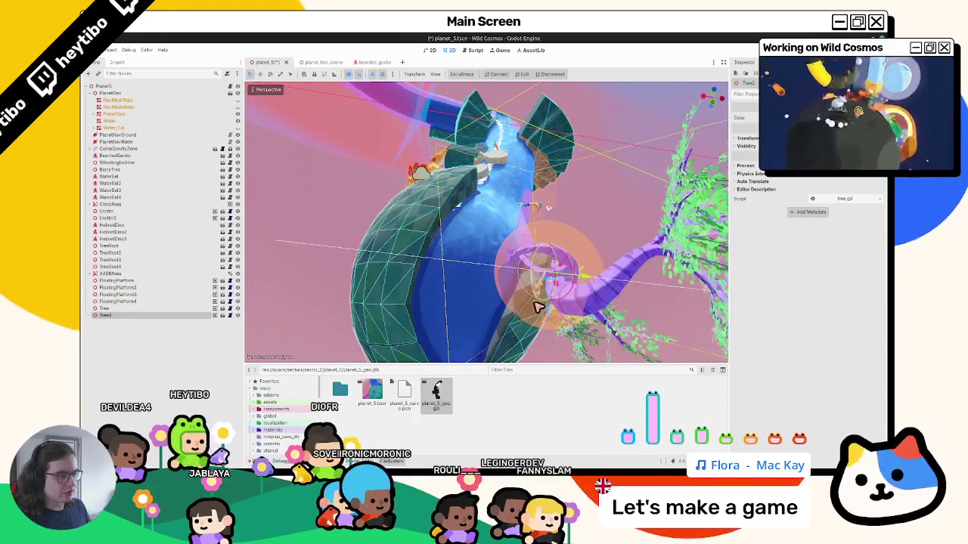
pyautogui.moveTo(525, 305)
pyautogui.mouseDown(button='middle')
pyautogui.moveTo(527, 268)
pyautogui.moveTo(577, 253)
pyautogui.moveTo(495, 281)
pyautogui.moveTo(504, 268)
pyautogui.moveTo(399, 295)
pyautogui.moveTo(514, 258)
pyautogui.moveTo(423, 272)
pyautogui.mouseUp(button='middle')
pyautogui.scroll(5, 549, 247)
pyautogui.scroll(-5, 504, 269)
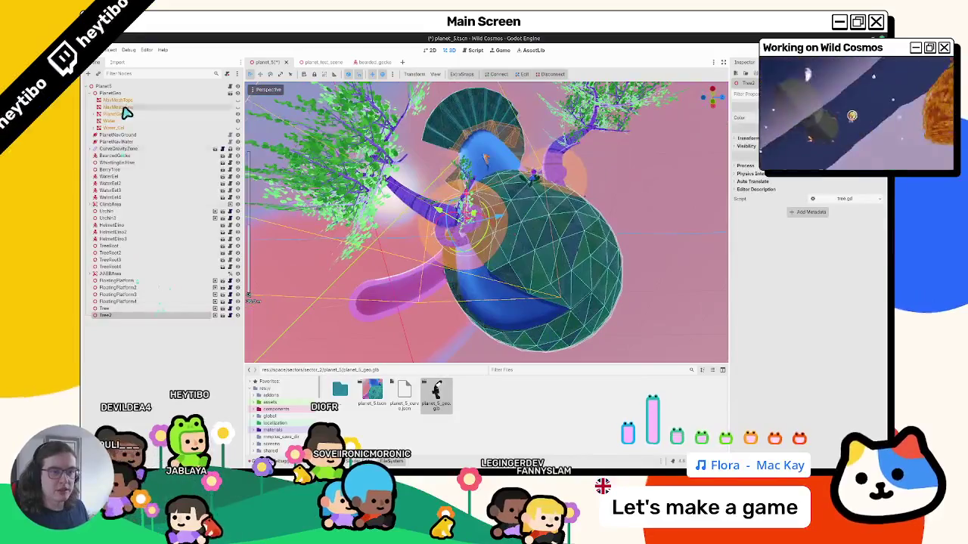
pyautogui.click(118, 92)
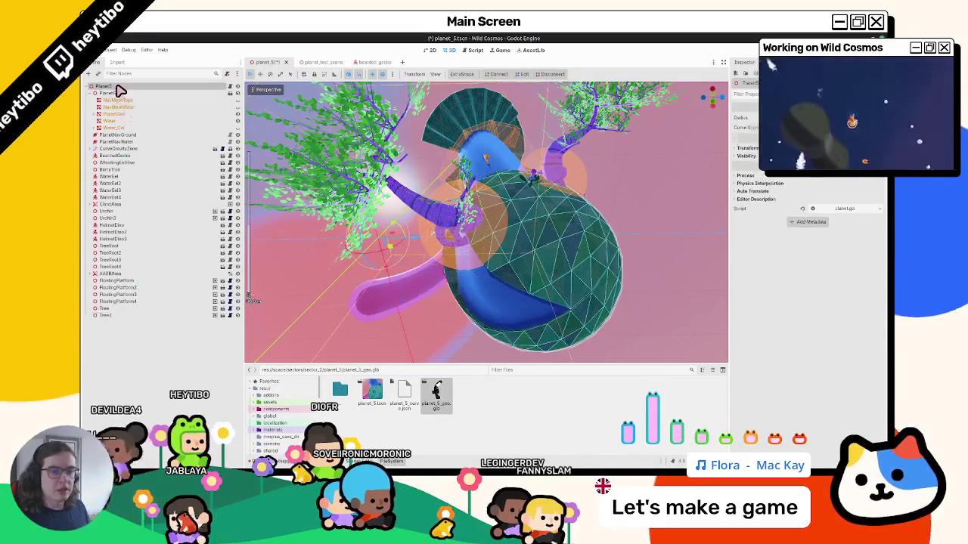
# Step: Instance the bush scene, place it on the planet surface and duplicate it
pyautogui.hotkey('ctrl', 'shift', 'a')
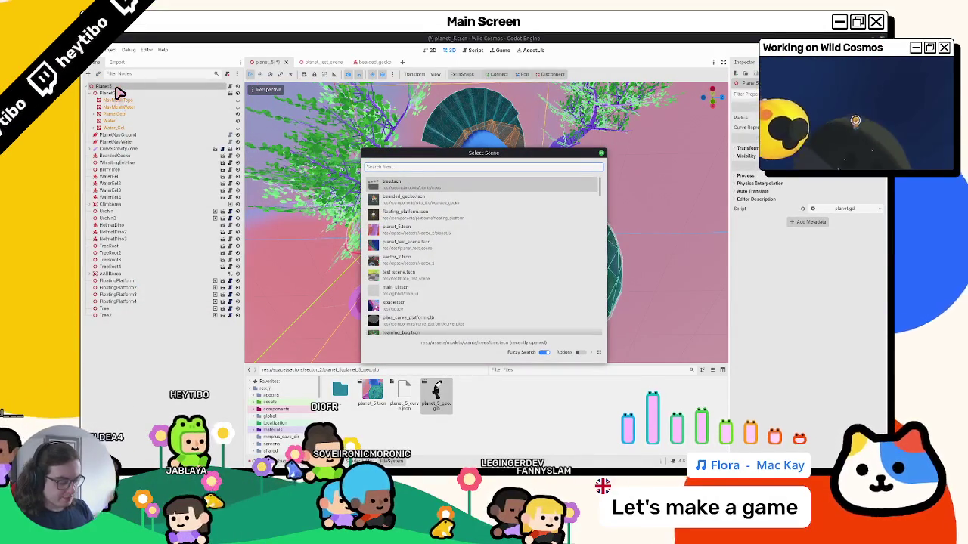
pyautogui.write('bush')
pyautogui.press('Return')
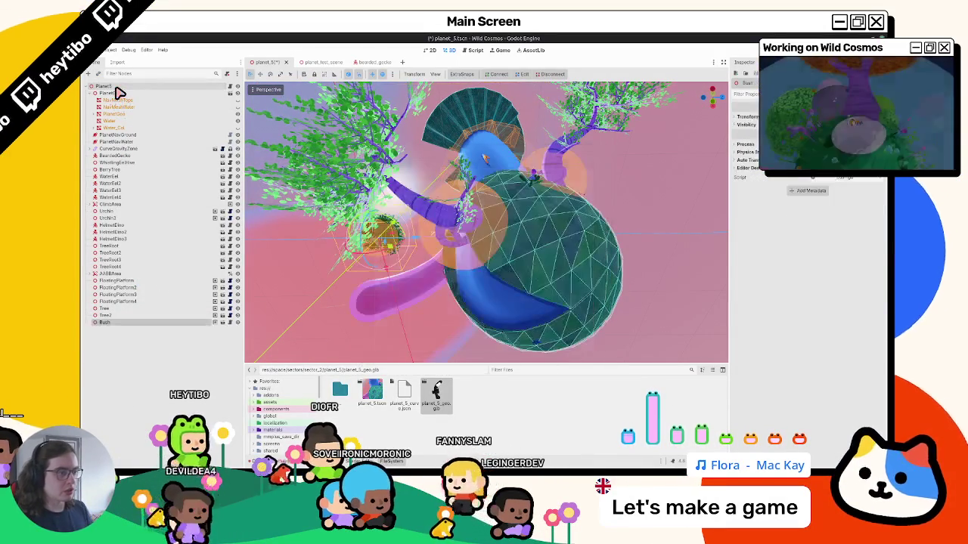
pyautogui.moveTo(382, 242); pyautogui.dragTo(493, 227)
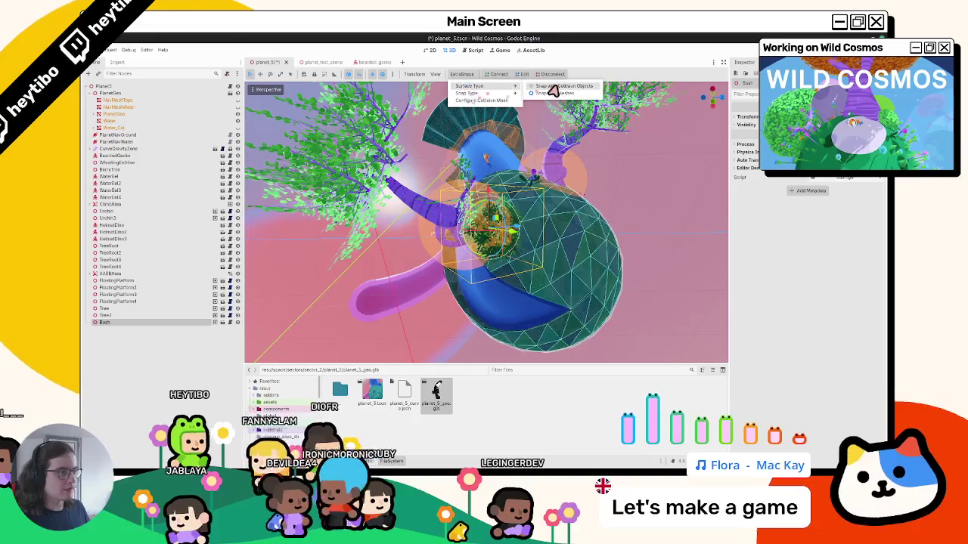
pyautogui.moveTo(502, 237)
pyautogui.mouseDown(button='middle')
pyautogui.moveTo(543, 246)
pyautogui.moveTo(492, 210)
pyautogui.mouseUp(button='middle')
pyautogui.hotkey('ctrl', 'd')
pyautogui.hotkey('ctrl', 'd')
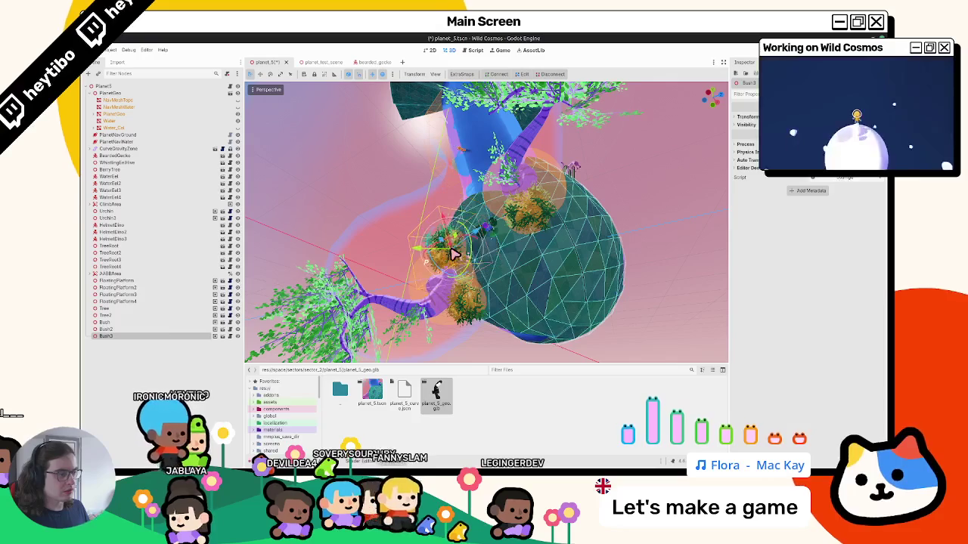
pyautogui.moveTo(452, 252)
pyautogui.mouseDown(button='middle')
pyautogui.moveTo(515, 282)
pyautogui.moveTo(515, 242)
pyautogui.moveTo(477, 205)
pyautogui.moveTo(464, 242)
pyautogui.moveTo(454, 227)
pyautogui.mouseUp(button='middle')
# Step: Save the planet_5 scene and switch back to Blender
pyautogui.hotkey('ctrl', 's')
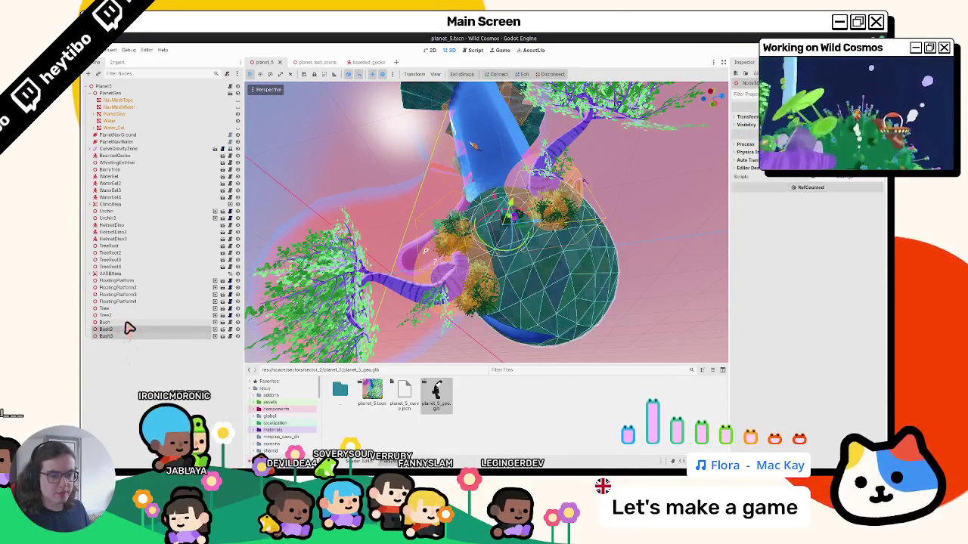
pyautogui.click(137, 136)
pyautogui.moveTo(474, 146)
pyautogui.mouseDown(button='middle')
pyautogui.moveTo(577, 143)
pyautogui.moveTo(454, 226)
pyautogui.moveTo(497, 257)
pyautogui.moveTo(512, 174)
pyautogui.mouseUp(button='middle')
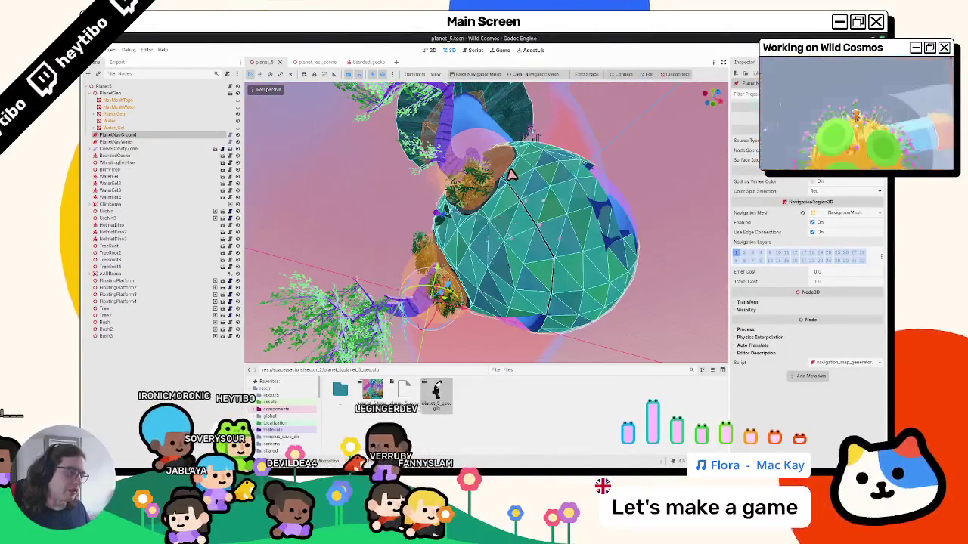
pyautogui.hotkey('alt', 'Tab')
pyautogui.hotkey('alt', 'Tab')
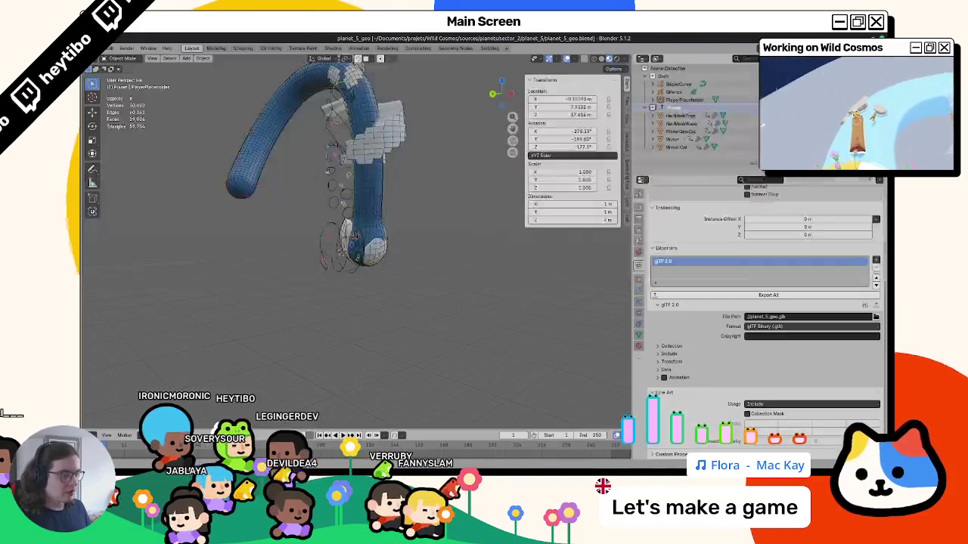
# Step: Select the tube-and-sphere collision mesh, enter Edit Mode and isolate it in local view
pyautogui.scroll(3, 381, 258)
pyautogui.moveTo(389, 255)
pyautogui.mouseDown(button='middle')
pyautogui.moveTo(285, 229)
pyautogui.moveTo(339, 262)
pyautogui.moveTo(227, 268)
pyautogui.moveTo(319, 259)
pyautogui.mouseUp(button='middle')
pyautogui.click(285, 229)
pyautogui.press('Tab')
pyautogui.press('Tab')
pyautogui.click(352, 220)
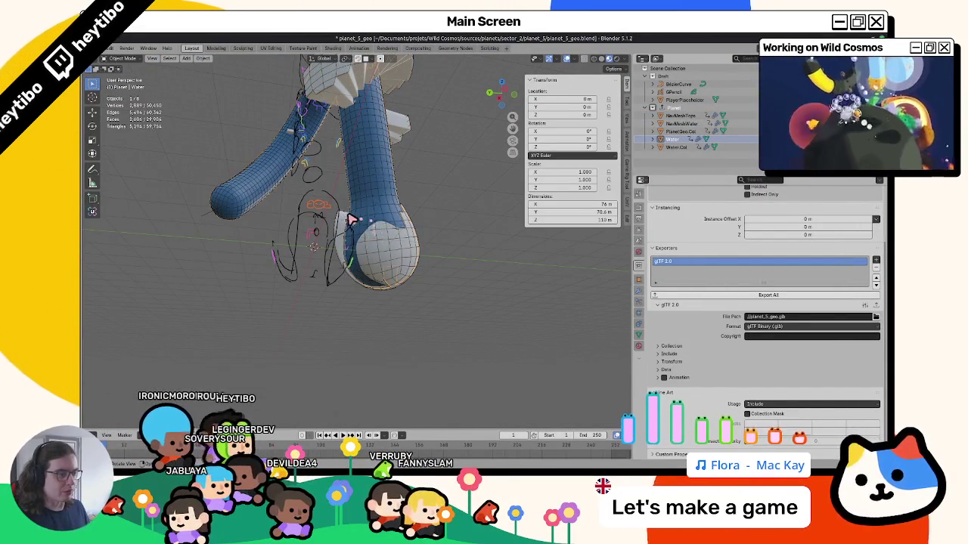
pyautogui.press('Tab')
pyautogui.moveTo(339, 237); pyautogui.dragTo(431, 249, button='middle')
pyautogui.press('KP_Divide')
# Step: Orbit around the isolated mesh to check the lower bulb's face selection
pyautogui.moveTo(432, 300)
pyautogui.mouseDown(button='middle')
pyautogui.moveTo(484, 272)
pyautogui.moveTo(487, 290)
pyautogui.mouseUp(button='middle')
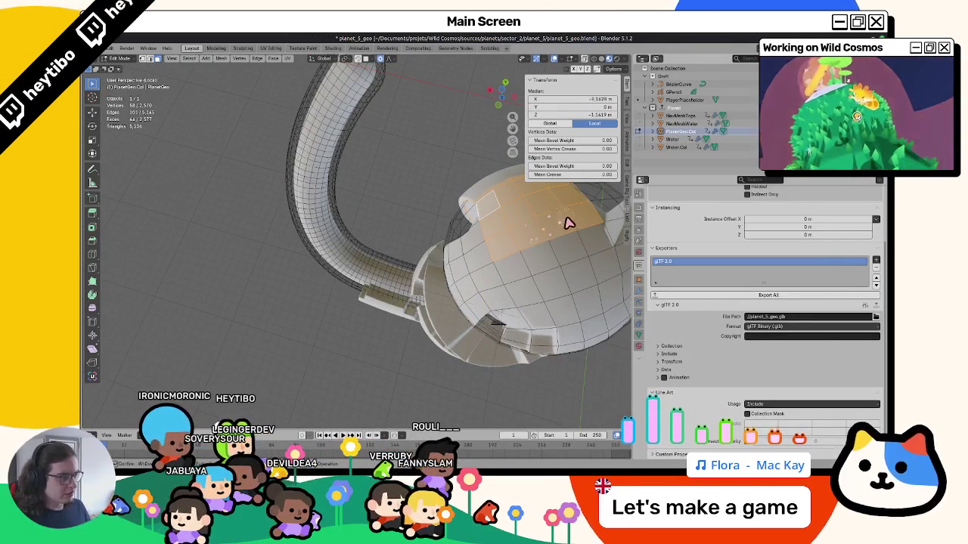
pyautogui.scroll(-4, 469, 271)
pyautogui.moveTo(445, 259)
pyautogui.mouseDown(button='middle')
pyautogui.moveTo(399, 270)
pyautogui.moveTo(426, 394)
pyautogui.moveTo(423, 285)
pyautogui.moveTo(394, 265)
pyautogui.mouseUp(button='middle')
pyautogui.scroll(5, 388, 270)
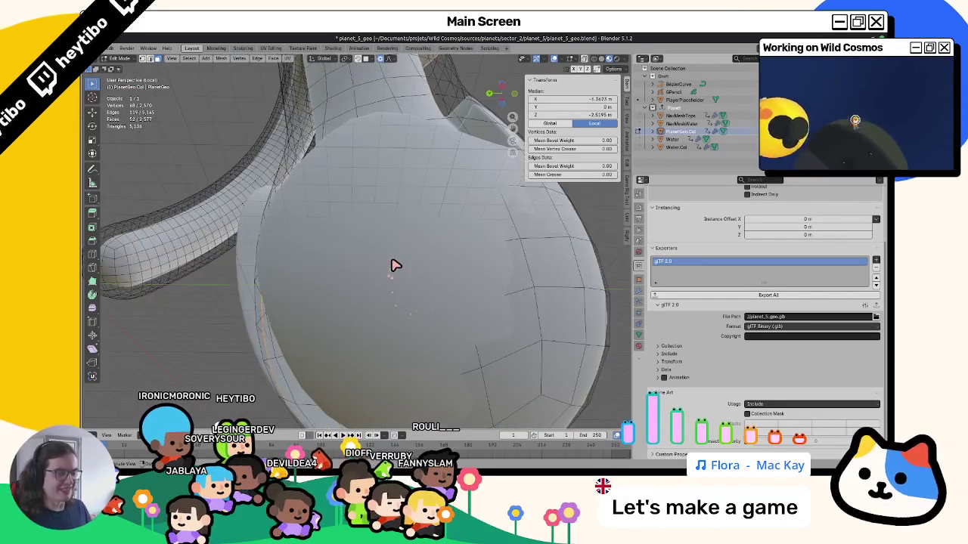
pyautogui.scroll(-3, 396, 265)
pyautogui.scroll(-2, 408, 262)
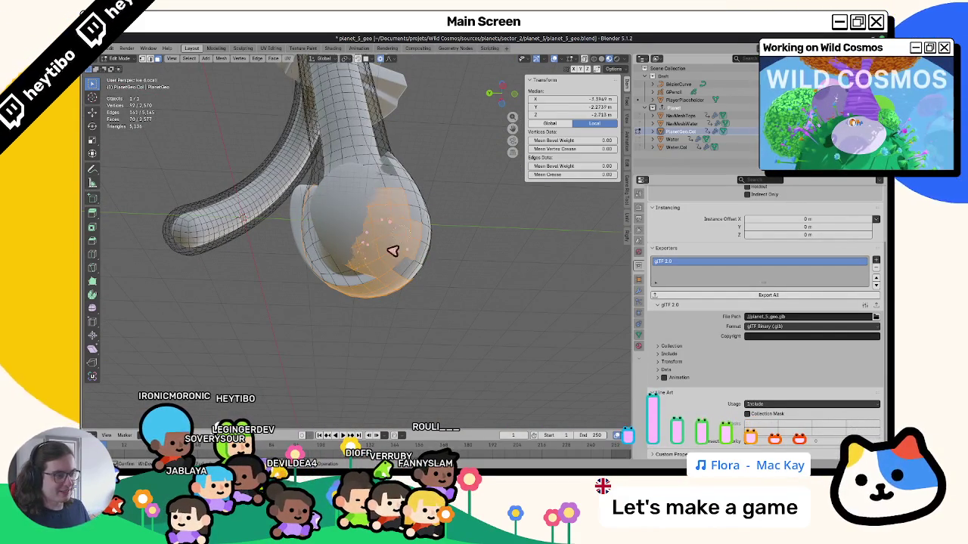
pyautogui.moveTo(391, 198)
pyautogui.mouseDown(button='middle')
pyautogui.moveTo(373, 225)
pyautogui.moveTo(357, 226)
pyautogui.mouseUp(button='middle')
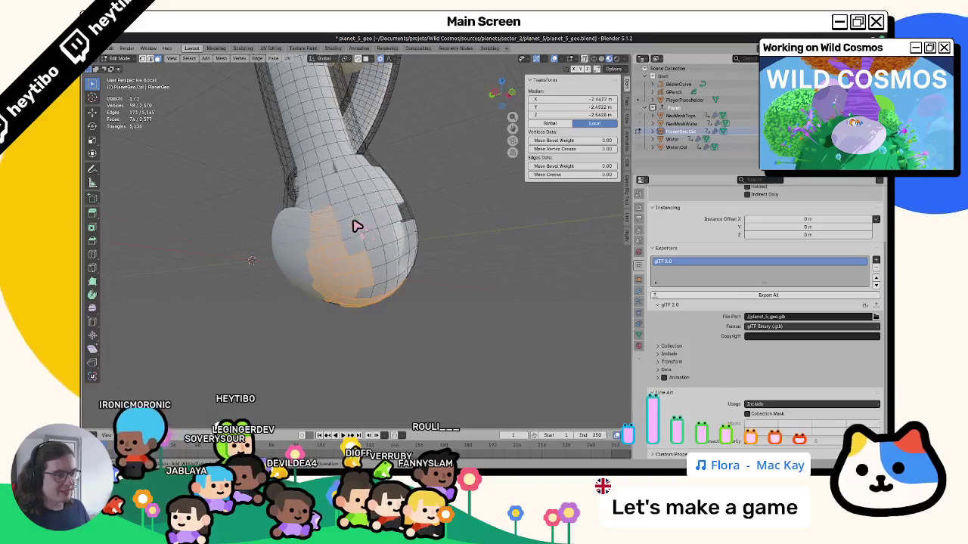
pyautogui.moveTo(353, 298)
pyautogui.mouseDown(button='middle')
pyautogui.moveTo(464, 288)
pyautogui.moveTo(460, 257)
pyautogui.moveTo(365, 255)
pyautogui.moveTo(386, 255)
pyautogui.moveTo(406, 201)
pyautogui.moveTo(367, 231)
pyautogui.mouseUp(button='middle')
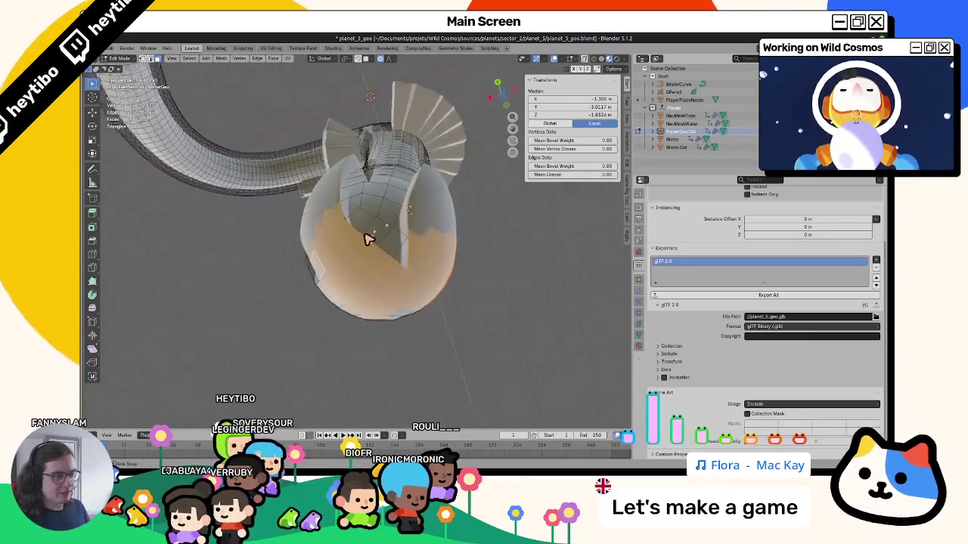
pyautogui.hotkey('ctrl', 'Tab')
# Step: Extend the face selection over the PlanetGeo Col lower bulb with Ctrl+click region fills
pyautogui.click(357, 189)
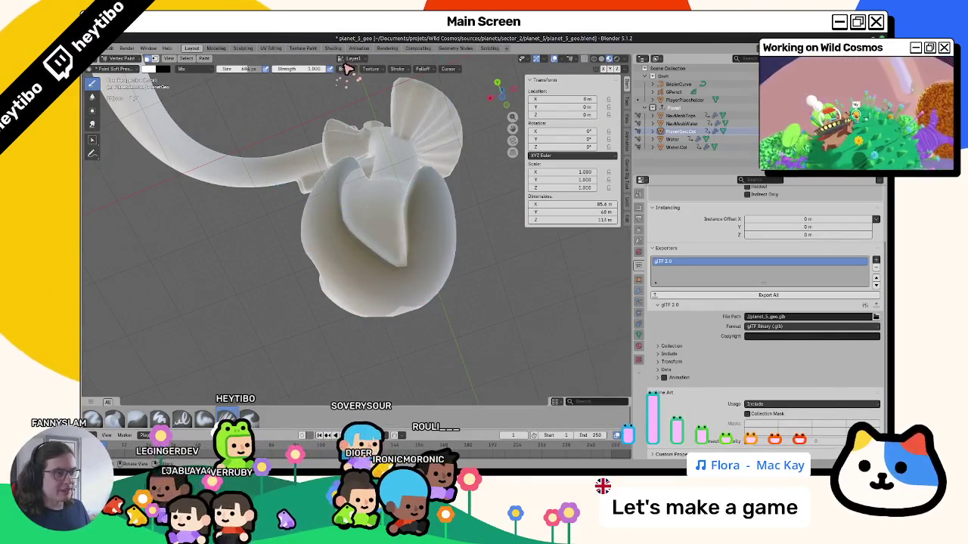
pyautogui.moveTo(317, 151)
pyautogui.mouseDown(button='middle')
pyautogui.moveTo(323, 157)
pyautogui.moveTo(266, 199)
pyautogui.moveTo(221, 214)
pyautogui.moveTo(443, 251)
pyautogui.moveTo(395, 262)
pyautogui.moveTo(328, 199)
pyautogui.moveTo(378, 219)
pyautogui.moveTo(382, 204)
pyautogui.mouseUp(button='middle')
pyautogui.press('Tab')
pyautogui.keyDown('ctrl'); pyautogui.keyDown('shift'); pyautogui.click(391, 200); pyautogui.keyUp('shift'); pyautogui.keyUp('ctrl')
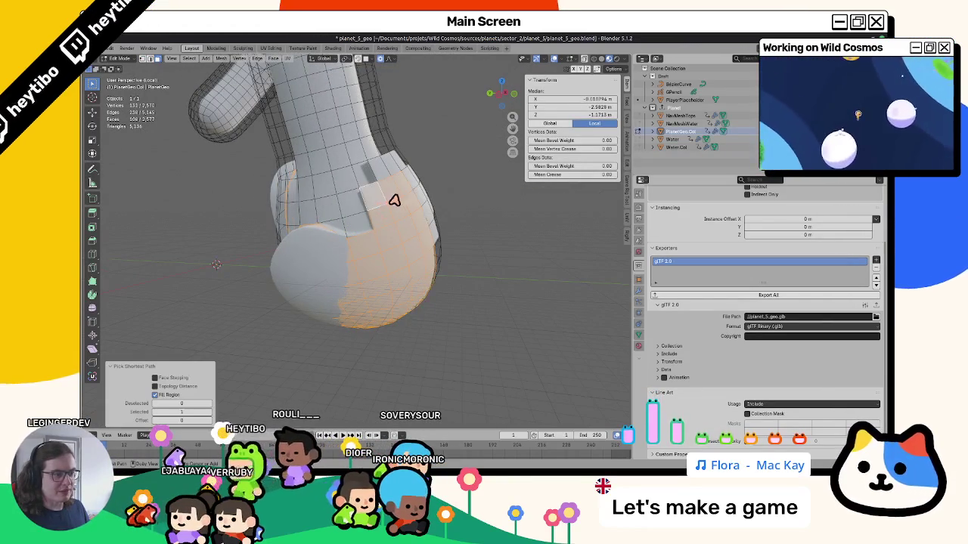
pyautogui.click(495, 196)
pyautogui.moveTo(495, 196); pyautogui.dragTo(339, 206, button='middle')
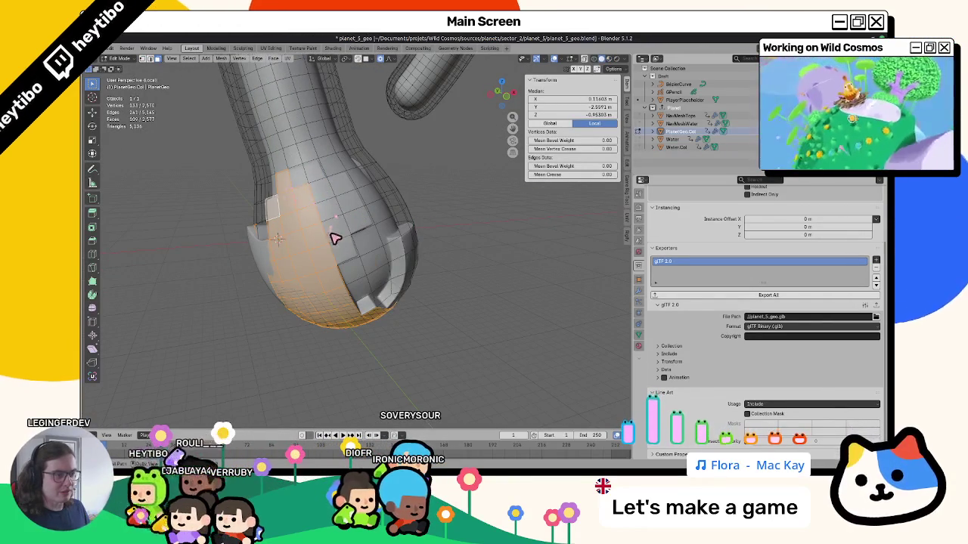
pyautogui.keyDown('ctrl'); pyautogui.keyDown('shift'); pyautogui.click(359, 212); pyautogui.keyUp('shift'); pyautogui.keyUp('ctrl')
pyautogui.keyDown('ctrl'); pyautogui.keyDown('shift'); pyautogui.click(304, 182); pyautogui.keyUp('shift'); pyautogui.keyUp('ctrl')
pyautogui.moveTo(303, 182)
pyautogui.mouseDown(button='middle')
pyautogui.moveTo(341, 286)
pyautogui.moveTo(323, 284)
pyautogui.mouseUp(button='middle')
pyautogui.keyDown('ctrl'); pyautogui.keyDown('shift'); pyautogui.click(378, 225); pyautogui.keyUp('shift'); pyautogui.keyUp('ctrl')
pyautogui.moveTo(379, 224)
pyautogui.mouseDown(button='middle')
pyautogui.moveTo(281, 227)
pyautogui.moveTo(208, 201)
pyautogui.moveTo(146, 207)
pyautogui.moveTo(263, 279)
pyautogui.mouseUp(button='middle')
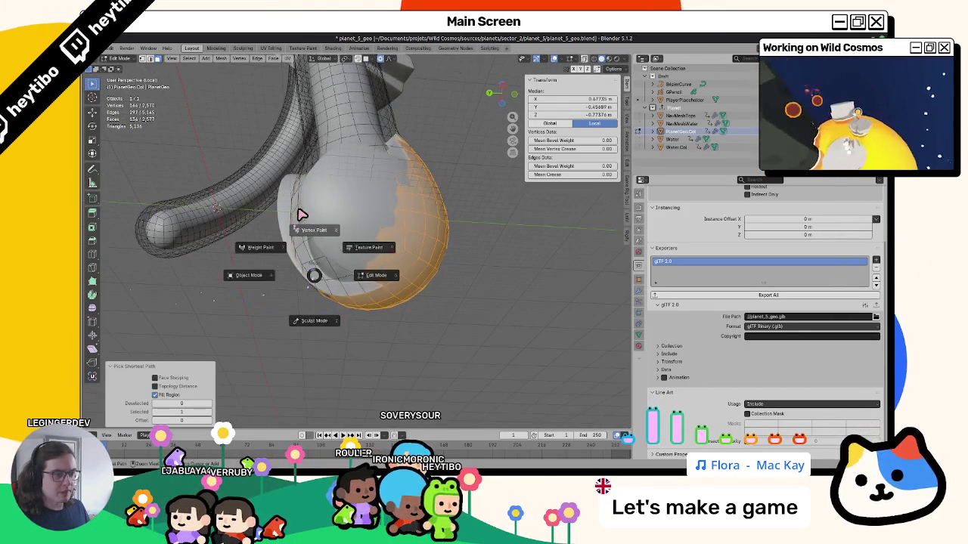
# Step: Paint the selected bulb black in Vertex Paint and apply Smooth Vertex Colors
pyautogui.click(302, 215)
pyautogui.moveTo(250, 162)
pyautogui.mouseDown(button='middle')
pyautogui.moveTo(397, 164)
pyautogui.moveTo(385, 138)
pyautogui.moveTo(389, 199)
pyautogui.moveTo(337, 195)
pyautogui.moveTo(378, 195)
pyautogui.moveTo(398, 169)
pyautogui.moveTo(323, 236)
pyautogui.mouseUp(button='middle')
pyautogui.moveTo(261, 201)
pyautogui.mouseDown(button='middle')
pyautogui.moveTo(134, 216)
pyautogui.moveTo(622, 242)
pyautogui.moveTo(227, 227)
pyautogui.moveTo(111, 235)
pyautogui.moveTo(607, 206)
pyautogui.moveTo(182, 216)
pyautogui.moveTo(333, 146)
pyautogui.mouseUp(button='middle')
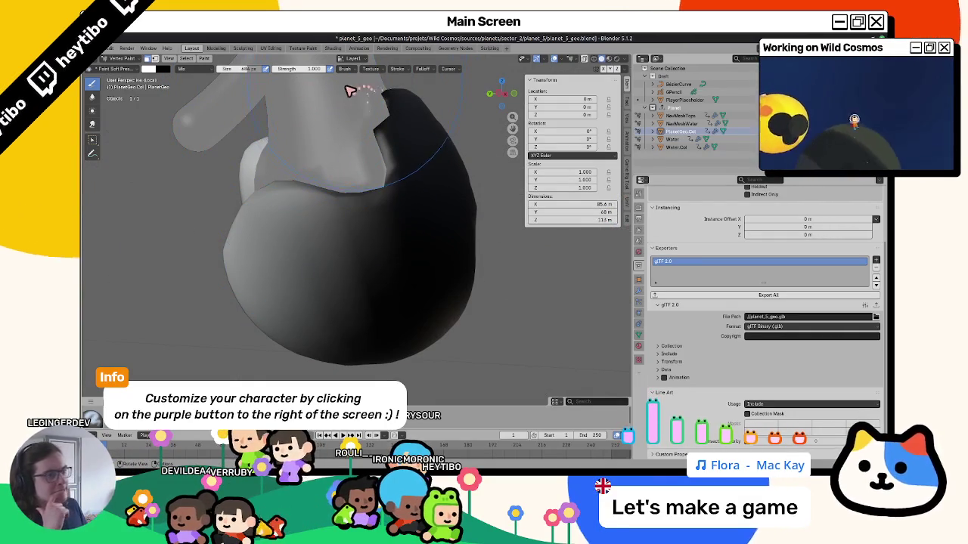
pyautogui.click(206, 59)
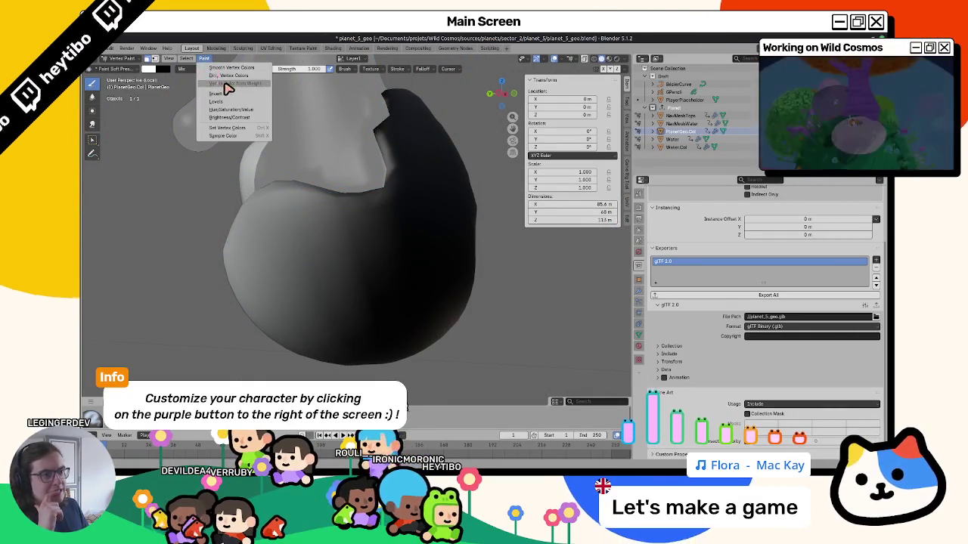
pyautogui.click(232, 68)
pyautogui.scroll(-3, 449, 182)
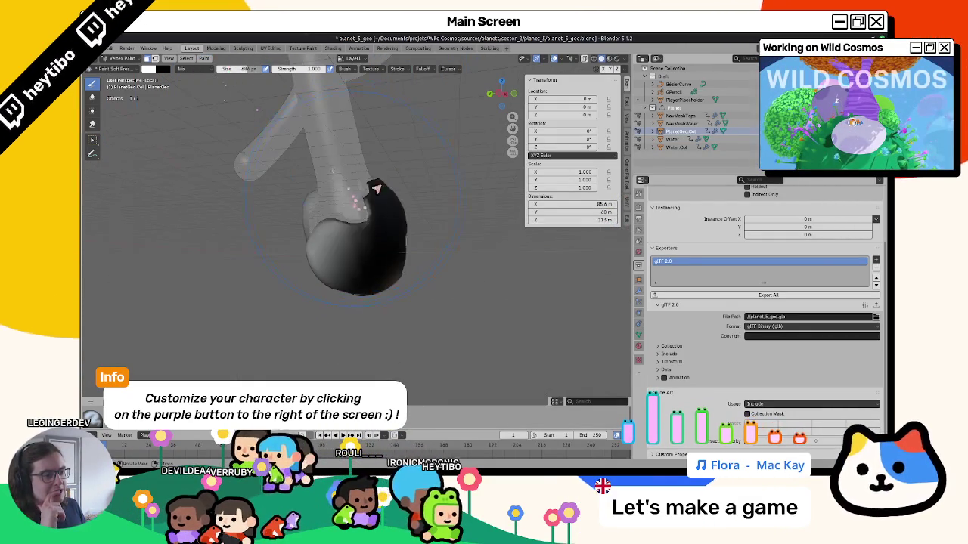
pyautogui.scroll(-3, 449, 182)
pyautogui.scroll(3, 421, 205)
pyautogui.moveTo(421, 205)
pyautogui.mouseDown(button='middle')
pyautogui.moveTo(393, 173)
pyautogui.moveTo(376, 179)
pyautogui.mouseUp(button='middle')
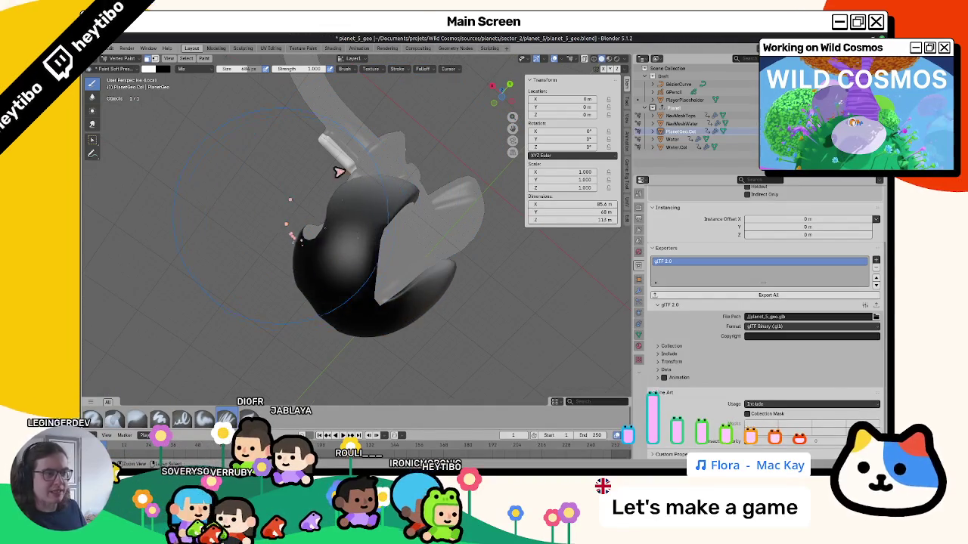
# Step: Blur the bulb's black edge into the white stem using a smaller Blur brush
pyautogui.click(638, 193)
pyautogui.scroll(3, 713, 244)
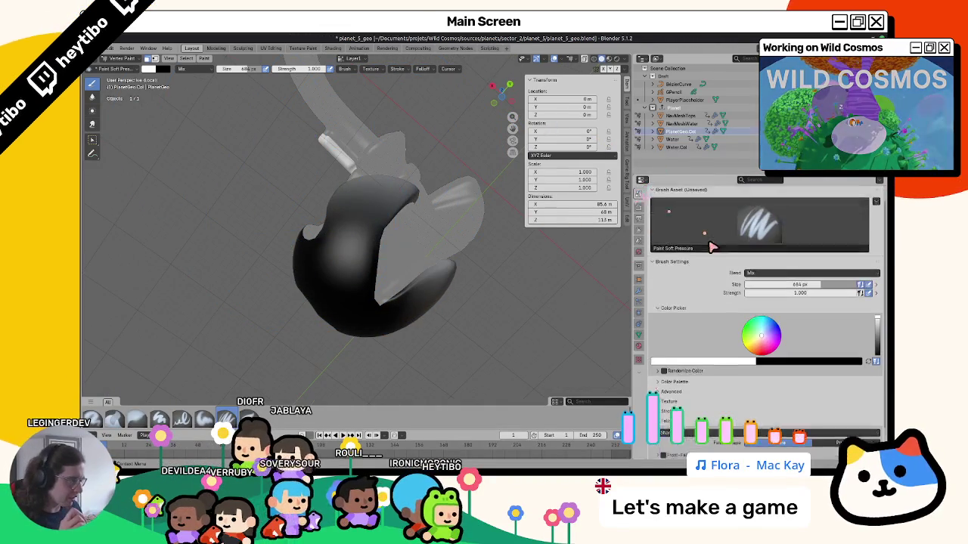
pyautogui.click(709, 250)
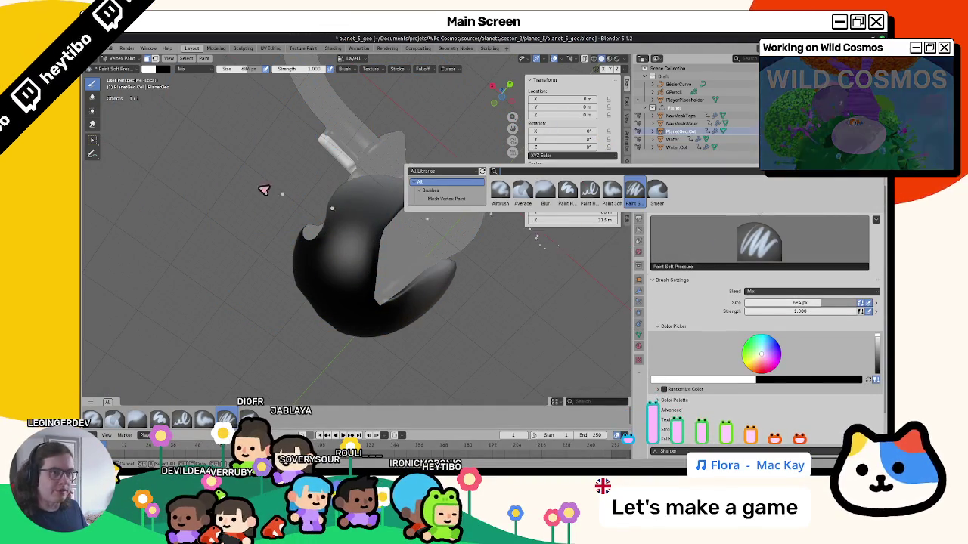
pyautogui.click(92, 96)
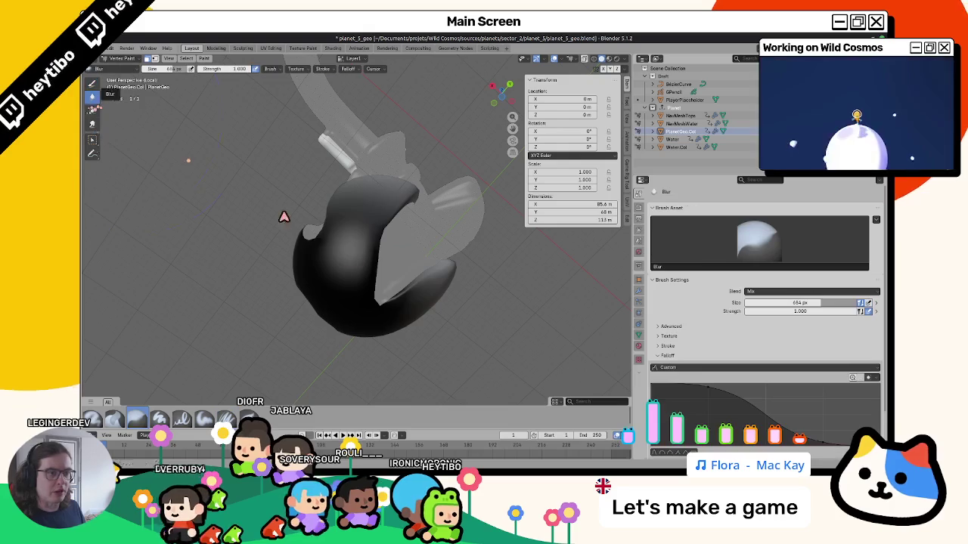
pyautogui.press('f')
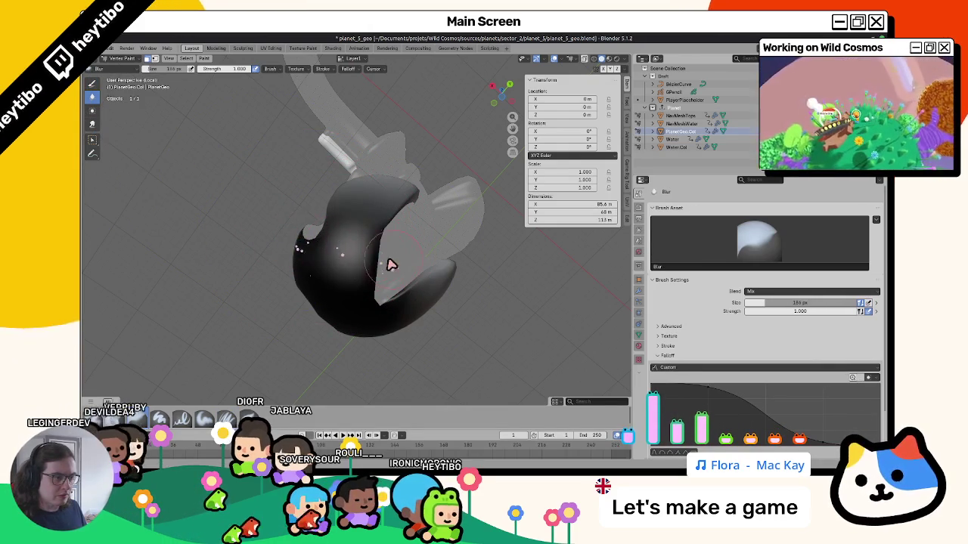
pyautogui.moveTo(397, 269)
pyautogui.mouseDown(button='middle')
pyautogui.moveTo(270, 244)
pyautogui.moveTo(335, 277)
pyautogui.moveTo(371, 270)
pyautogui.moveTo(376, 161)
pyautogui.mouseUp(button='middle')
pyautogui.moveTo(410, 175); pyautogui.dragTo(400, 300)
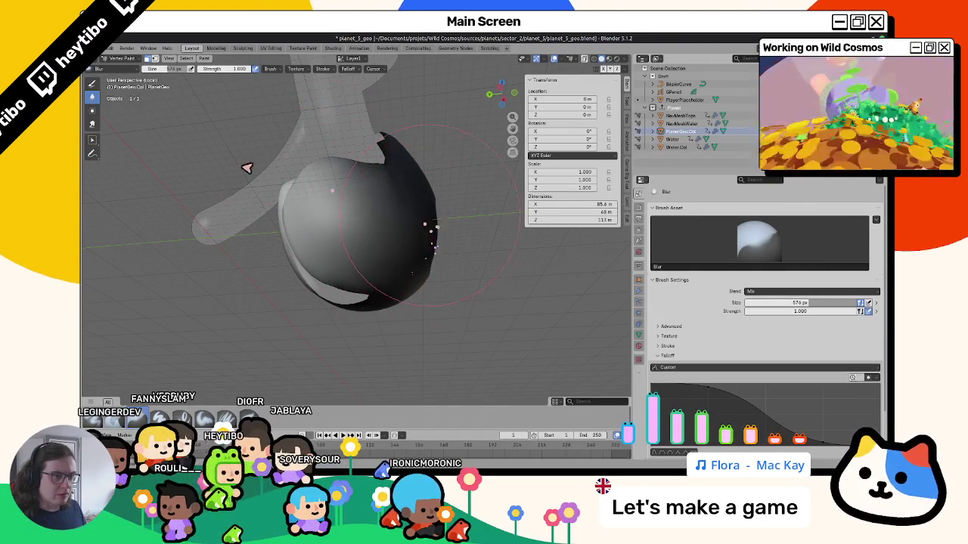
pyautogui.moveTo(413, 222); pyautogui.dragTo(392, 212, button='middle')
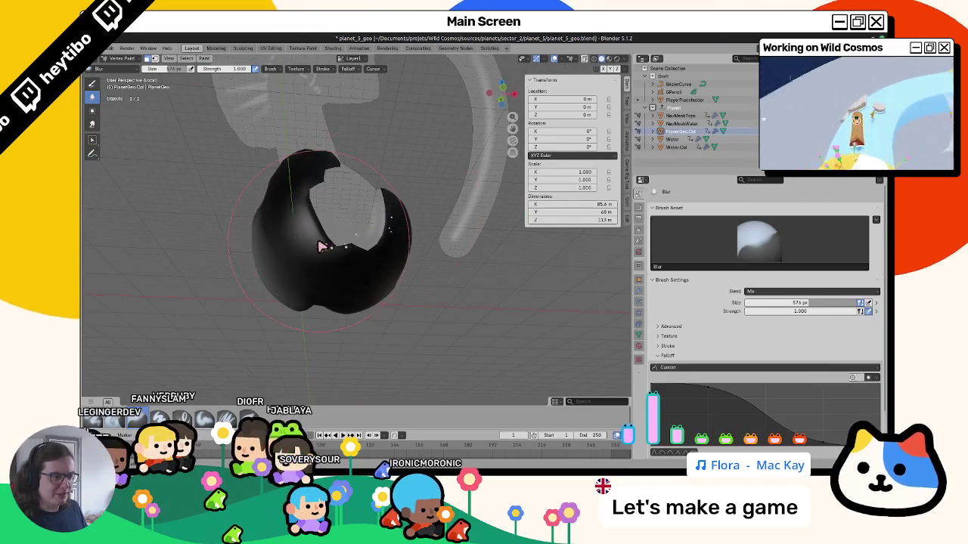
pyautogui.moveTo(285, 212); pyautogui.dragTo(353, 264, button='middle')
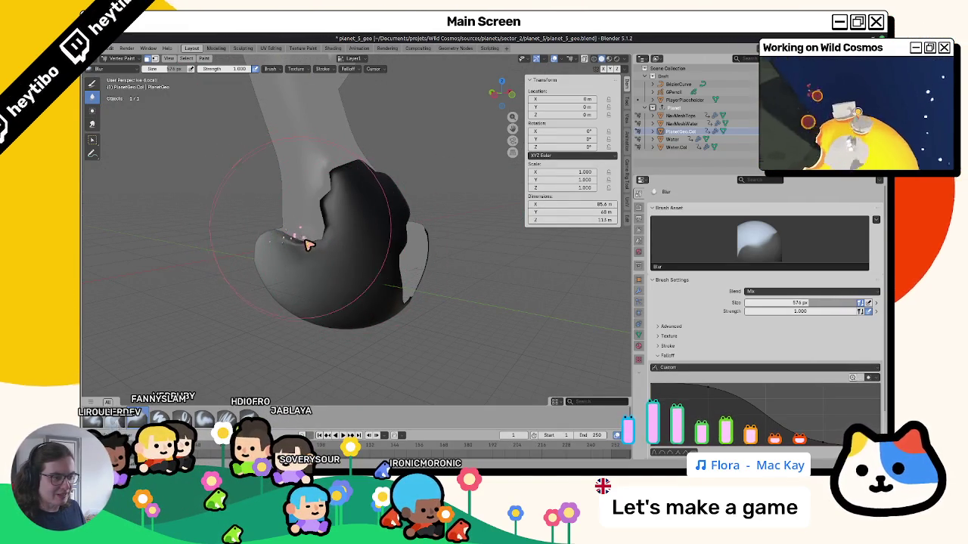
# Step: Return to Object Mode and isolate NavMeshTops in local view
pyautogui.hotkey('ctrl', 'Tab')
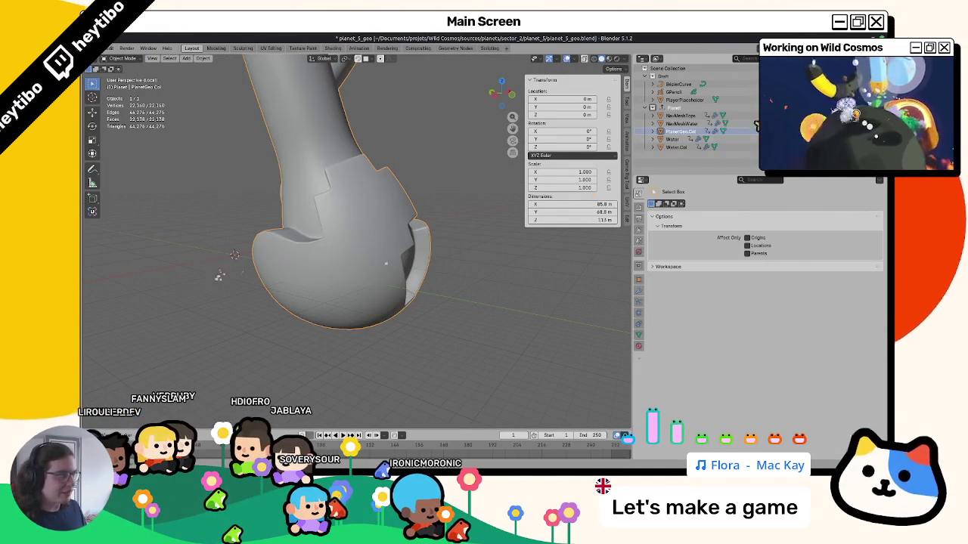
pyautogui.press('KP_Divide')
pyautogui.moveTo(363, 274); pyautogui.dragTo(387, 257, button='middle')
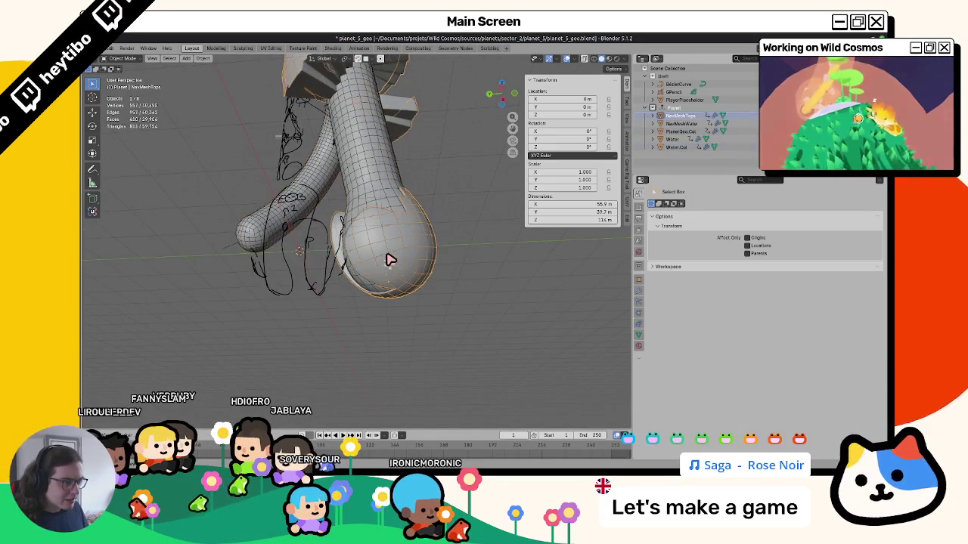
pyautogui.scroll(2, 335, 277)
pyautogui.scroll(2, 335, 280)
pyautogui.press('KP_Divide')
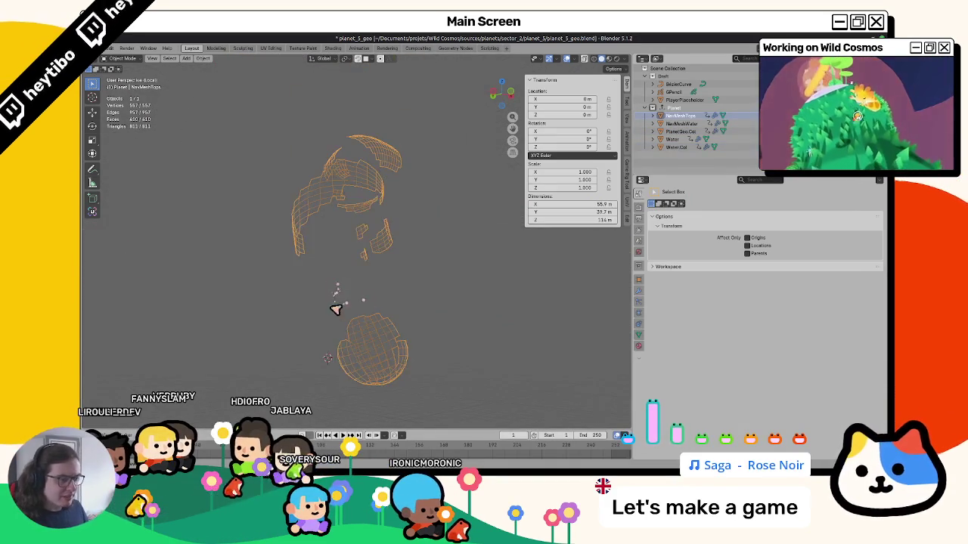
pyautogui.moveTo(376, 288)
pyautogui.mouseDown(button='middle')
pyautogui.moveTo(431, 227)
pyautogui.moveTo(426, 274)
pyautogui.moveTo(400, 320)
pyautogui.moveTo(395, 277)
pyautogui.moveTo(432, 333)
pyautogui.mouseUp(button='middle')
# Step: Inspect the nav mesh pieces, restore the full scene, then return to Godot
pyautogui.moveTo(508, 340)
pyautogui.mouseDown(button='middle')
pyautogui.moveTo(352, 309)
pyautogui.moveTo(404, 337)
pyautogui.mouseUp(button='middle')
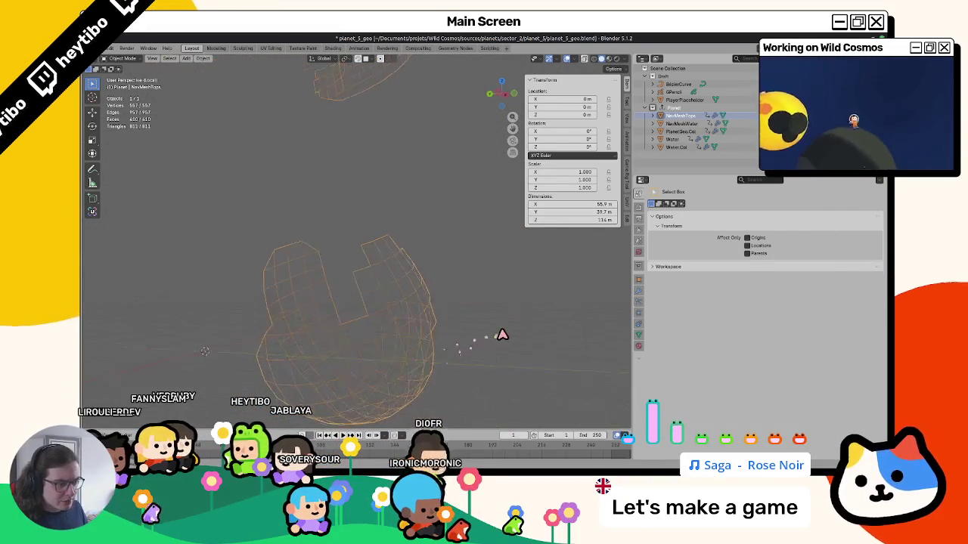
pyautogui.scroll(-4, 495, 295)
pyautogui.click(482, 287)
pyautogui.press('KP_Divide')
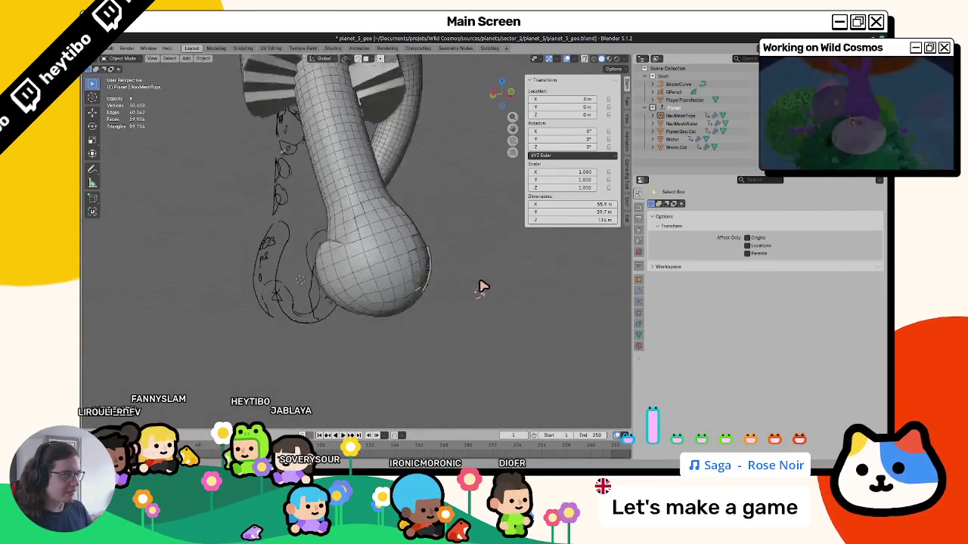
pyautogui.click(640, 277)
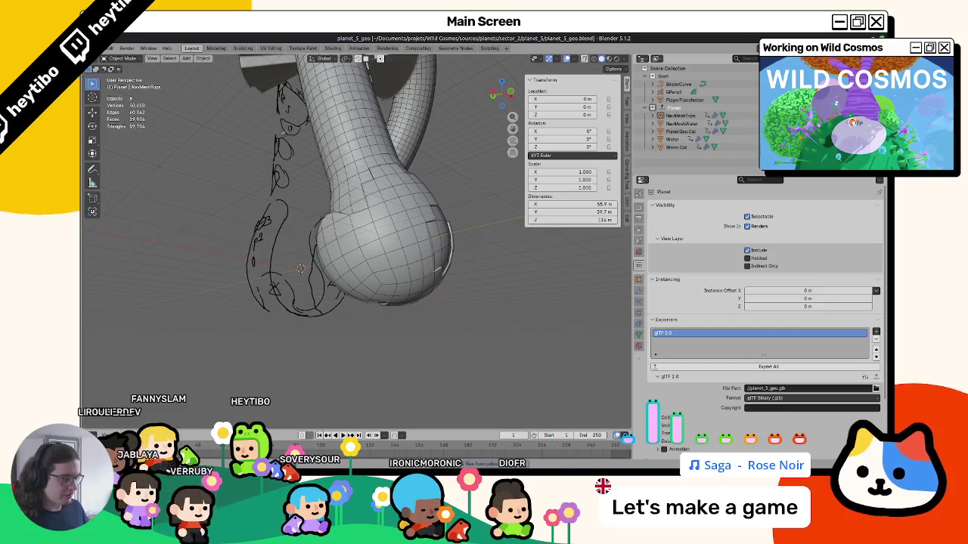
pyautogui.hotkey('alt', 'Tab')
pyautogui.hotkey('alt', 'Tab')
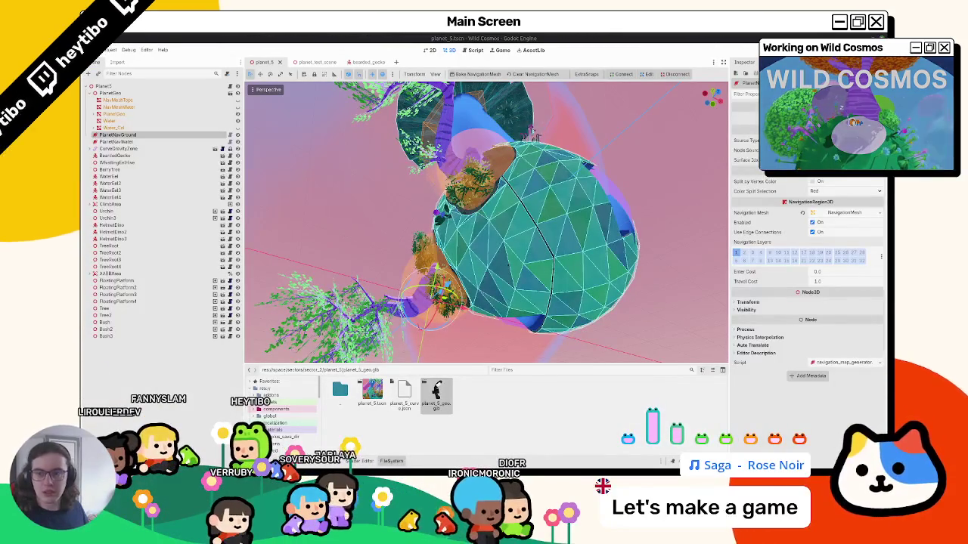
# Step: Pick the source mesh node for the planet and review the navmesh planet
pyautogui.moveTo(440, 257); pyautogui.dragTo(236, 236, button='middle')
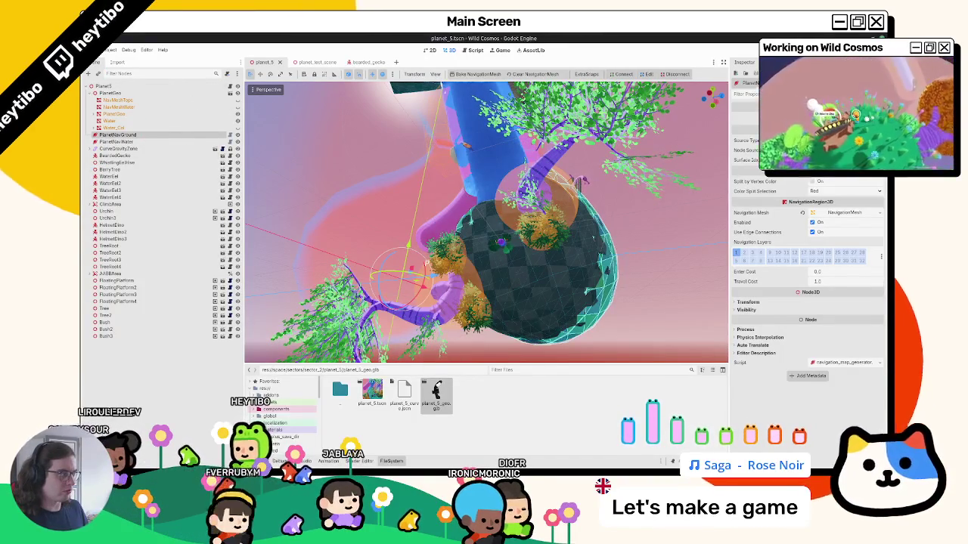
pyautogui.click(844, 150)
pyautogui.doubleClick(488, 197)
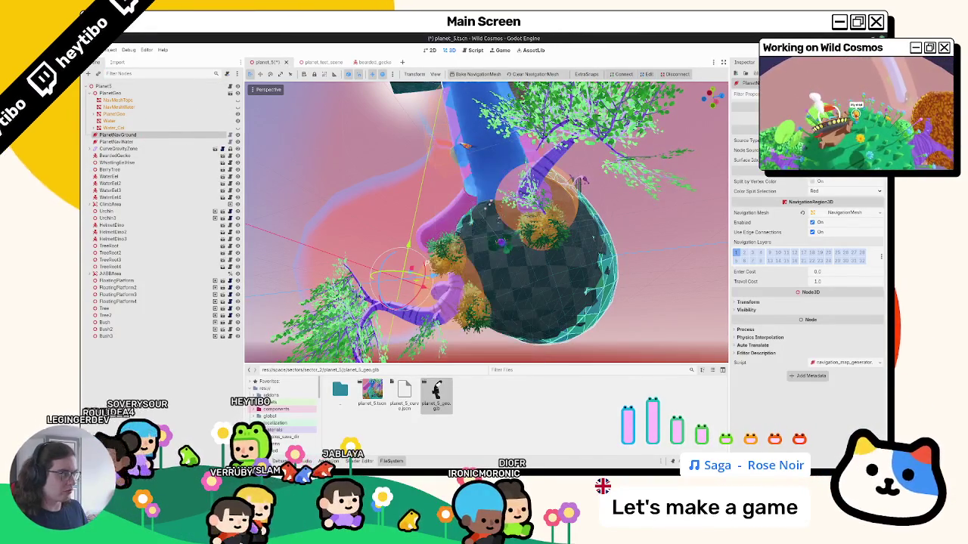
pyautogui.moveTo(490, 203)
pyautogui.mouseDown(button='middle')
pyautogui.moveTo(493, 217)
pyautogui.moveTo(492, 161)
pyautogui.mouseUp(button='middle')
pyautogui.scroll(4, 590, 282)
pyautogui.moveTo(591, 282)
pyautogui.mouseDown(button='middle')
pyautogui.moveTo(577, 216)
pyautogui.moveTo(551, 190)
pyautogui.mouseUp(button='middle')
pyautogui.scroll(-4, 457, 196)
pyautogui.moveTo(457, 197)
pyautogui.mouseDown(button='middle')
pyautogui.moveTo(395, 257)
pyautogui.moveTo(511, 340)
pyautogui.moveTo(494, 248)
pyautogui.moveTo(536, 199)
pyautogui.mouseUp(button='middle')
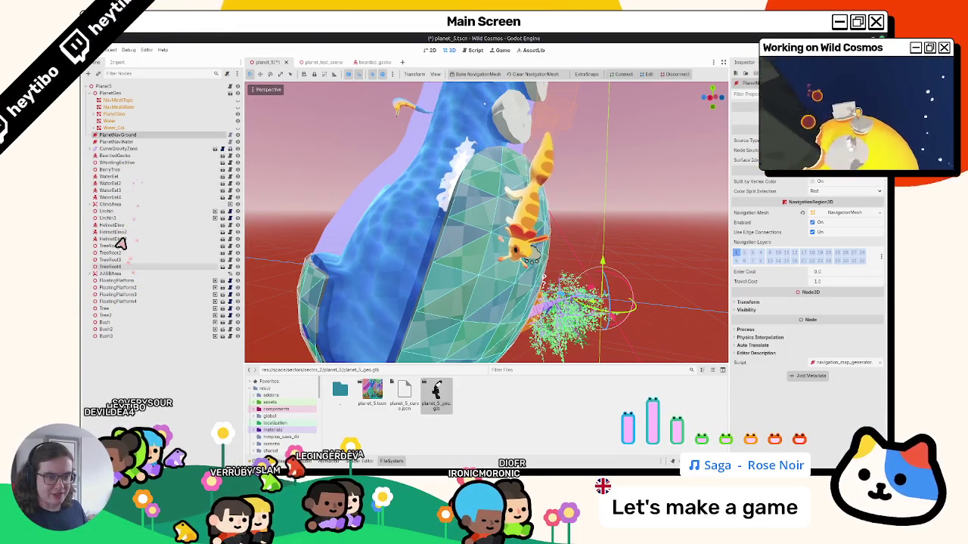
# Step: Focus the BeardedGecko node, save planet_5, and open the bearded_gecko scene
pyautogui.doubleClick(115, 156)
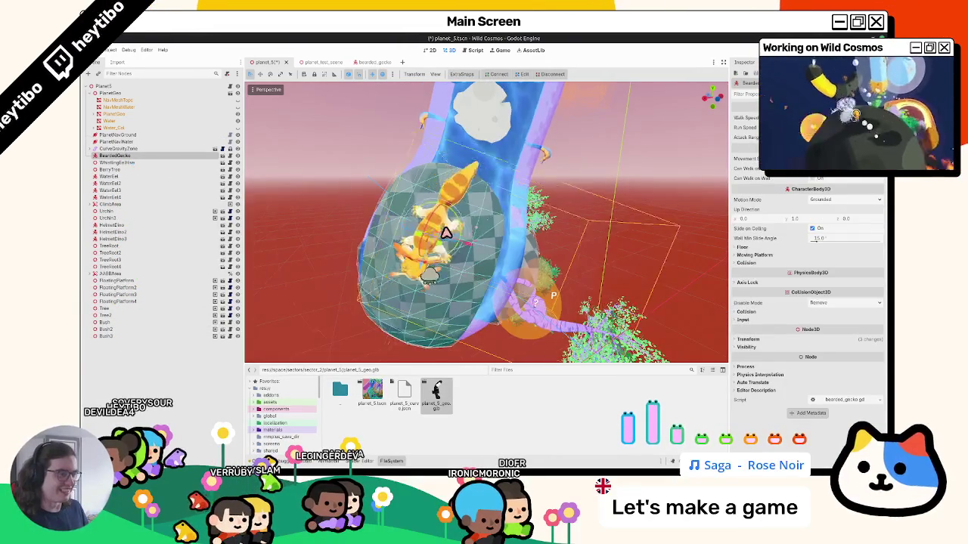
pyautogui.hotkey('ctrl', 's')
pyautogui.moveTo(453, 227)
pyautogui.mouseDown(button='middle')
pyautogui.moveTo(475, 280)
pyautogui.moveTo(357, 80)
pyautogui.mouseUp(button='middle')
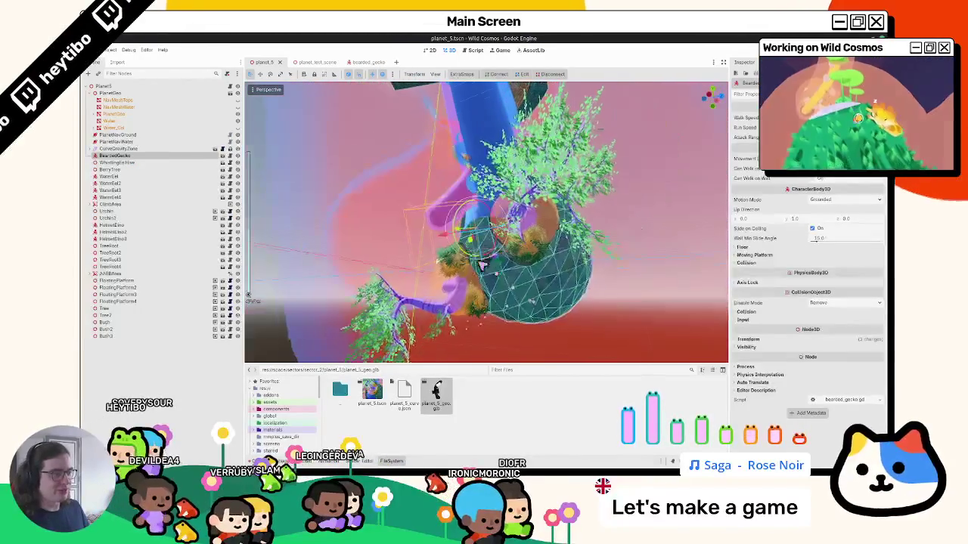
pyautogui.click(368, 64)
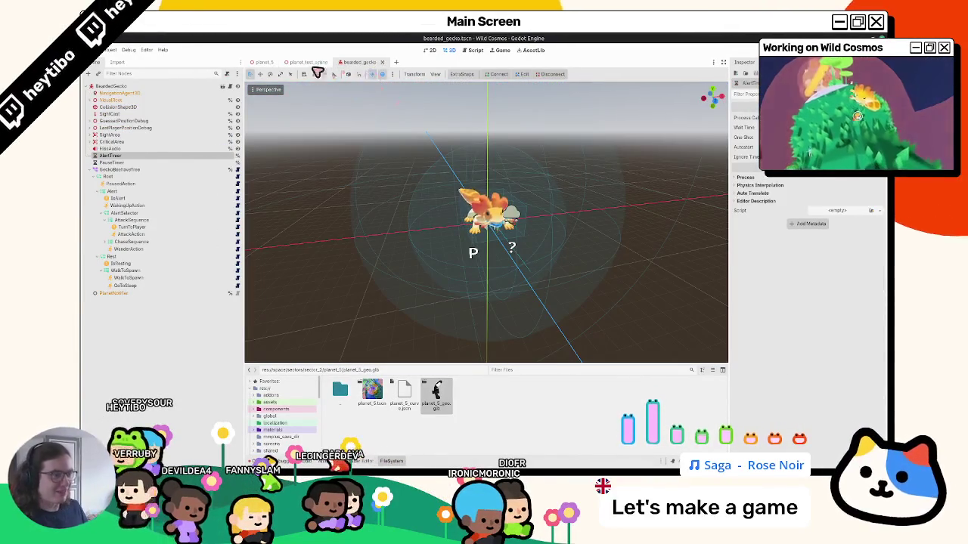
# Step: Run planet_test_scene with F6 twice, then maximize the Wild Cosmos debug window
pyautogui.click(306, 62)
pyautogui.moveTo(424, 227)
pyautogui.mouseDown(button='middle')
pyautogui.moveTo(458, 242)
pyautogui.moveTo(481, 217)
pyautogui.mouseUp(button='middle')
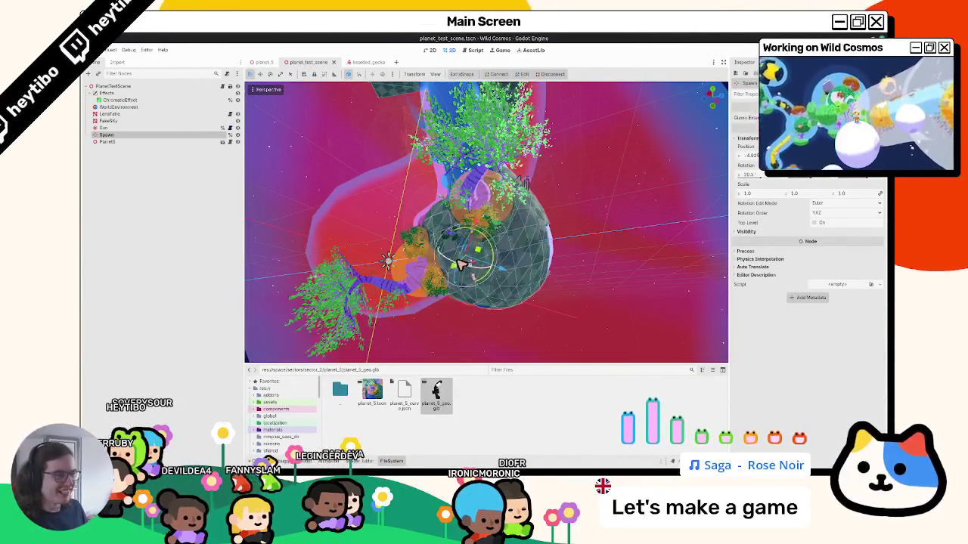
pyautogui.press('F6')
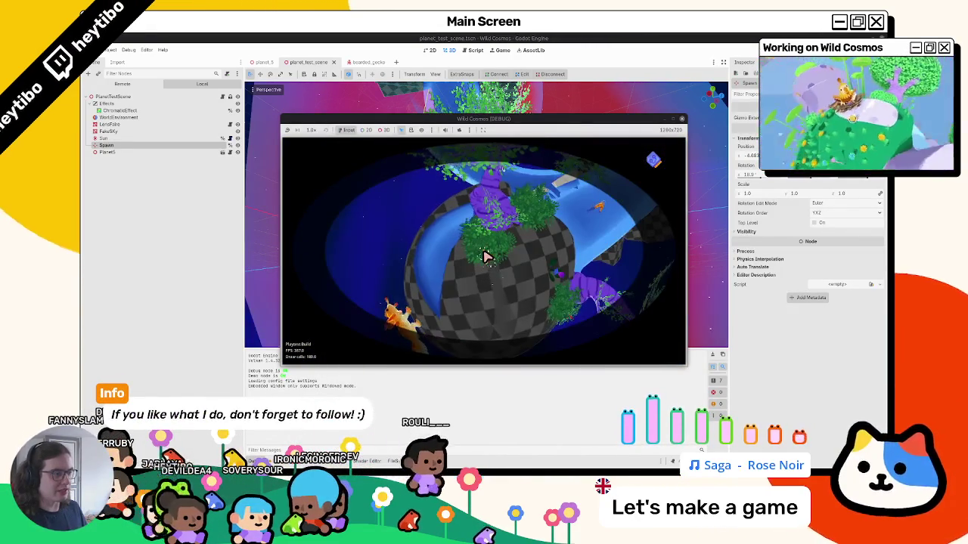
pyautogui.click(362, 62)
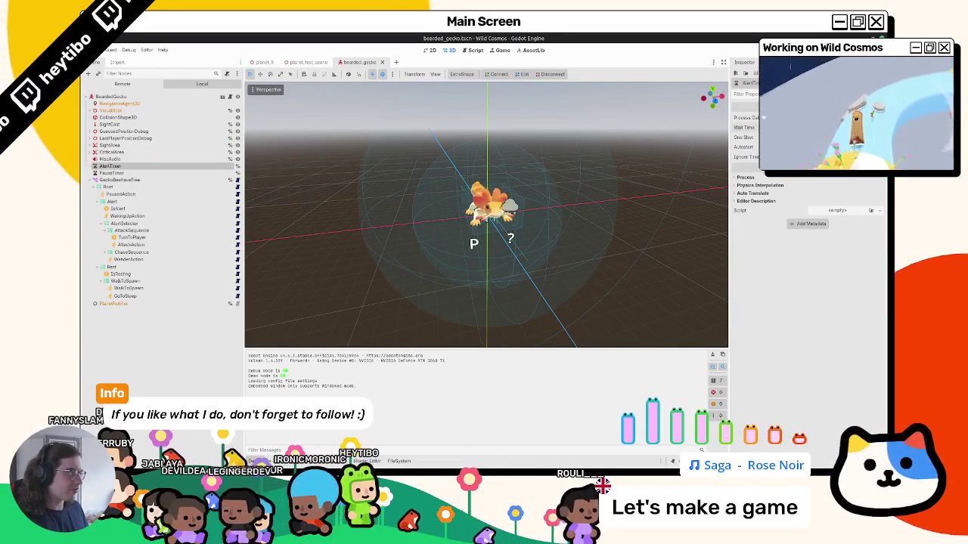
pyautogui.click(307, 62)
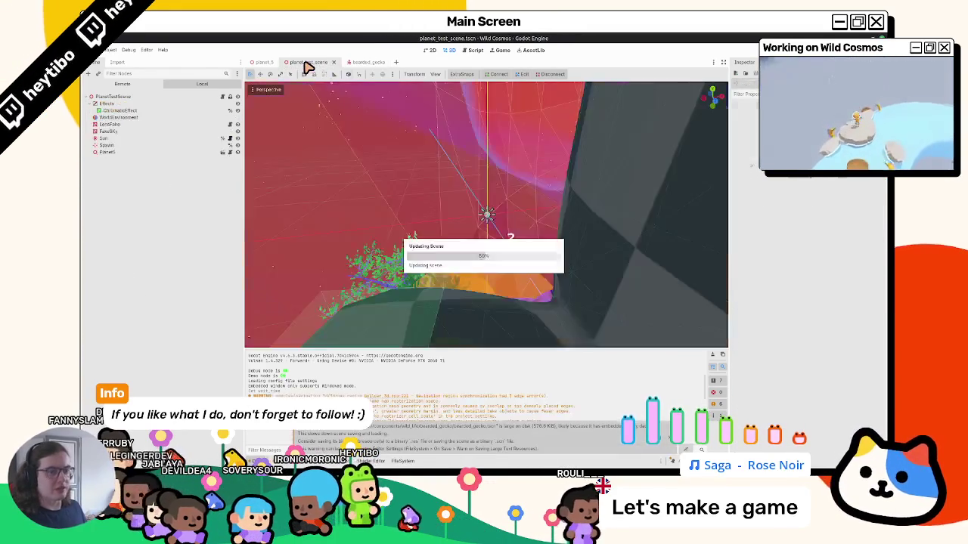
pyautogui.press('F6')
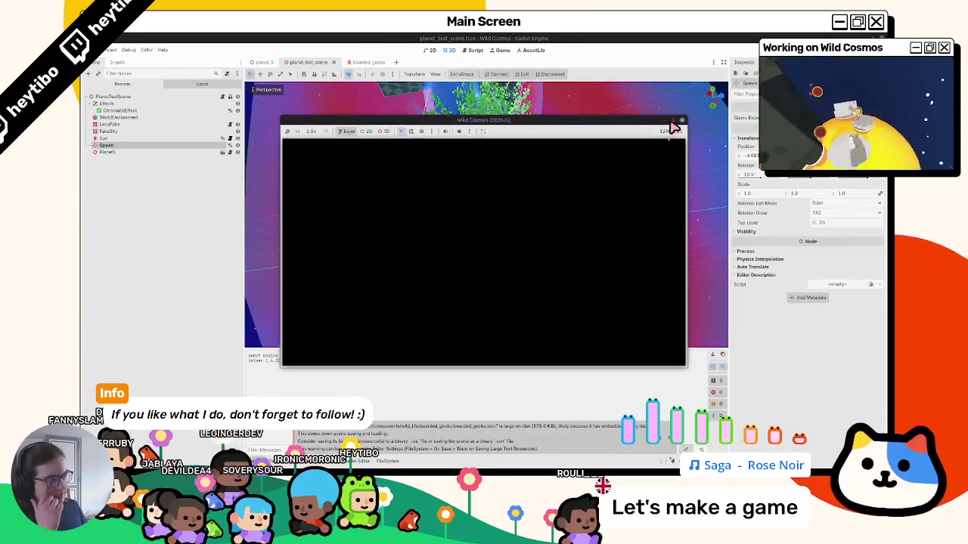
pyautogui.click(672, 121)
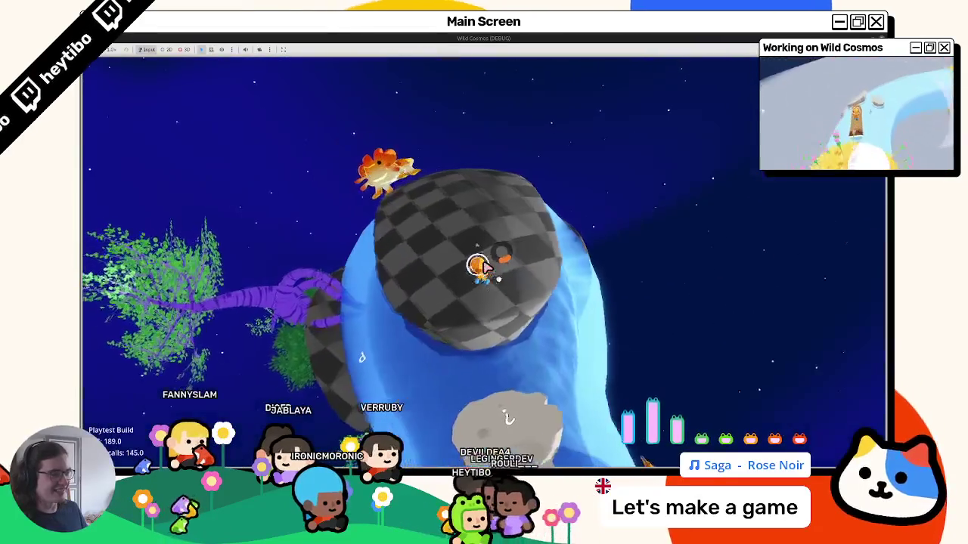
# Step: Pause the Wild Cosmos run with Escape after playing on the checkered planet
pyautogui.press('Escape')
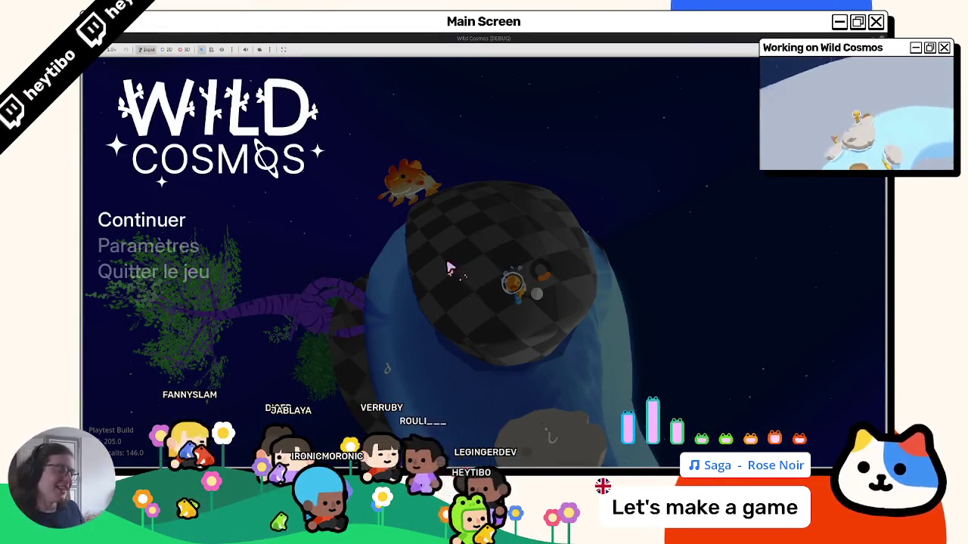
# Step: Resume and run around the checkered planet past water and geckos, then stop with F8
pyautogui.press('Escape')
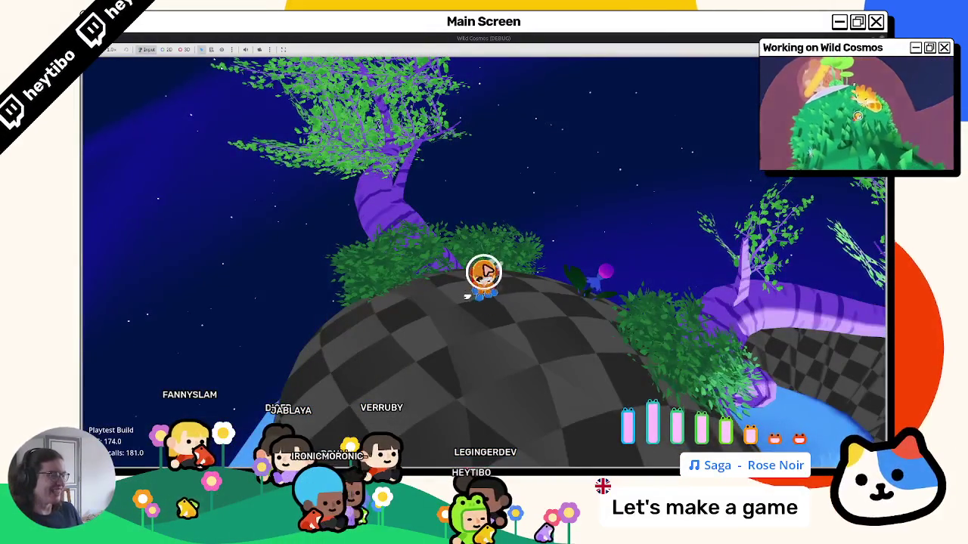
pyautogui.press('w')
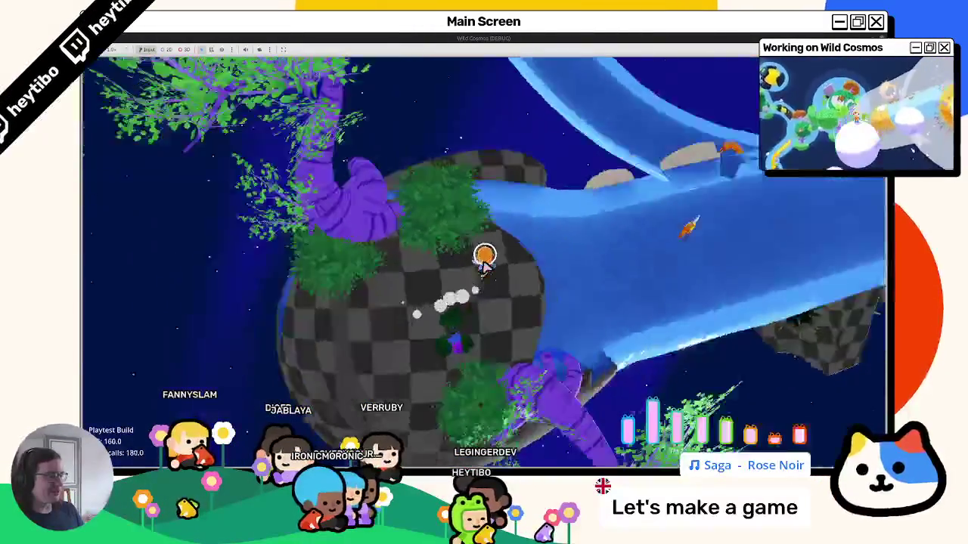
pyautogui.press('w')
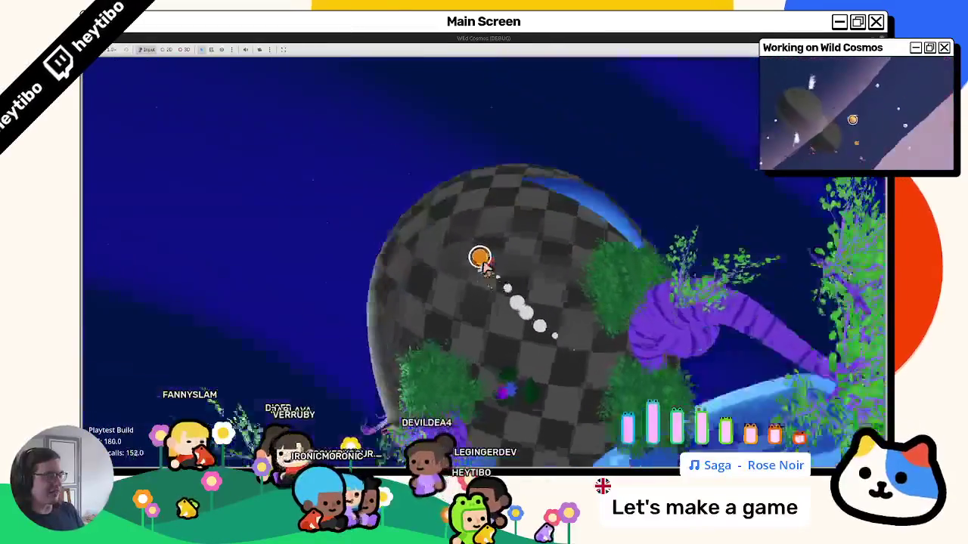
pyautogui.press('w')
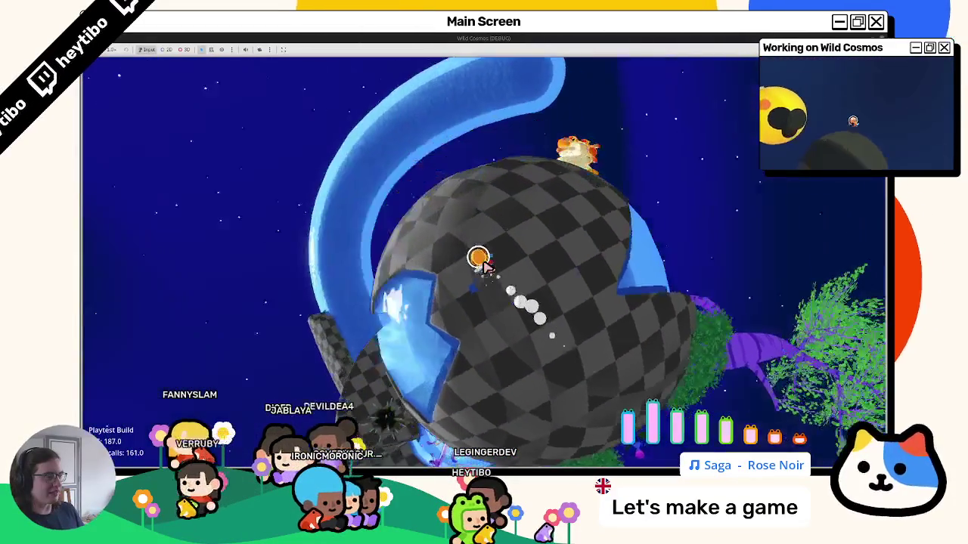
pyautogui.press('w')
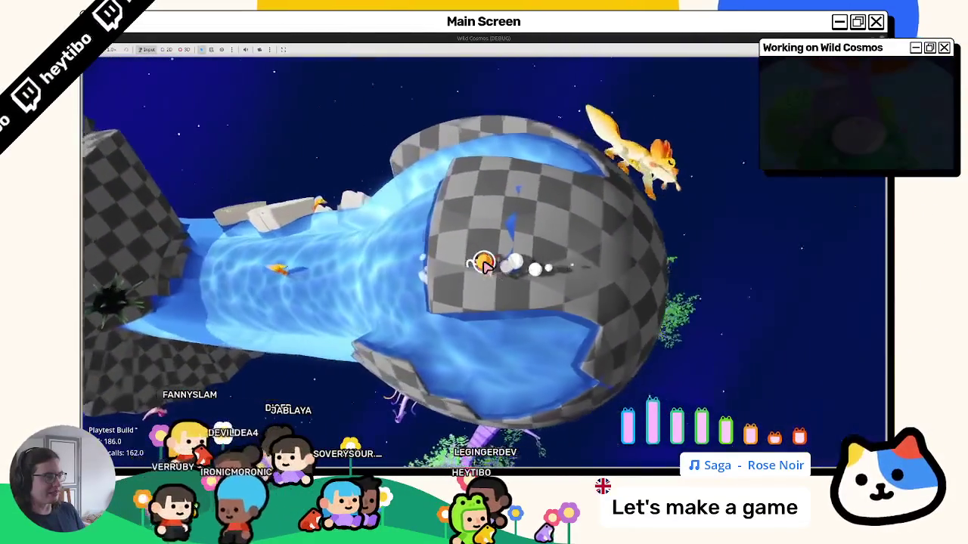
pyautogui.press('w')
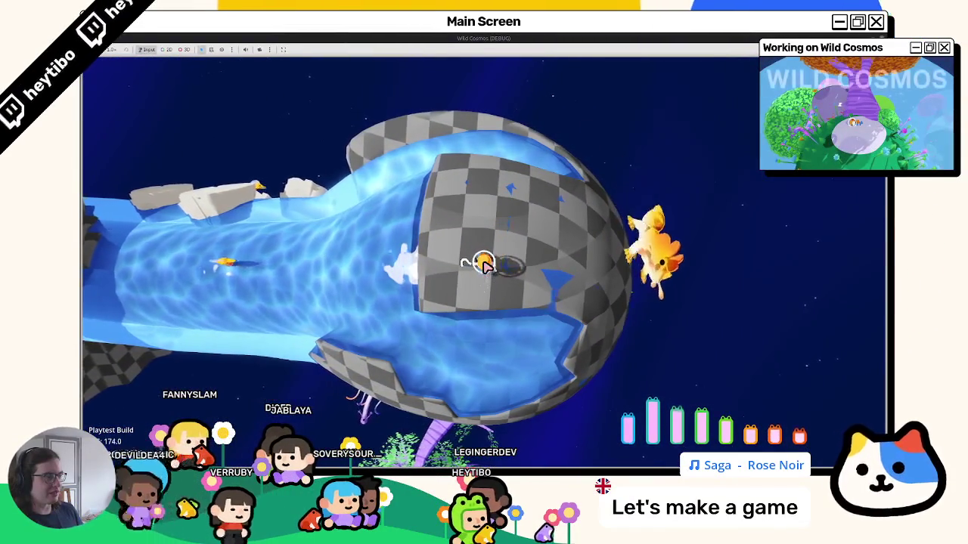
pyautogui.press('w')
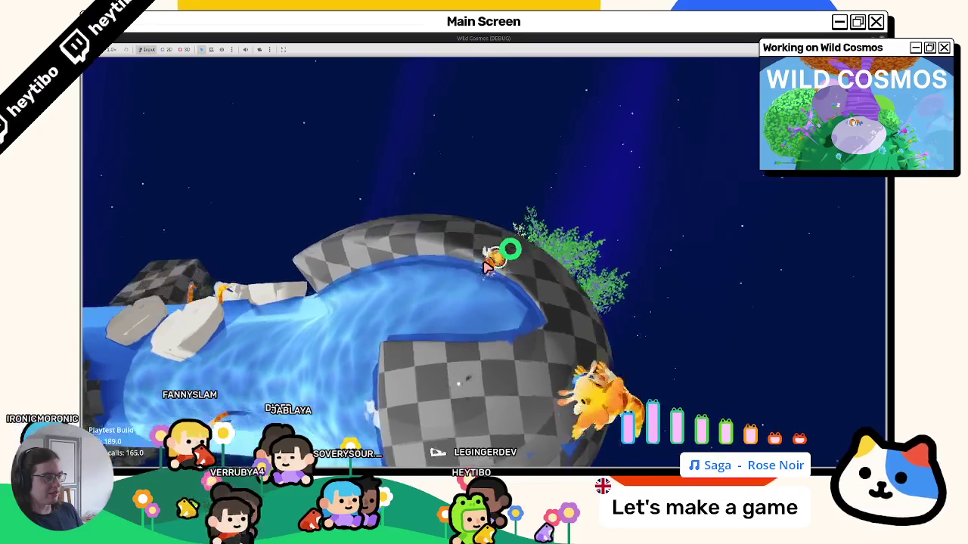
pyautogui.press('w')
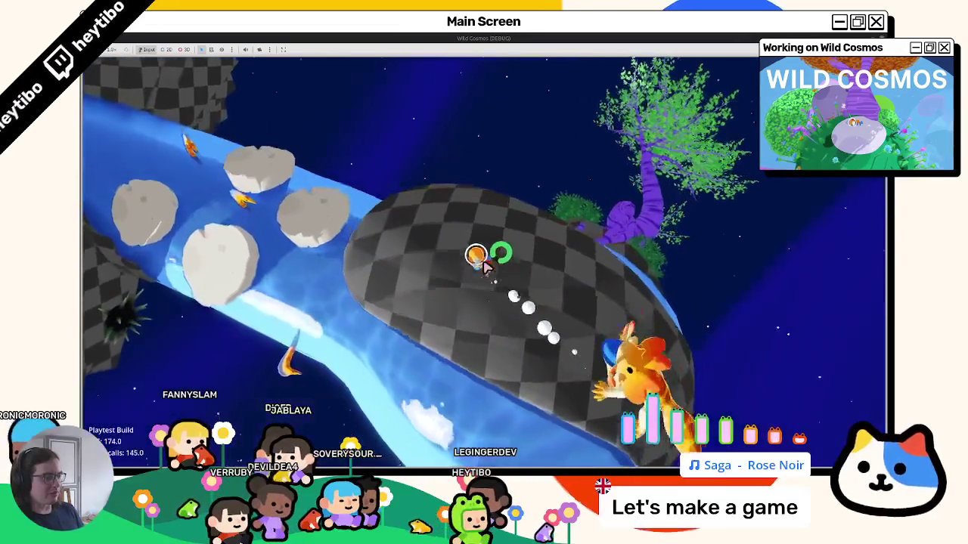
pyautogui.press('w')
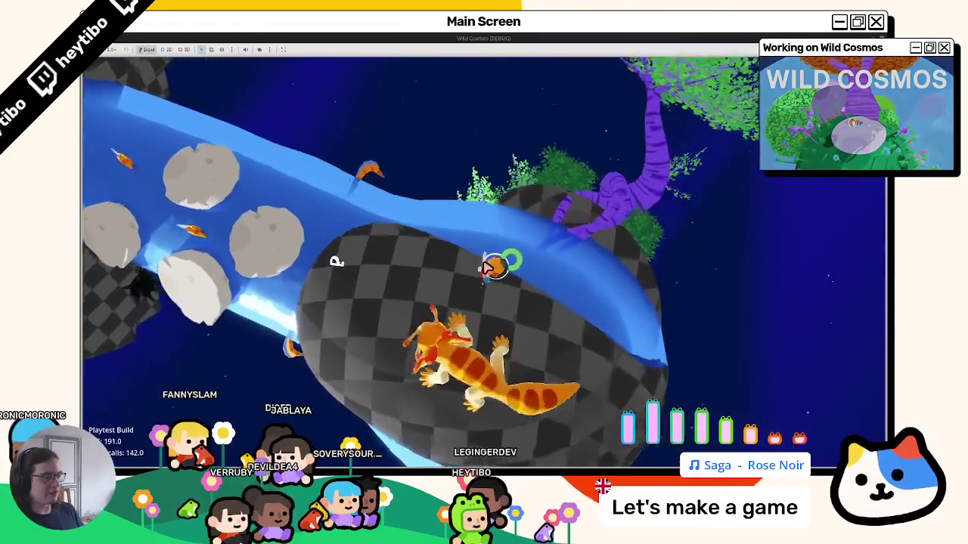
pyautogui.press('w')
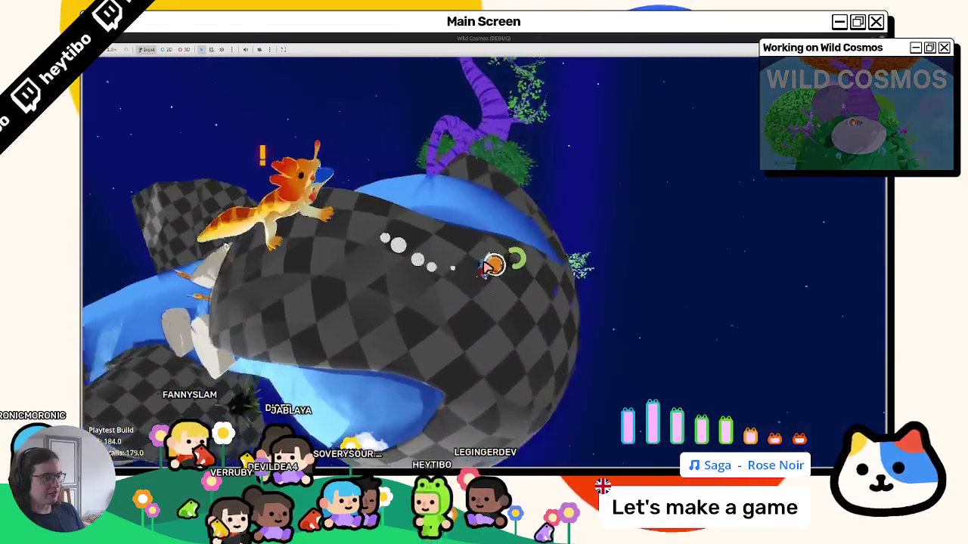
pyautogui.press('w')
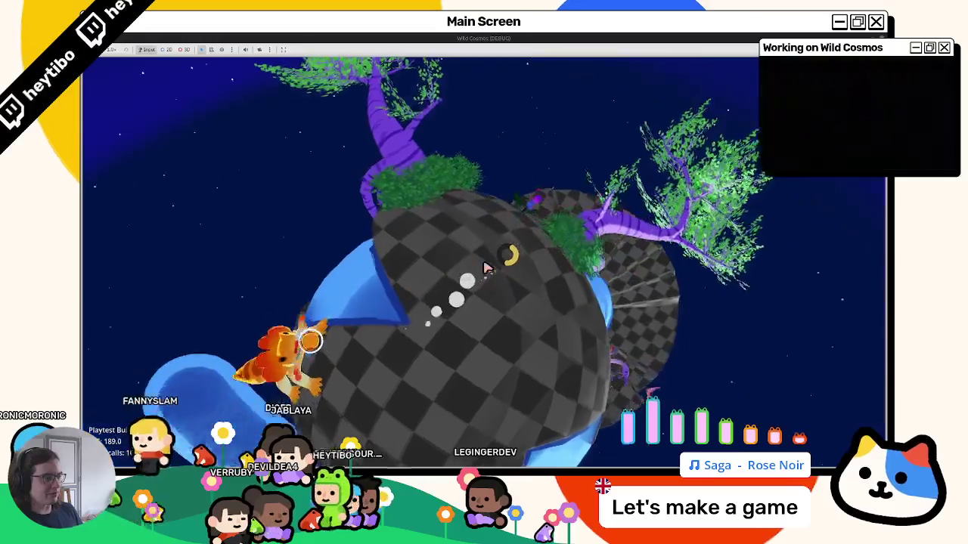
pyautogui.press('w')
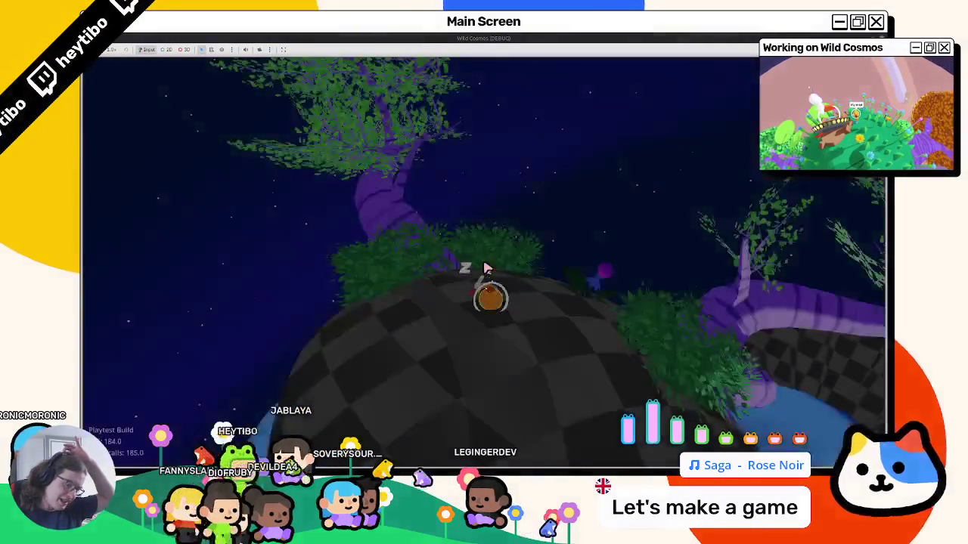
pyautogui.press('w')
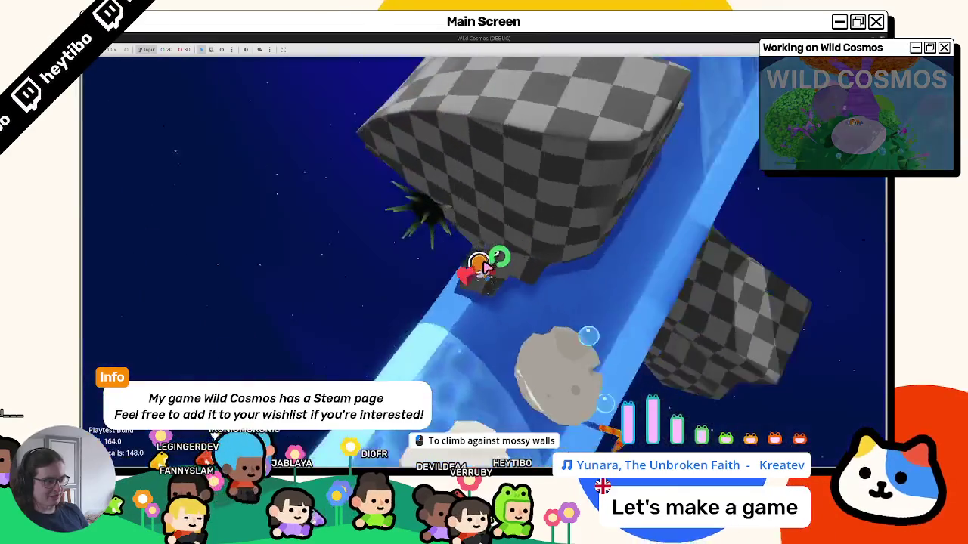
pyautogui.press('F8')
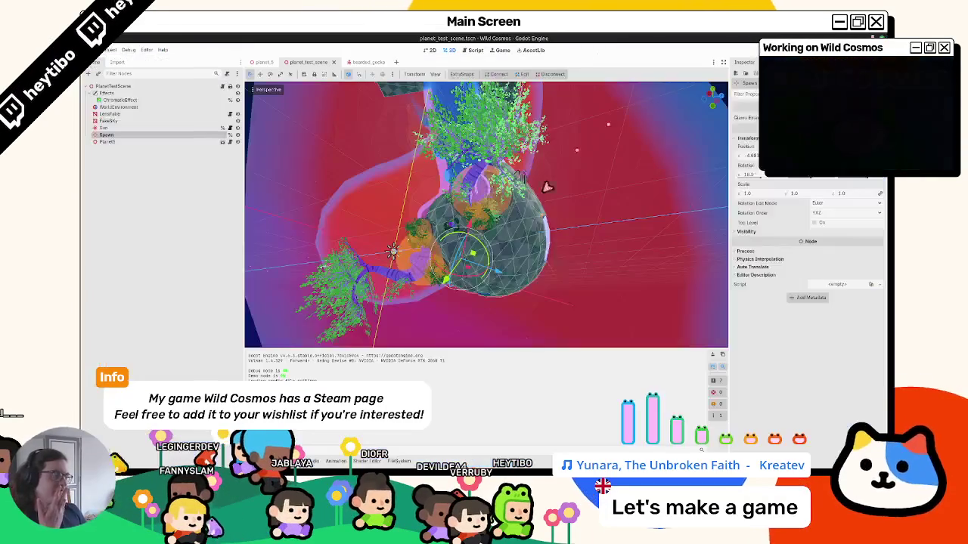
pyautogui.moveTo(546, 255); pyautogui.dragTo(386, 234, button='middle')
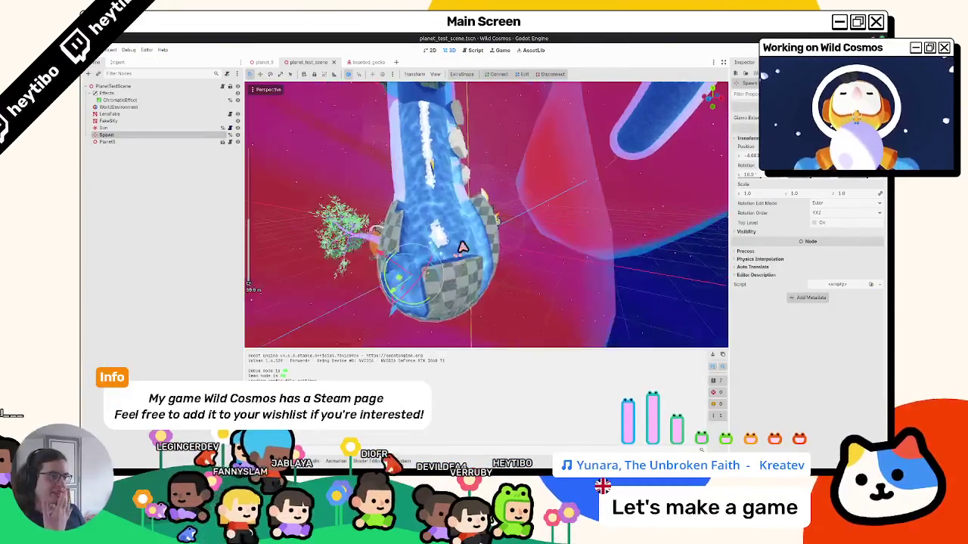
pyautogui.moveTo(441, 220)
pyautogui.mouseDown(button='middle')
pyautogui.moveTo(345, 216)
pyautogui.moveTo(344, 228)
pyautogui.mouseUp(button='middle')
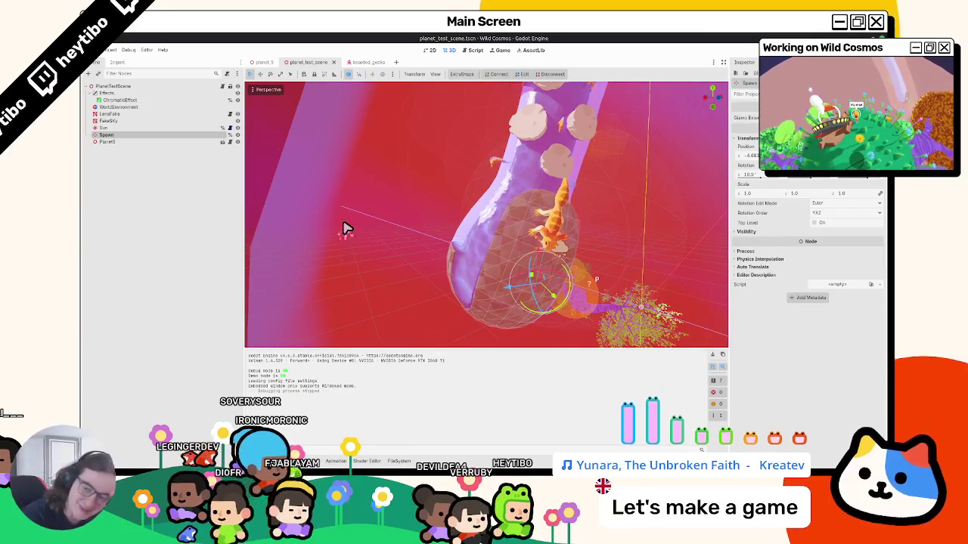
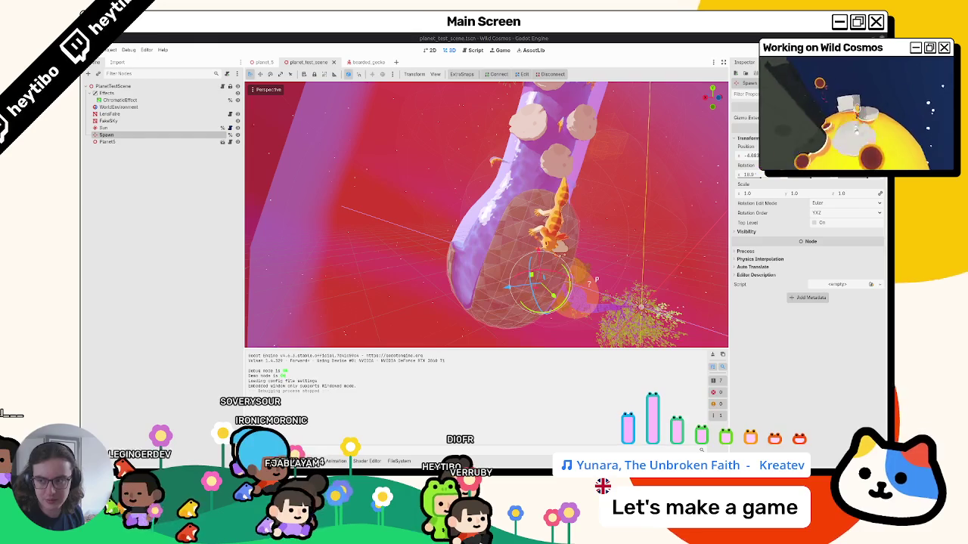
# Step: Orbit around the planet and gecko to inspect the water, then move to Blender
pyautogui.moveTo(472, 218)
pyautogui.mouseDown(button='middle')
pyautogui.moveTo(357, 210)
pyautogui.moveTo(329, 250)
pyautogui.moveTo(709, 237)
pyautogui.moveTo(432, 251)
pyautogui.moveTo(431, 264)
pyautogui.moveTo(501, 249)
pyautogui.moveTo(529, 225)
pyautogui.moveTo(506, 205)
pyautogui.moveTo(536, 294)
pyautogui.moveTo(527, 302)
pyautogui.moveTo(512, 232)
pyautogui.moveTo(415, 253)
pyautogui.moveTo(421, 296)
pyautogui.moveTo(544, 301)
pyautogui.moveTo(616, 287)
pyautogui.moveTo(512, 283)
pyautogui.moveTo(577, 270)
pyautogui.moveTo(335, 262)
pyautogui.moveTo(359, 195)
pyautogui.moveTo(426, 186)
pyautogui.moveTo(267, 264)
pyautogui.moveTo(709, 268)
pyautogui.moveTo(573, 276)
pyautogui.moveTo(597, 250)
pyautogui.moveTo(559, 269)
pyautogui.mouseUp(button='middle')
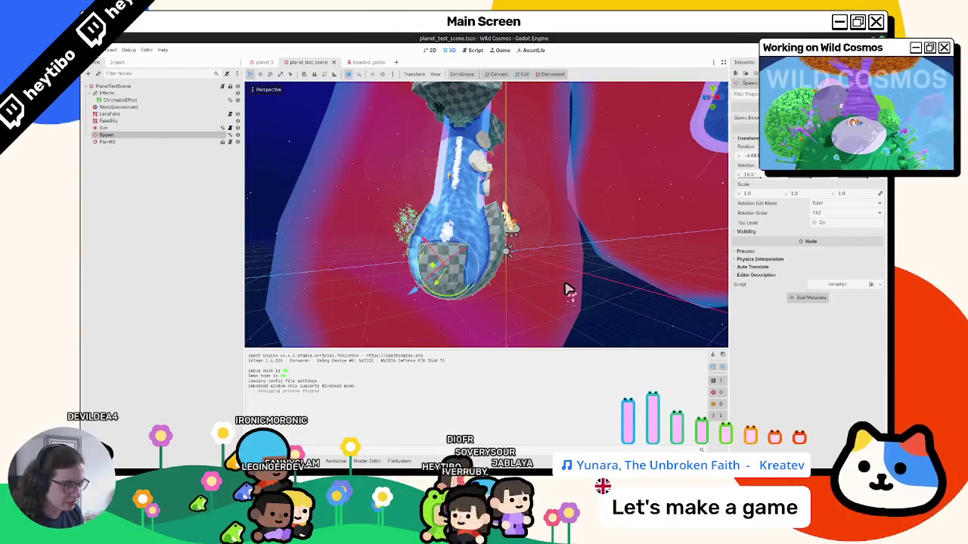
pyautogui.moveTo(503, 280); pyautogui.dragTo(398, 274, button='middle')
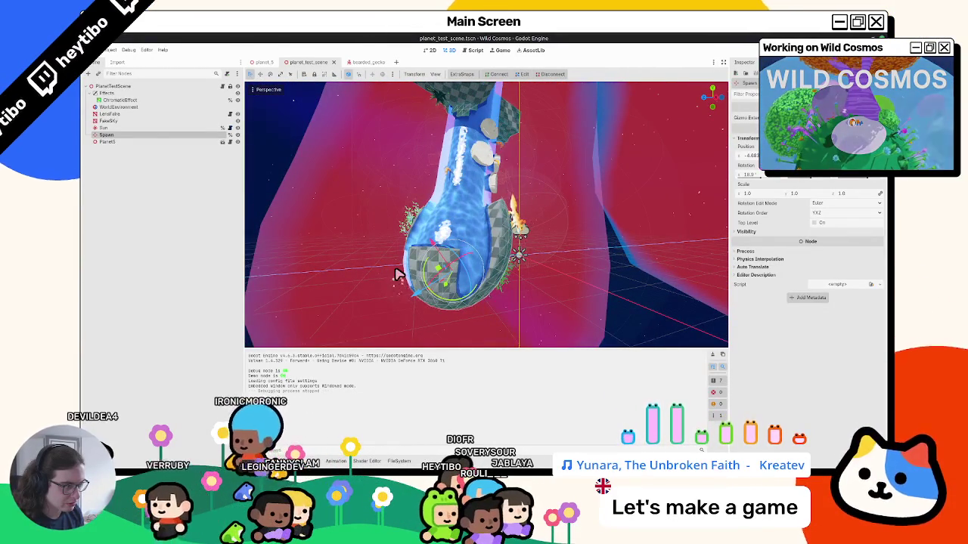
pyautogui.moveTo(486, 242); pyautogui.dragTo(474, 214, button='middle')
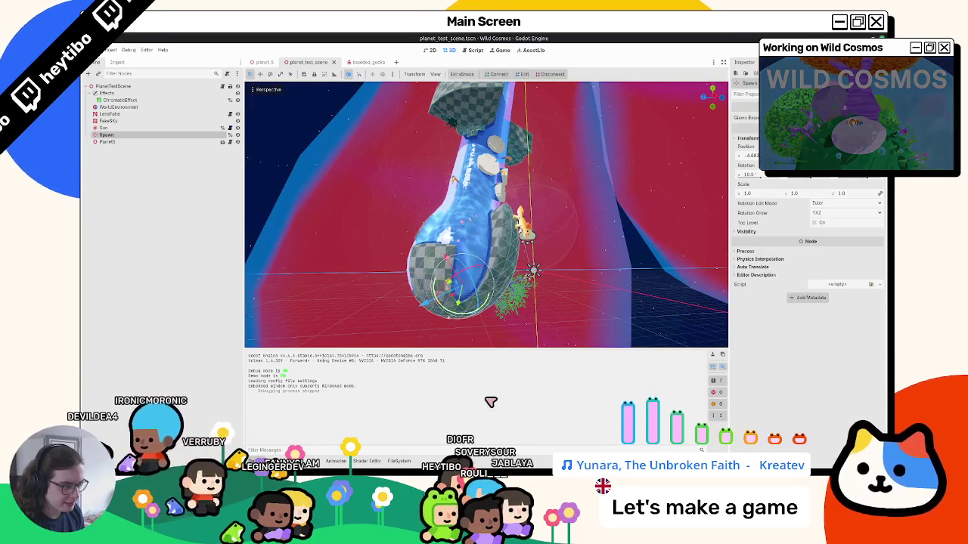
pyautogui.hotkey('alt', 'Tab')
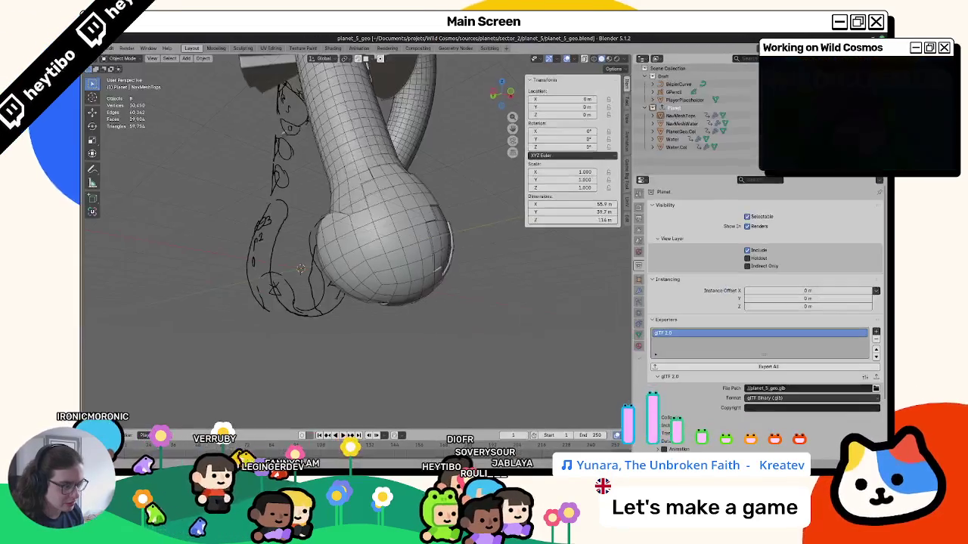
# Step: Select the PlanetGeo.Col collision mesh and enter Edit Mode
pyautogui.scroll(-3, 484, 259)
pyautogui.moveTo(306, 295); pyautogui.dragTo(367, 264, button='middle')
pyautogui.click(307, 190)
pyautogui.moveTo(307, 190)
pyautogui.mouseDown(button='middle')
pyautogui.moveTo(382, 239)
pyautogui.moveTo(330, 235)
pyautogui.mouseUp(button='middle')
pyautogui.click(389, 240)
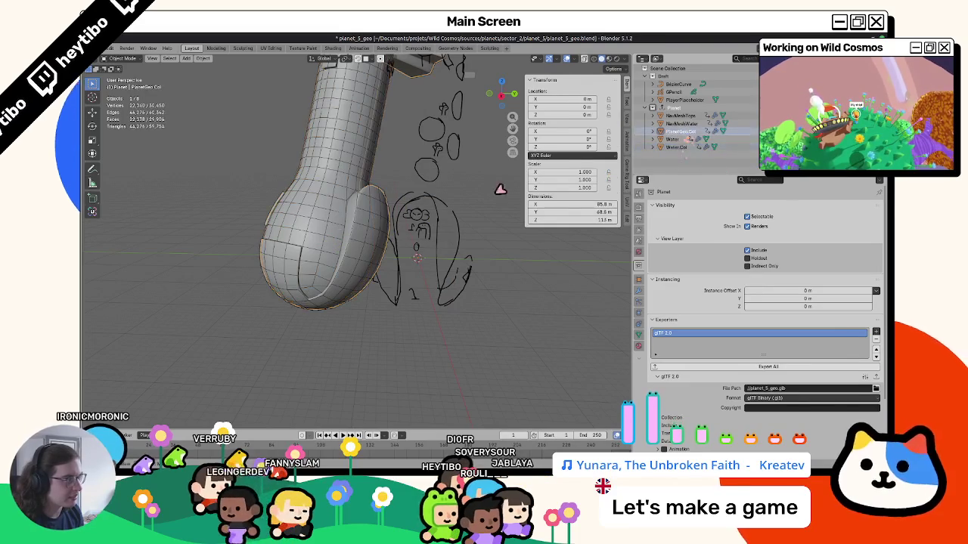
pyautogui.press('Tab')
# Step: Grow the face selection on the bulb and try Vertex Paint mode
pyautogui.press('ctrl+KP_Add')
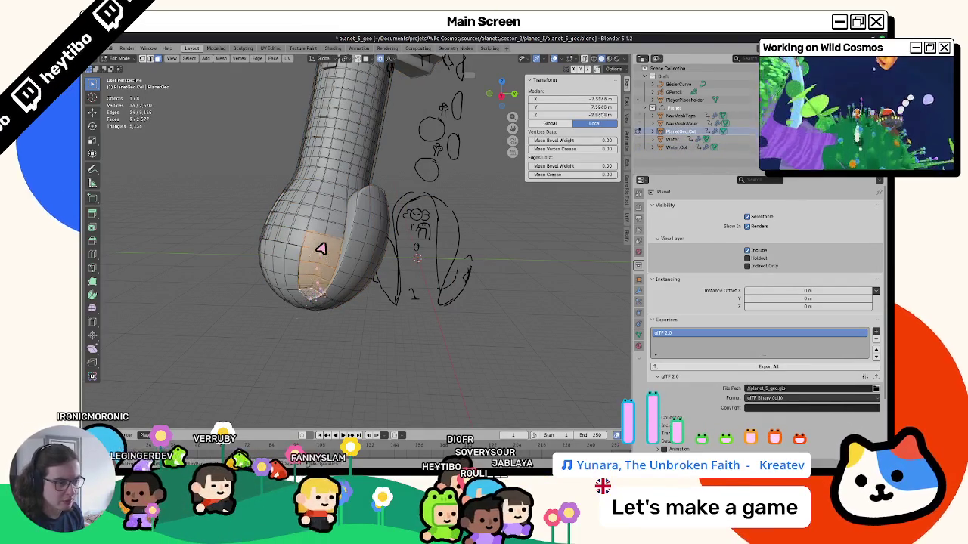
pyautogui.moveTo(335, 225)
pyautogui.mouseDown(button='middle')
pyautogui.moveTo(318, 249)
pyautogui.moveTo(340, 190)
pyautogui.moveTo(369, 209)
pyautogui.mouseUp(button='middle')
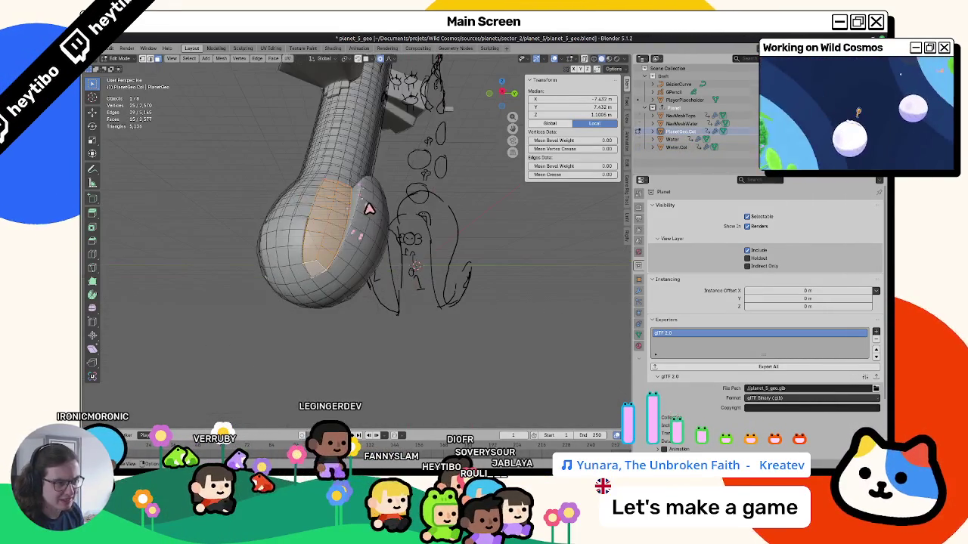
pyautogui.moveTo(330, 244); pyautogui.dragTo(378, 266, button='middle')
pyautogui.hotkey('ctrl', 'Tab')
pyautogui.click(327, 261)
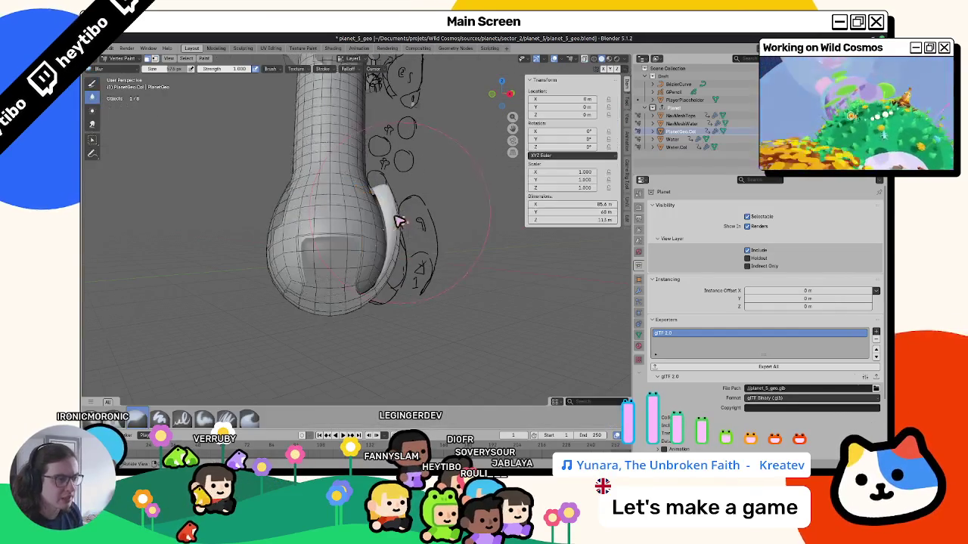
# Step: Fill-select faces out to the bulb's edge, then switch to Vertex Paint
pyautogui.press('Tab')
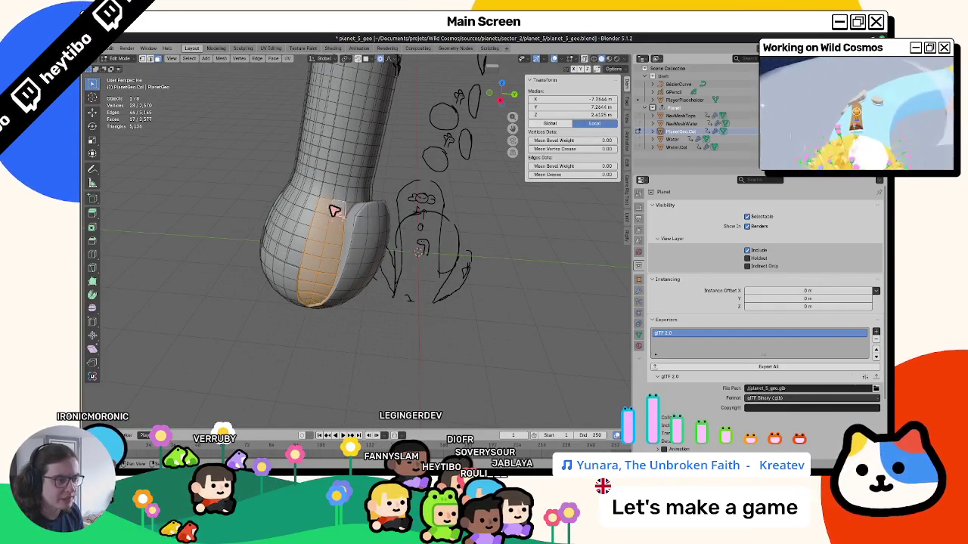
pyautogui.keyDown('ctrl'); pyautogui.keyDown('shift'); pyautogui.click(295, 262); pyautogui.keyUp('shift'); pyautogui.keyUp('ctrl')
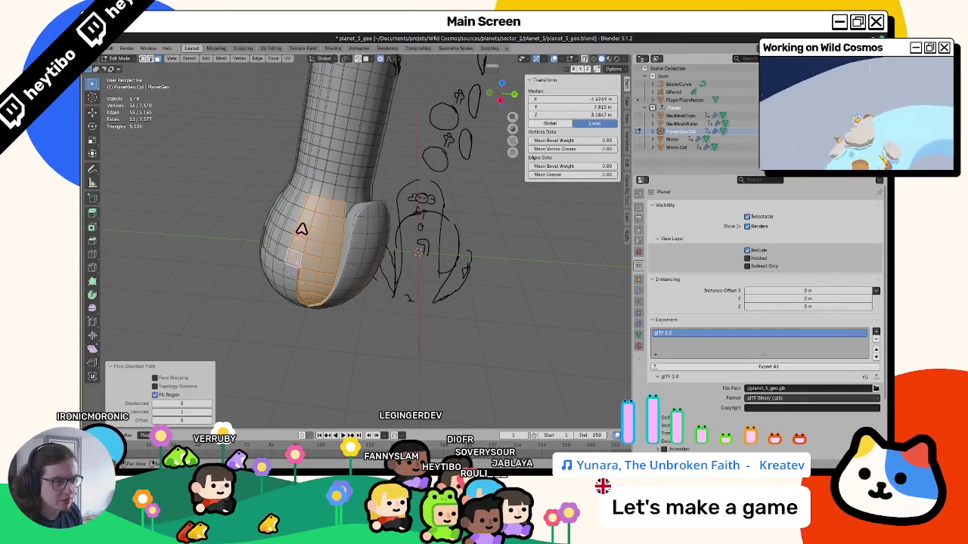
pyautogui.keyDown('shift'); pyautogui.click(300, 219); pyautogui.keyUp('shift')
pyautogui.keyDown('ctrl'); pyautogui.keyDown('shift'); pyautogui.click(290, 235); pyautogui.keyUp('shift'); pyautogui.keyUp('ctrl')
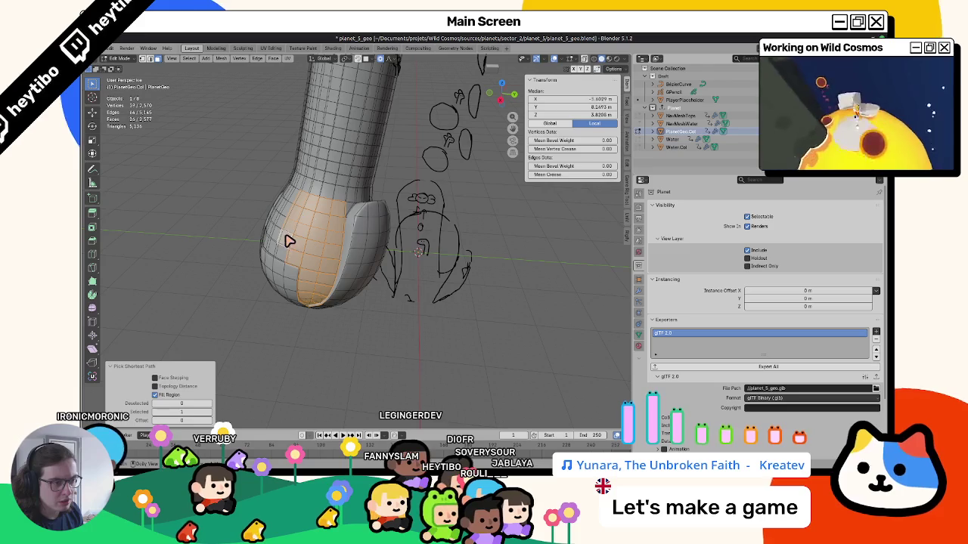
pyautogui.hotkey('ctrl', 'Tab')
pyautogui.moveTo(350, 221); pyautogui.dragTo(358, 205, button='middle')
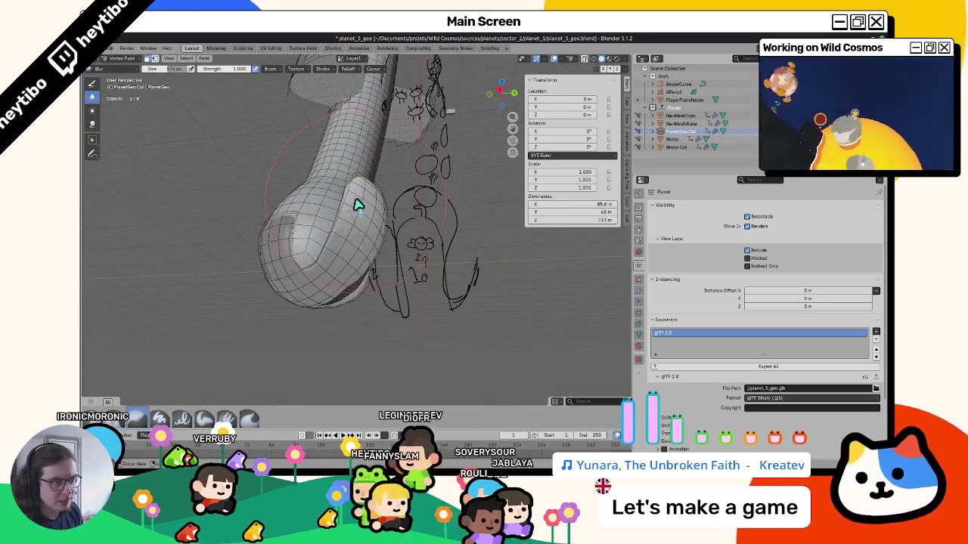
# Step: Make WaterMask active, pick the Paint Soft Pressure brush, and fill the faces black
pyautogui.click(354, 61)
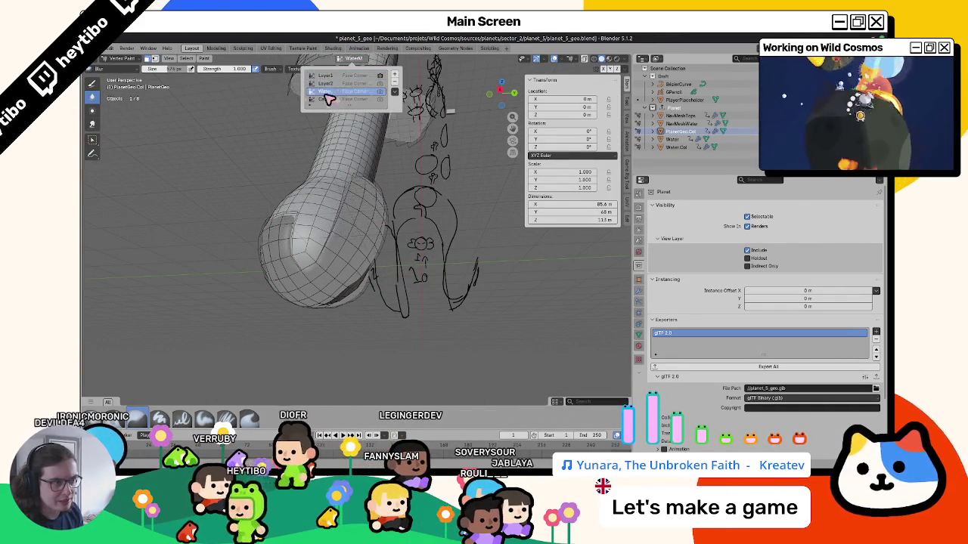
pyautogui.click(333, 86)
pyautogui.click(106, 72)
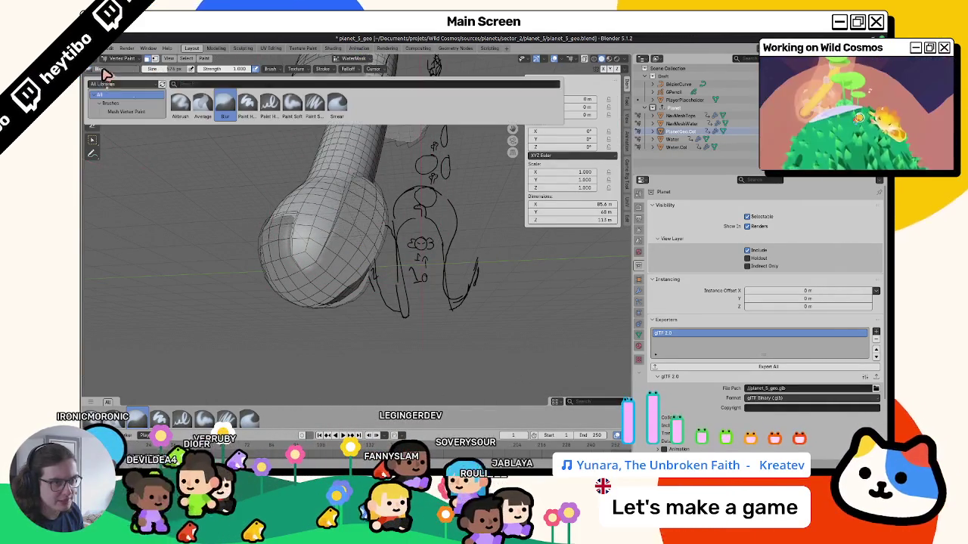
pyautogui.click(315, 103)
pyautogui.click(154, 68)
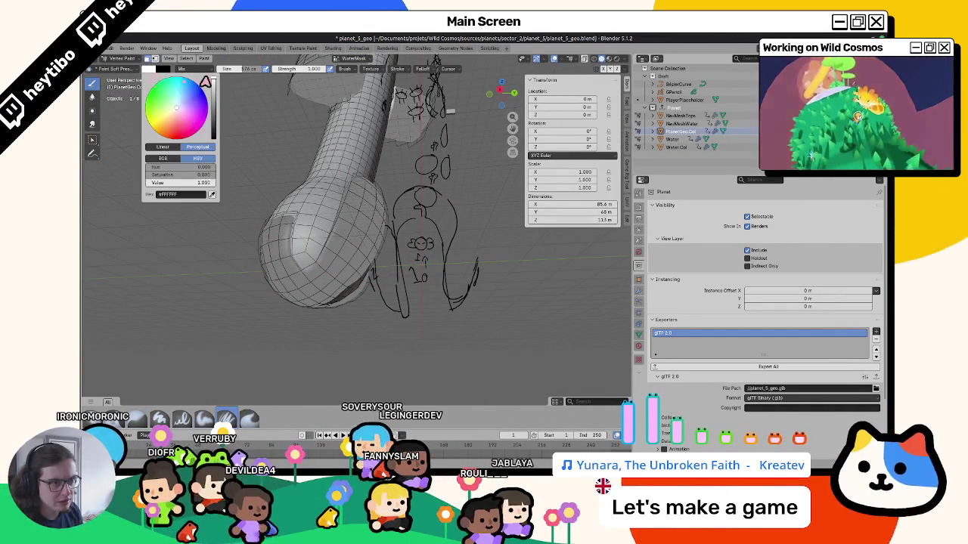
pyautogui.hotkey('shift', 'k')
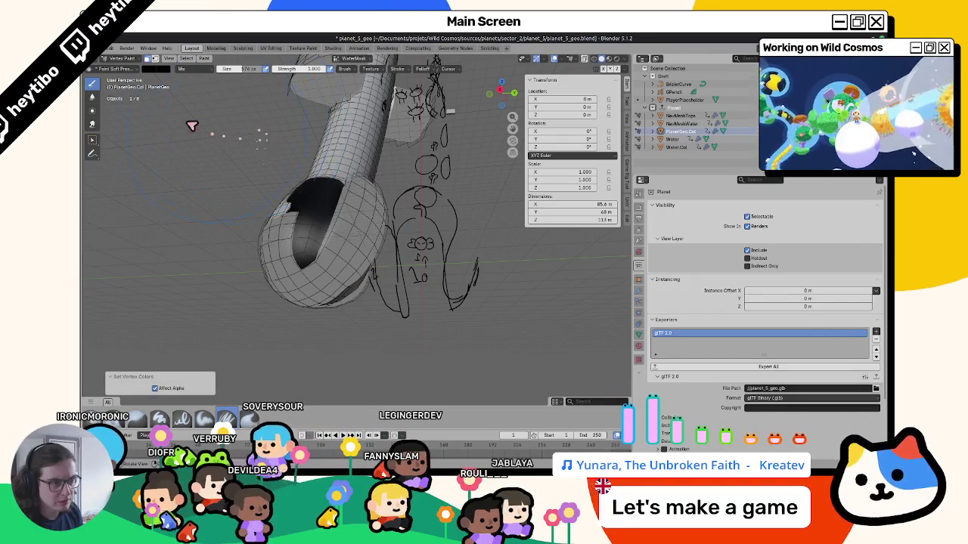
# Step: Keep Mix blending, make Layer2 the active colour attribute and return to Object Mode
pyautogui.click(185, 70)
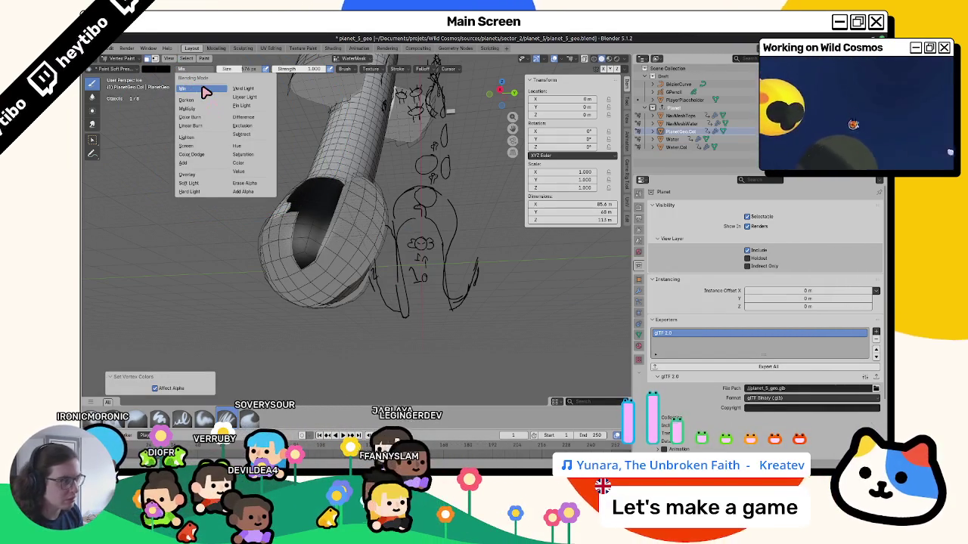
pyautogui.click(202, 89)
pyautogui.click(155, 69)
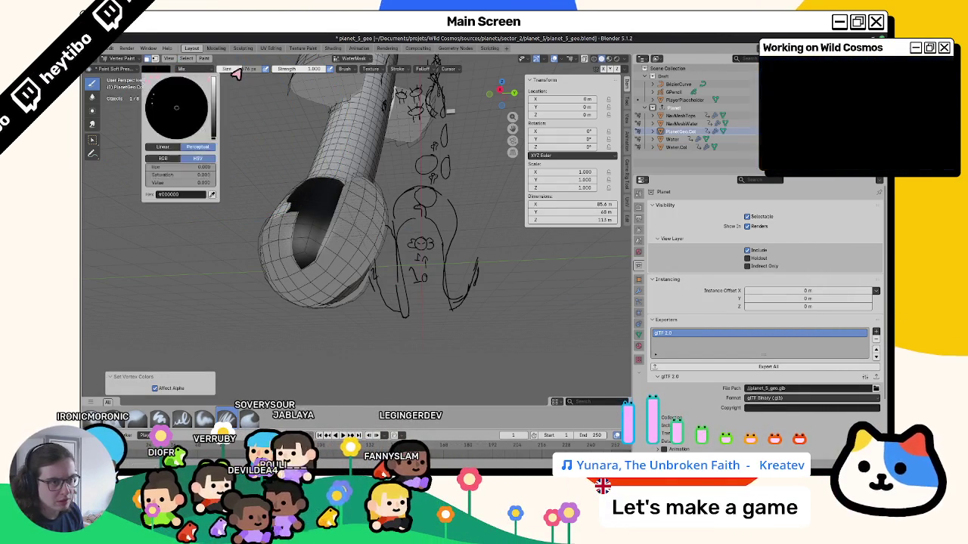
pyautogui.click(158, 70)
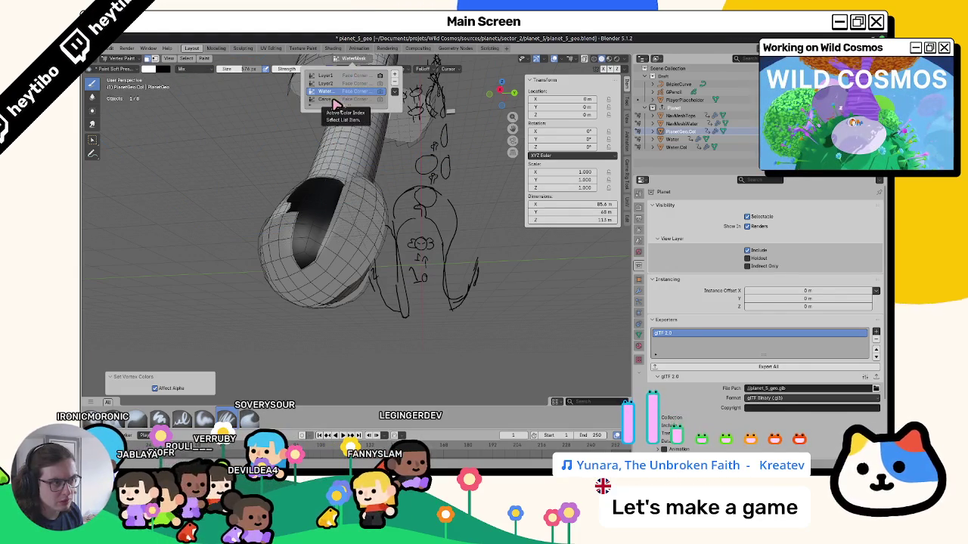
pyautogui.click(328, 83)
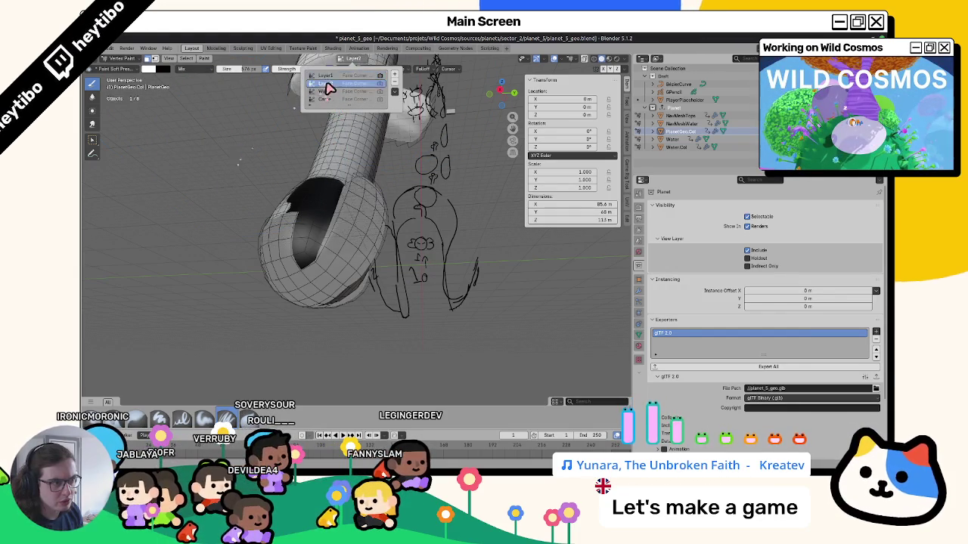
pyautogui.hotkey('ctrl', 'Tab')
pyautogui.moveTo(273, 185)
pyautogui.mouseDown(button='middle')
pyautogui.moveTo(353, 183)
pyautogui.moveTo(389, 220)
pyautogui.moveTo(337, 223)
pyautogui.moveTo(330, 265)
pyautogui.moveTo(339, 295)
pyautogui.moveTo(274, 223)
pyautogui.moveTo(339, 229)
pyautogui.moveTo(335, 199)
pyautogui.moveTo(264, 235)
pyautogui.moveTo(255, 328)
pyautogui.moveTo(313, 210)
pyautogui.moveTo(336, 197)
pyautogui.moveTo(325, 223)
pyautogui.mouseUp(button='middle')
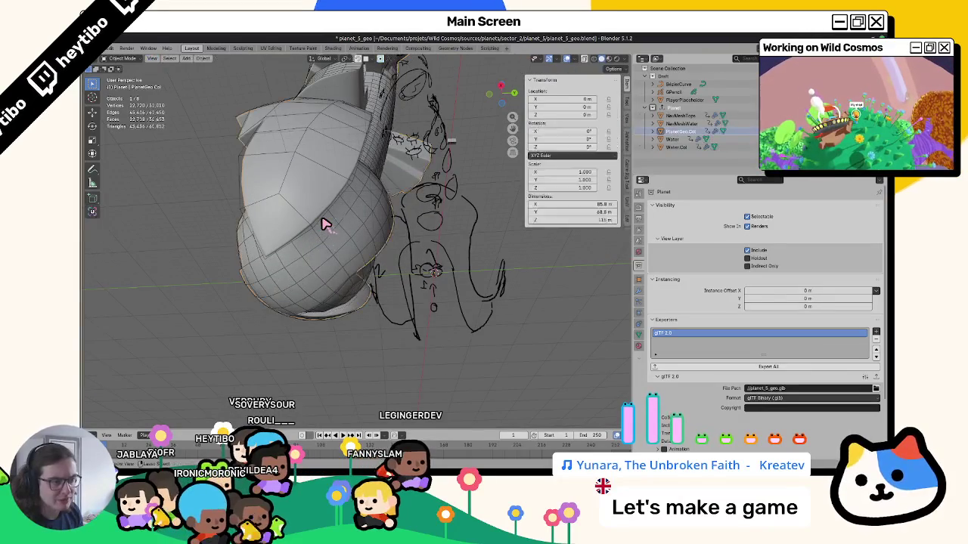
# Step: Make Layer1 the active colour attribute and fill the marked faces black
pyautogui.hotkey('ctrl', 'Tab')
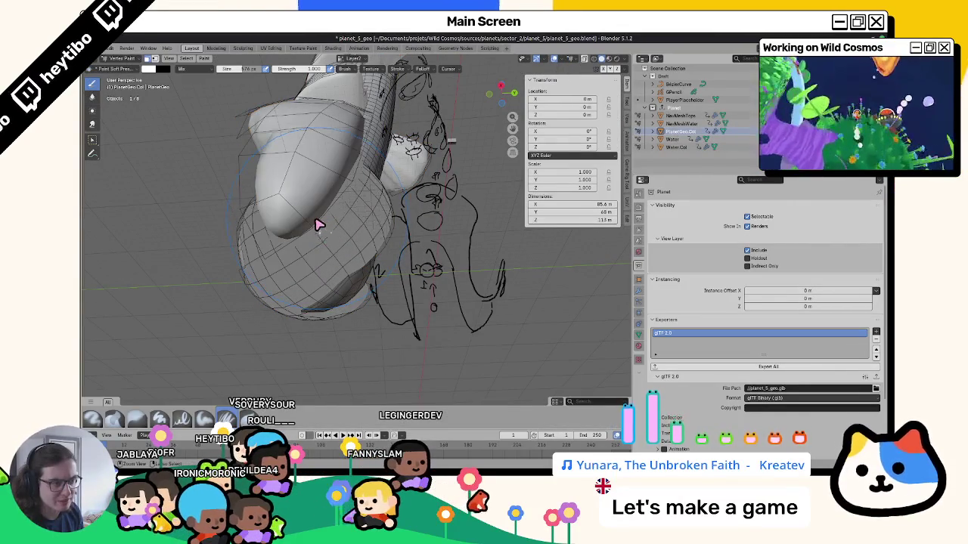
pyautogui.moveTo(317, 224); pyautogui.dragTo(321, 229, button='middle')
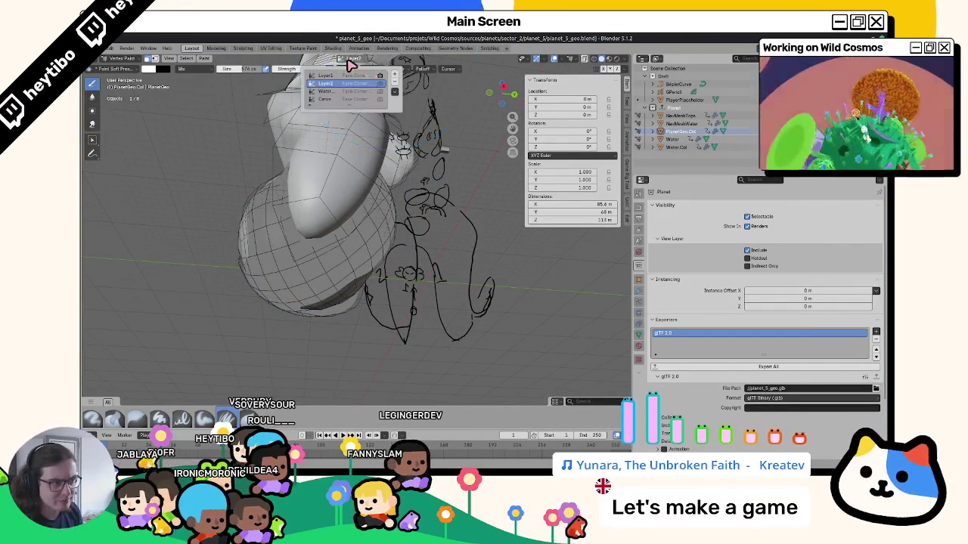
pyautogui.click(343, 77)
pyautogui.moveTo(302, 199); pyautogui.dragTo(280, 169, button='middle')
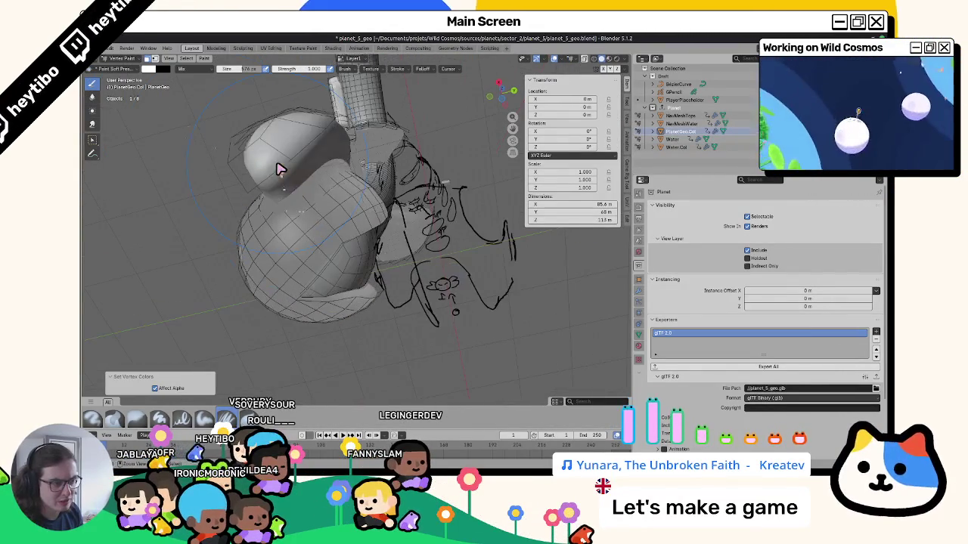
pyautogui.click(150, 69)
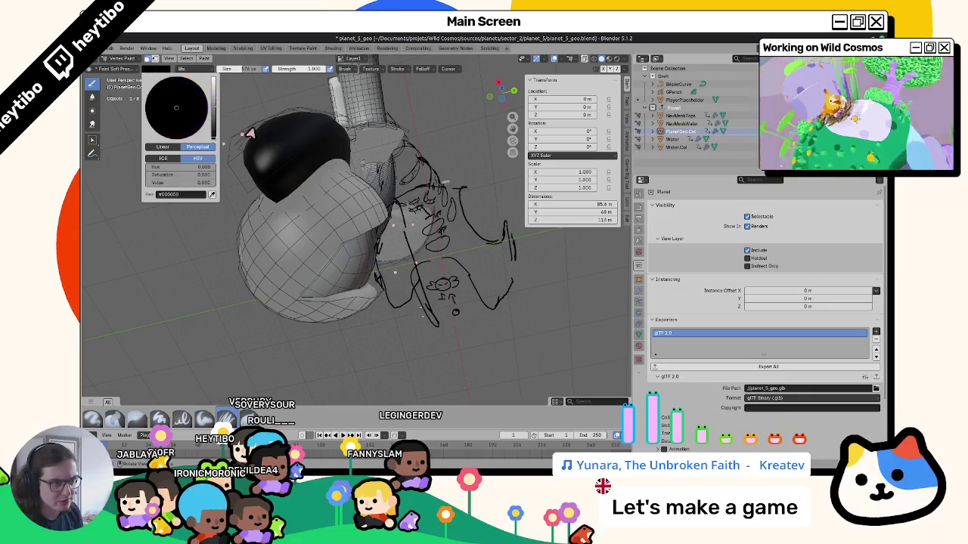
pyautogui.hotkey('shift', 'k')
# Step: Select a filled region of bulb faces in Edit Mode and fill them black
pyautogui.click(324, 154)
pyautogui.moveTo(259, 197)
pyautogui.mouseDown(button='middle')
pyautogui.moveTo(387, 175)
pyautogui.moveTo(346, 221)
pyautogui.mouseUp(button='middle')
pyautogui.hotkey('alt', 'z')
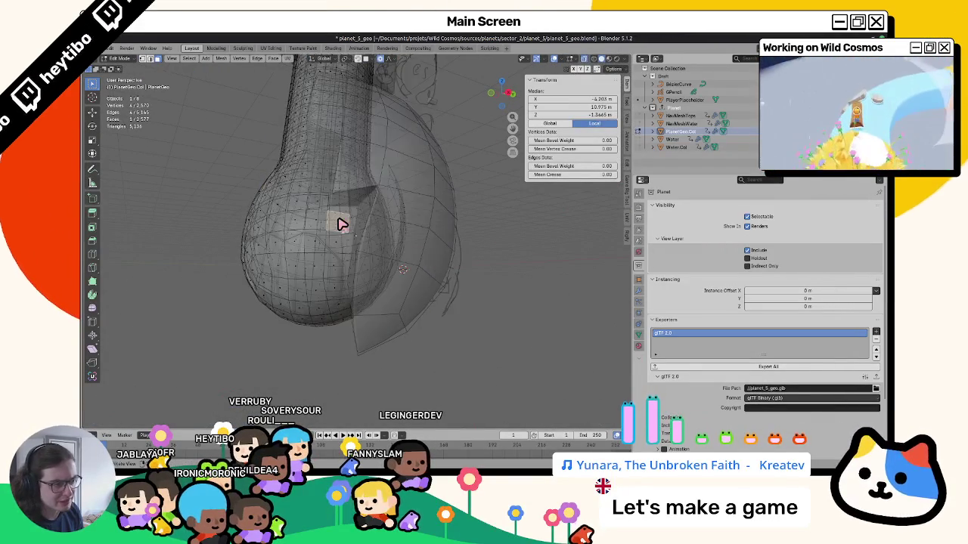
pyautogui.hotkey('alt', 'z')
pyautogui.keyDown('ctrl'); pyautogui.keyDown('shift'); pyautogui.click(300, 295); pyautogui.keyUp('shift'); pyautogui.keyUp('ctrl')
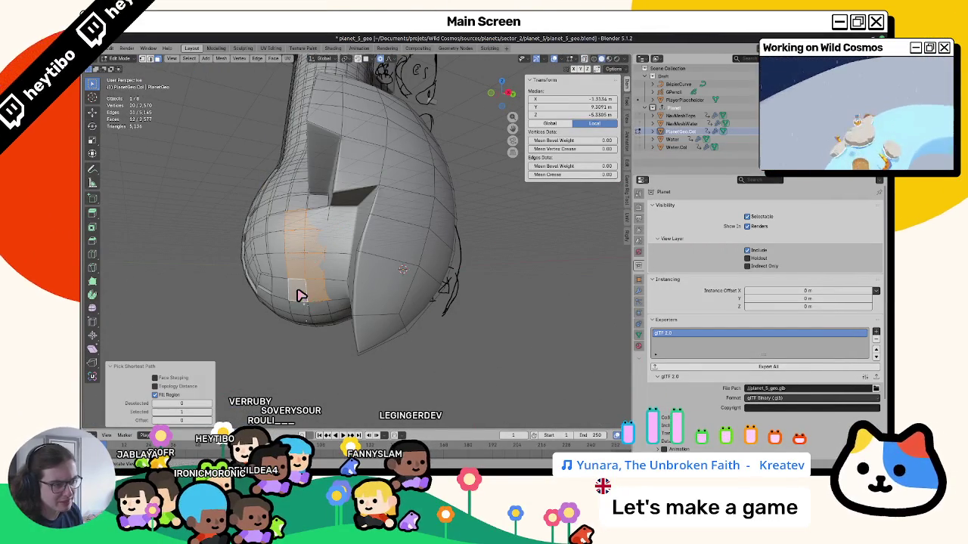
pyautogui.hotkey('ctrl', 'Tab')
pyautogui.hotkey('shift', 'k')
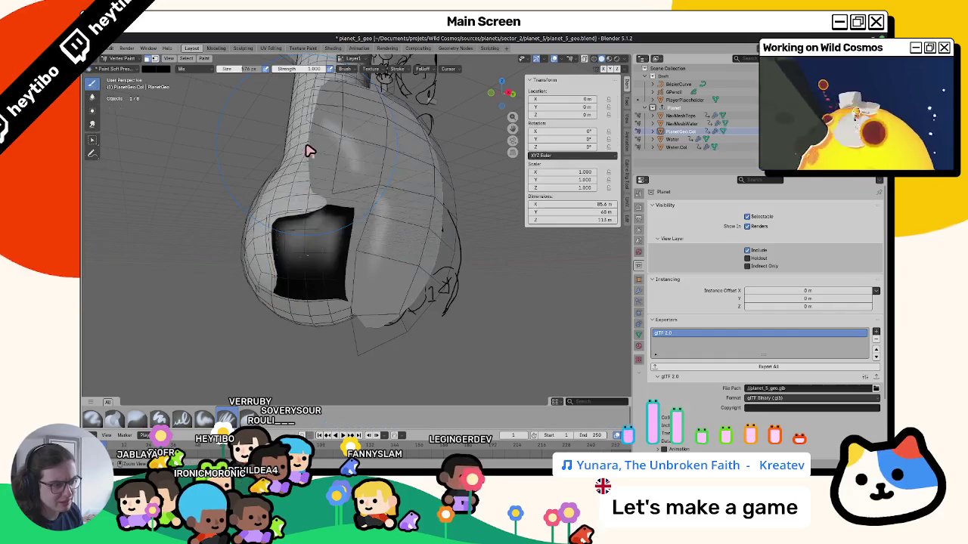
# Step: Repaint the black bulb faces white and return to Object Mode
pyautogui.moveTo(345, 211)
pyautogui.mouseDown(button='middle')
pyautogui.moveTo(335, 151)
pyautogui.moveTo(323, 151)
pyautogui.mouseUp(button='middle')
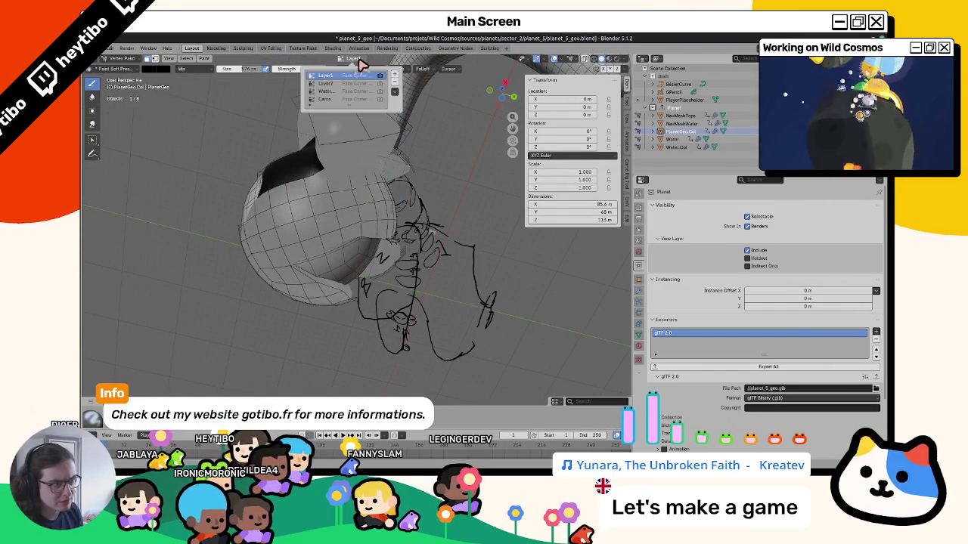
pyautogui.click(156, 70)
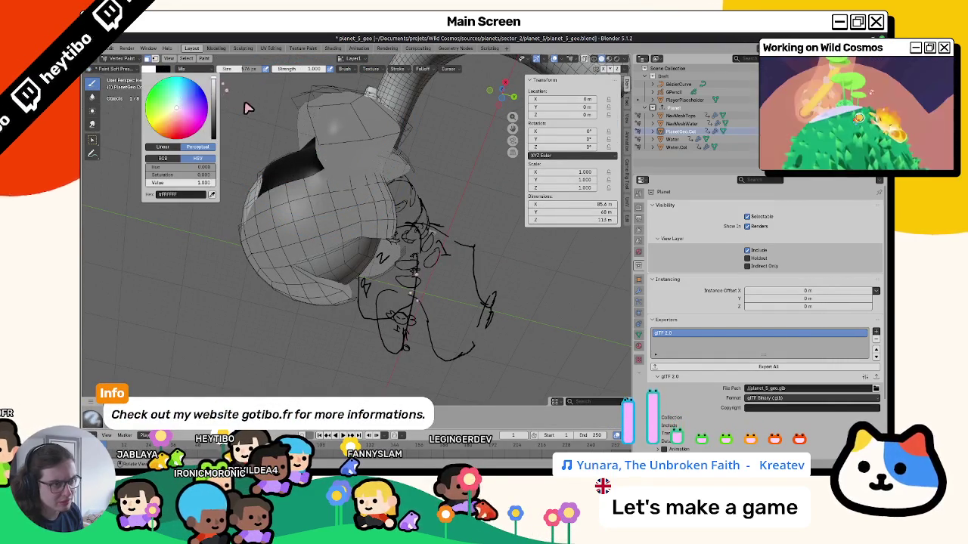
pyautogui.hotkey('shift', 'k')
pyautogui.hotkey('ctrl', 'Tab')
pyautogui.moveTo(255, 149)
pyautogui.mouseDown(button='middle')
pyautogui.moveTo(255, 130)
pyautogui.moveTo(186, 174)
pyautogui.moveTo(203, 239)
pyautogui.moveTo(307, 259)
pyautogui.moveTo(318, 295)
pyautogui.moveTo(363, 283)
pyautogui.moveTo(320, 267)
pyautogui.moveTo(283, 240)
pyautogui.moveTo(271, 215)
pyautogui.mouseUp(button='middle')
# Step: Back in Edit Mode, select a filled region of faces on the flap
pyautogui.hotkey('ctrl', 'Tab')
pyautogui.click(325, 194)
pyautogui.moveTo(325, 193)
pyautogui.mouseDown(button='middle')
pyautogui.moveTo(302, 219)
pyautogui.moveTo(295, 268)
pyautogui.moveTo(336, 225)
pyautogui.moveTo(335, 253)
pyautogui.moveTo(371, 199)
pyautogui.moveTo(341, 217)
pyautogui.moveTo(334, 270)
pyautogui.moveTo(341, 216)
pyautogui.moveTo(335, 230)
pyautogui.moveTo(320, 202)
pyautogui.mouseUp(button='middle')
pyautogui.hotkey('alt', 'z')
pyautogui.keyDown('ctrl'); pyautogui.keyDown('shift'); pyautogui.click(353, 215); pyautogui.keyUp('shift'); pyautogui.keyUp('ctrl')
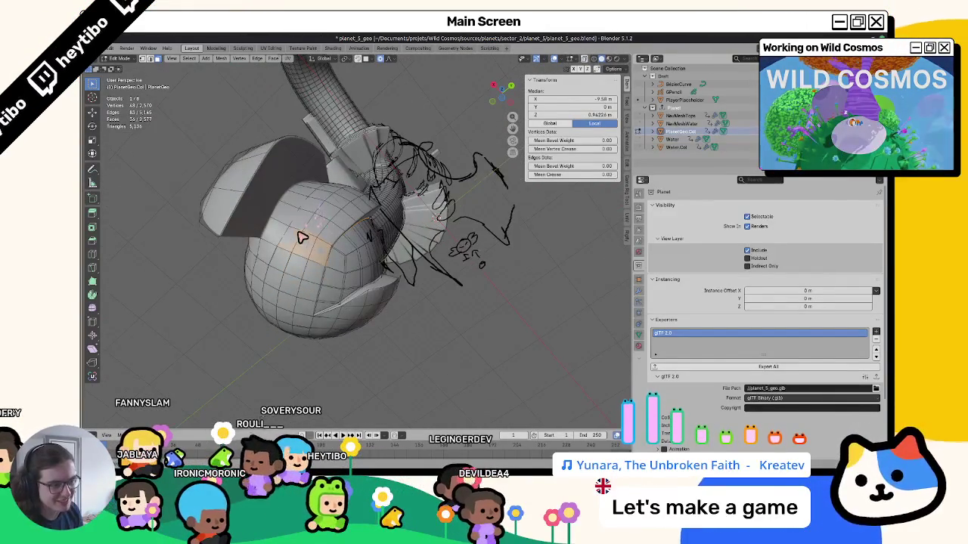
# Step: Fill the selected faces with the paint colour in Vertex Paint, then return to Object Mode
pyautogui.moveTo(301, 238); pyautogui.dragTo(302, 197, button='middle')
pyautogui.hotkey('ctrl', 'Tab')
pyautogui.click(325, 155)
pyautogui.hotkey('shift', 'k')
pyautogui.hotkey('ctrl', 'Tab')
pyautogui.moveTo(323, 155)
pyautogui.mouseDown(button='middle')
pyautogui.moveTo(212, 179)
pyautogui.moveTo(237, 195)
pyautogui.moveTo(229, 259)
pyautogui.moveTo(177, 225)
pyautogui.moveTo(186, 212)
pyautogui.moveTo(281, 212)
pyautogui.mouseUp(button='middle')
# Step: In Edit Mode, clear the selection and pick a new face near the curved tube
pyautogui.press('Tab')
pyautogui.moveTo(381, 214); pyautogui.dragTo(346, 220, button='middle')
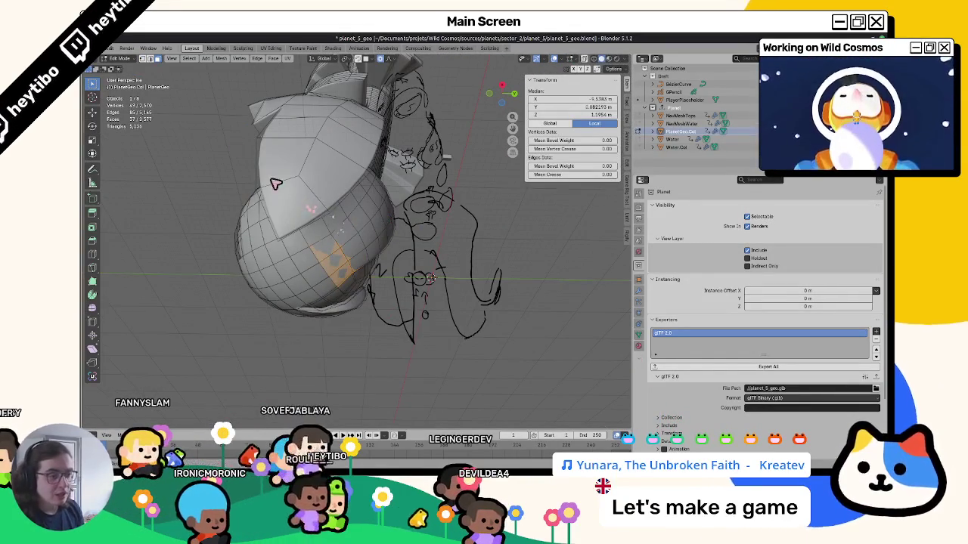
pyautogui.moveTo(268, 163)
pyautogui.mouseDown(button='middle')
pyautogui.moveTo(254, 126)
pyautogui.moveTo(185, 153)
pyautogui.mouseUp(button='middle')
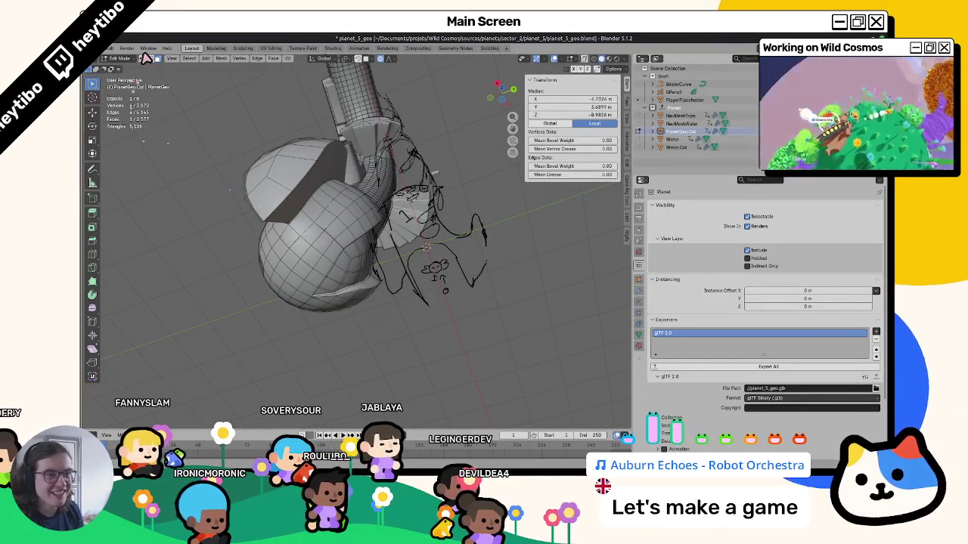
pyautogui.hotkey('alt', 'a')
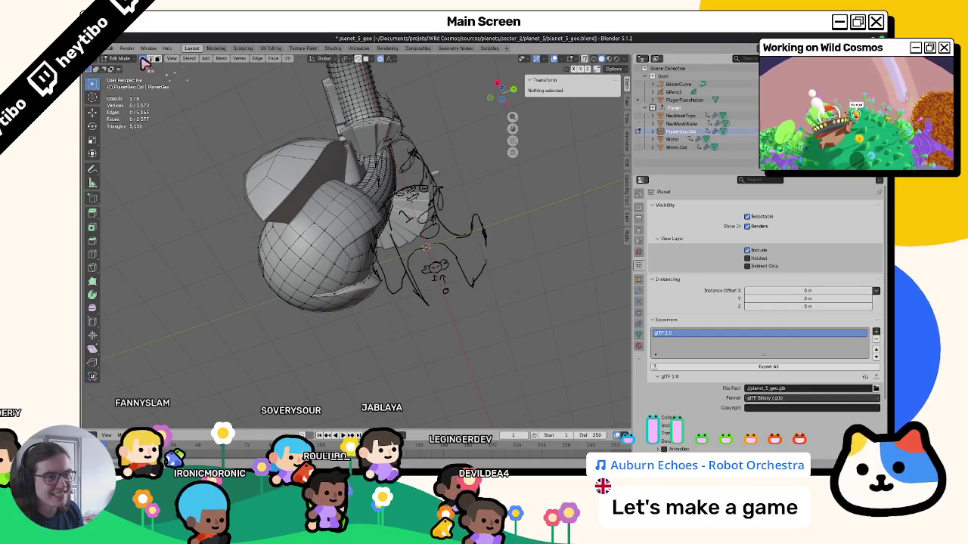
pyautogui.click(299, 225)
pyautogui.moveTo(299, 225)
pyautogui.mouseDown(button='middle')
pyautogui.moveTo(309, 234)
pyautogui.moveTo(317, 189)
pyautogui.moveTo(342, 215)
pyautogui.moveTo(253, 189)
pyautogui.moveTo(324, 217)
pyautogui.moveTo(296, 223)
pyautogui.mouseUp(button='middle')
pyautogui.press('Tab')
# Step: Extend the selection to a patch on the bulb and switch to Vertex Paint
pyautogui.moveTo(282, 289)
pyautogui.mouseDown(button='middle')
pyautogui.moveTo(313, 218)
pyautogui.moveTo(370, 280)
pyautogui.mouseUp(button='middle')
pyautogui.moveTo(385, 286)
pyautogui.mouseDown(button='middle')
pyautogui.moveTo(372, 309)
pyautogui.moveTo(413, 317)
pyautogui.moveTo(417, 309)
pyautogui.moveTo(335, 287)
pyautogui.moveTo(300, 318)
pyautogui.moveTo(301, 338)
pyautogui.moveTo(434, 307)
pyautogui.moveTo(370, 258)
pyautogui.mouseUp(button='middle')
pyautogui.press('Tab')
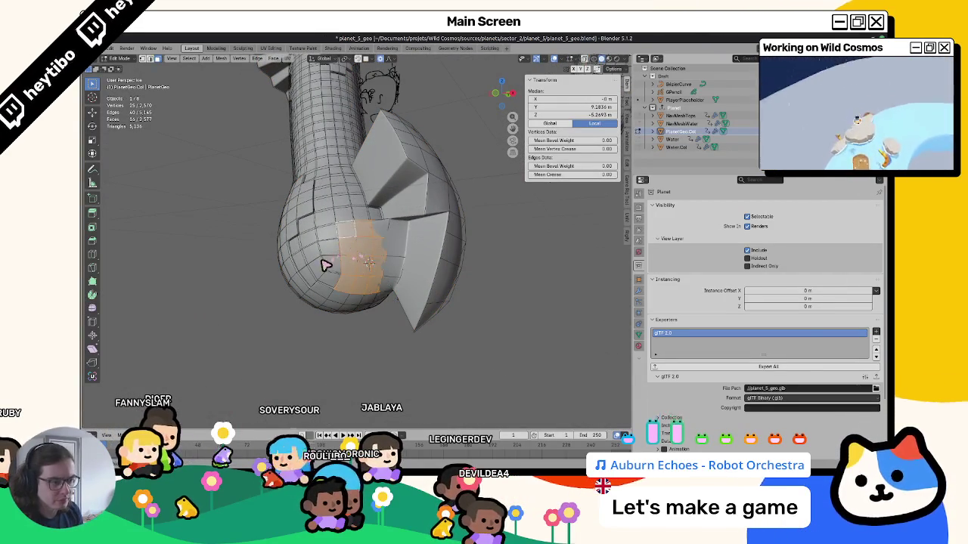
pyautogui.keyDown('ctrl'); pyautogui.click(360, 219); pyautogui.keyUp('ctrl')
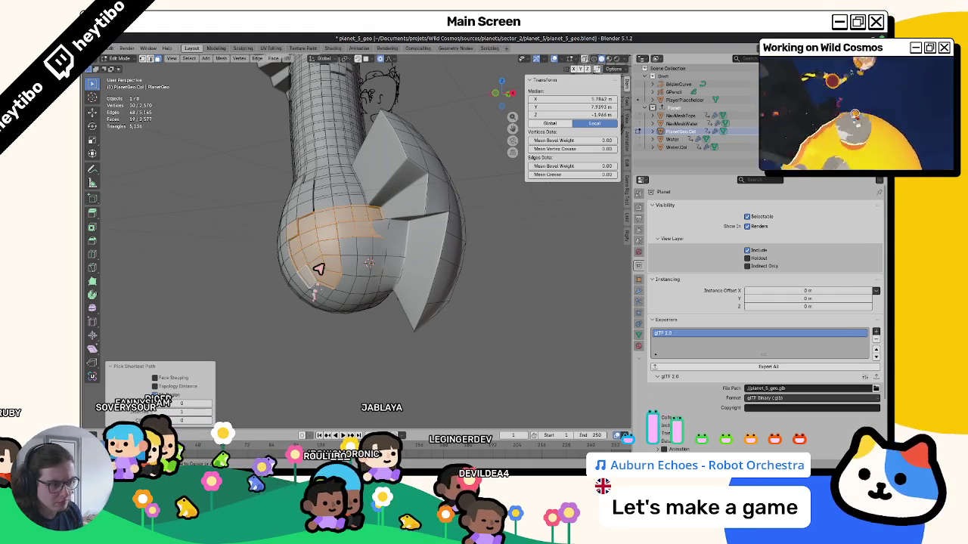
pyautogui.moveTo(336, 200)
pyautogui.mouseDown(button='middle')
pyautogui.moveTo(262, 145)
pyautogui.moveTo(235, 158)
pyautogui.moveTo(287, 219)
pyautogui.moveTo(276, 204)
pyautogui.moveTo(277, 156)
pyautogui.moveTo(325, 227)
pyautogui.moveTo(361, 238)
pyautogui.mouseUp(button='middle')
pyautogui.hotkey('ctrl', 'Tab')
pyautogui.click(347, 187)
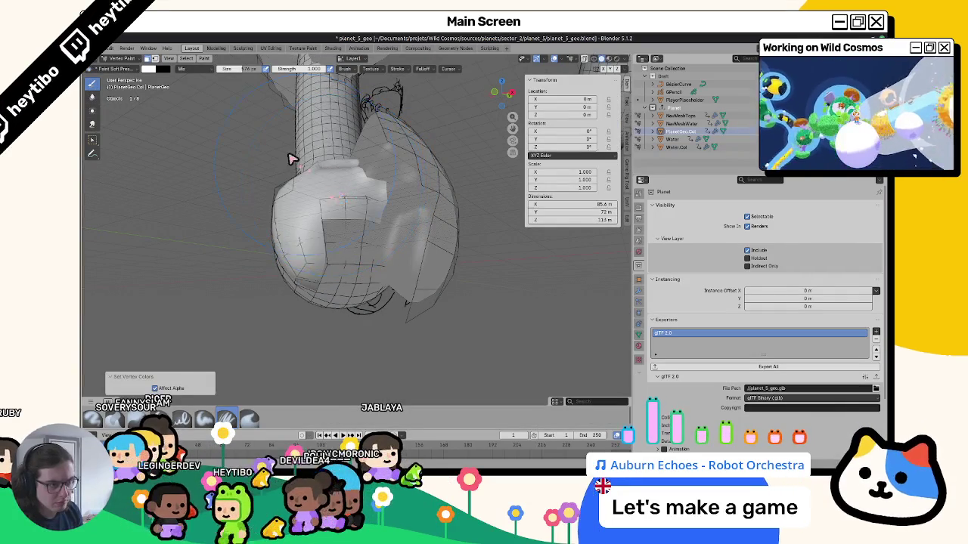
# Step: Set the paint colour to black, fill the selected bulb faces, and leave Vertex Paint
pyautogui.click(291, 158)
pyautogui.click(153, 68)
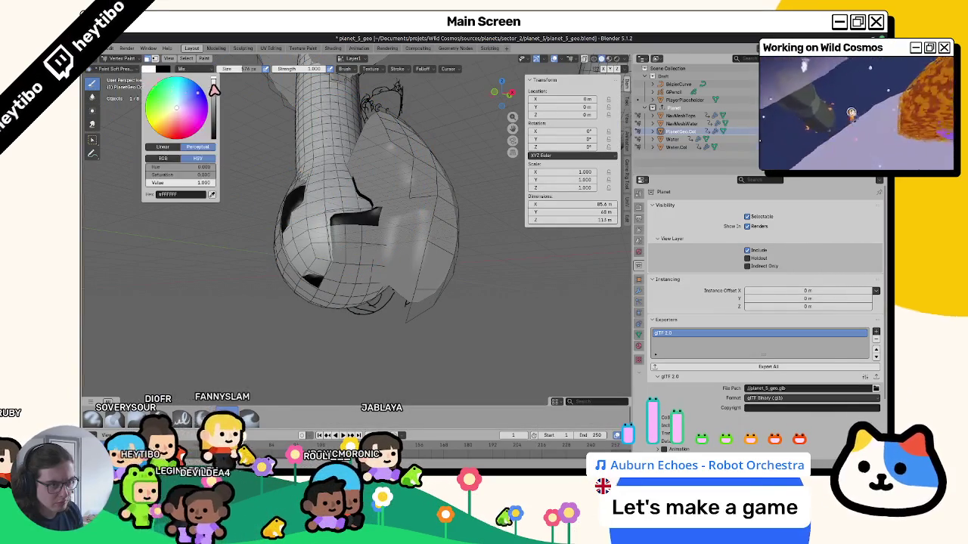
pyautogui.moveTo(220, 83); pyautogui.dragTo(220, 140)
pyautogui.hotkey('shift', 'k')
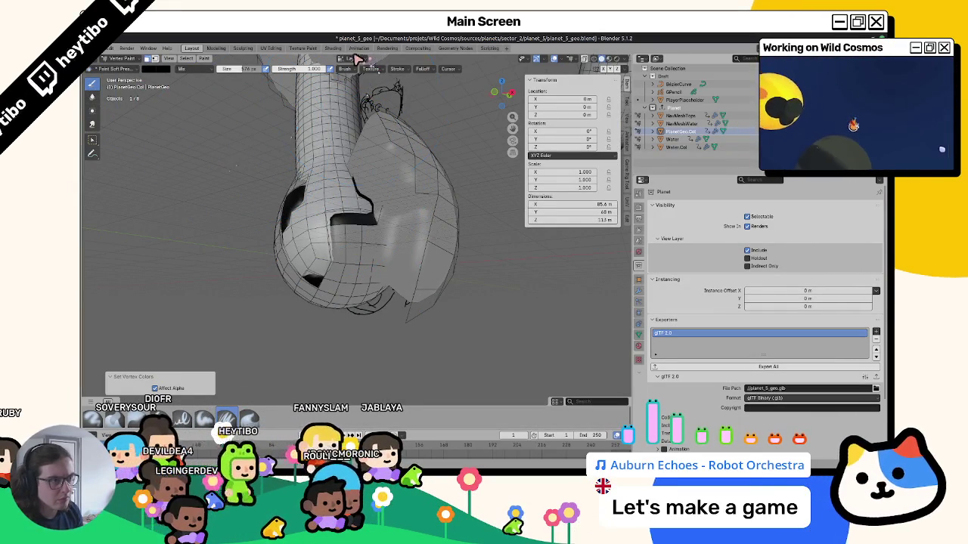
pyautogui.click(357, 60)
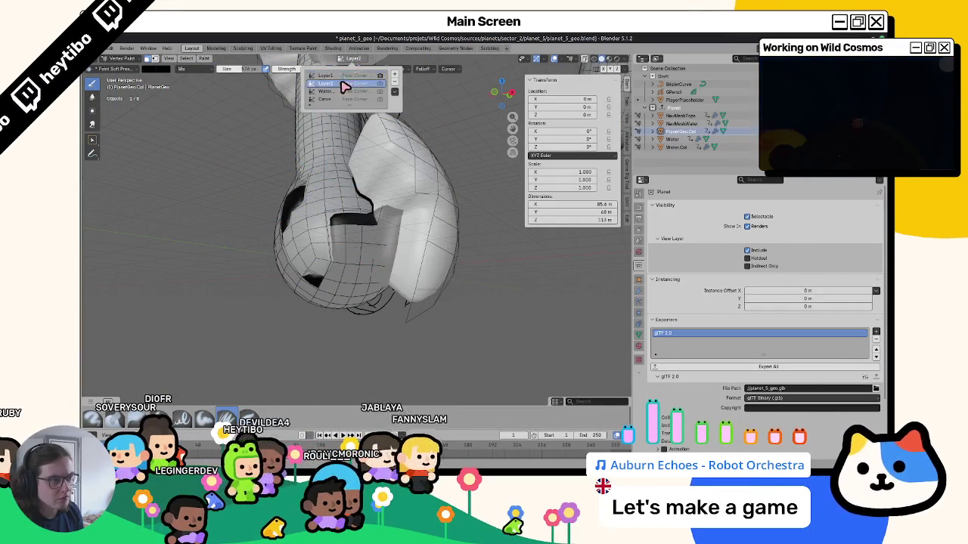
pyautogui.hotkey('shift', 'k')
pyautogui.moveTo(273, 133)
pyautogui.mouseDown(button='middle')
pyautogui.moveTo(309, 202)
pyautogui.moveTo(285, 181)
pyautogui.mouseUp(button='middle')
pyautogui.hotkey('ctrl', 'Tab')
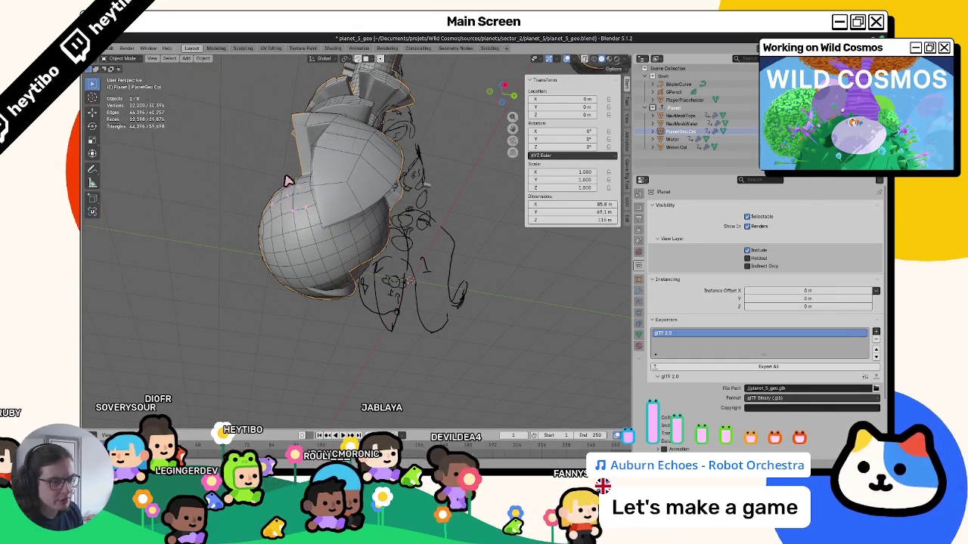
pyautogui.moveTo(280, 204)
pyautogui.mouseDown(button='middle')
pyautogui.moveTo(298, 239)
pyautogui.moveTo(428, 238)
pyautogui.moveTo(449, 205)
pyautogui.moveTo(406, 145)
pyautogui.moveTo(435, 141)
pyautogui.moveTo(426, 184)
pyautogui.moveTo(381, 222)
pyautogui.moveTo(242, 270)
pyautogui.moveTo(320, 209)
pyautogui.moveTo(330, 266)
pyautogui.moveTo(349, 240)
pyautogui.moveTo(287, 162)
pyautogui.moveTo(250, 143)
pyautogui.moveTo(177, 207)
pyautogui.moveTo(180, 221)
pyautogui.moveTo(171, 214)
pyautogui.moveTo(201, 174)
pyautogui.moveTo(283, 151)
pyautogui.moveTo(296, 194)
pyautogui.moveTo(281, 242)
pyautogui.moveTo(311, 242)
pyautogui.moveTo(316, 257)
pyautogui.mouseUp(button='middle')
pyautogui.press('Tab')
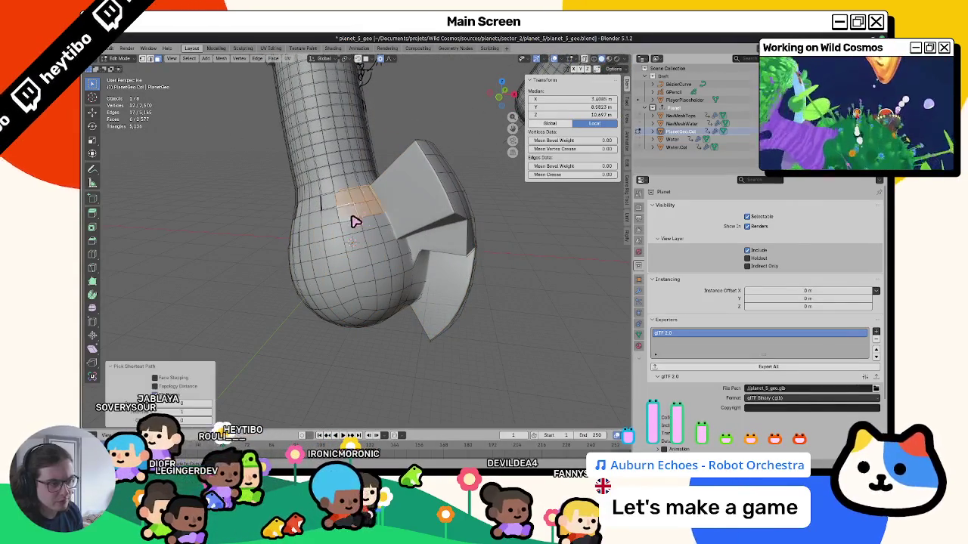
# Step: Extend the upper-bulb face selection along the shortest path in Edit Mode
pyautogui.hotkey('ctrl', 'Tab')
pyautogui.press('Tab')
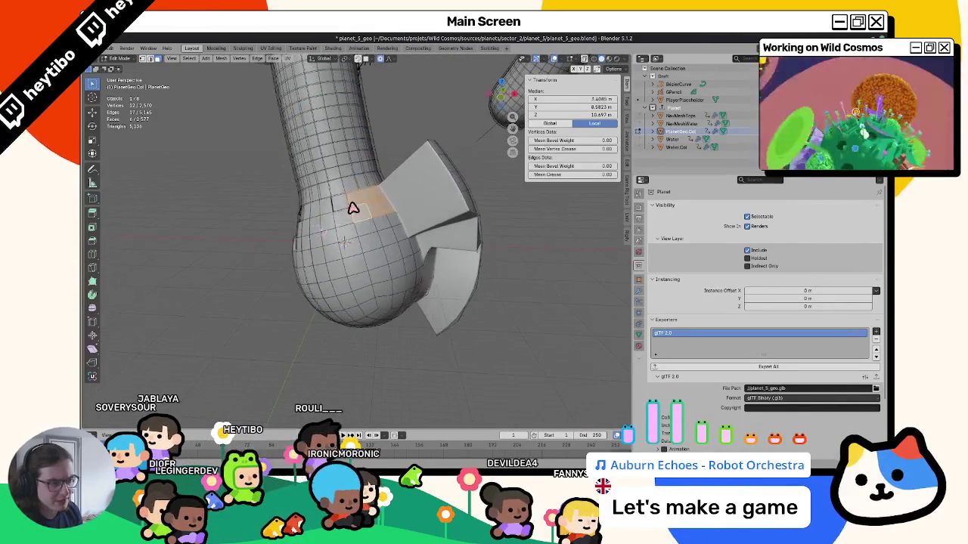
pyautogui.moveTo(328, 225); pyautogui.dragTo(350, 248, button='middle')
pyautogui.keyDown('ctrl'); pyautogui.click(362, 283); pyautogui.keyUp('ctrl')
pyautogui.moveTo(371, 281)
pyautogui.mouseDown(button='middle')
pyautogui.moveTo(316, 223)
pyautogui.moveTo(297, 220)
pyautogui.moveTo(314, 212)
pyautogui.mouseUp(button='middle')
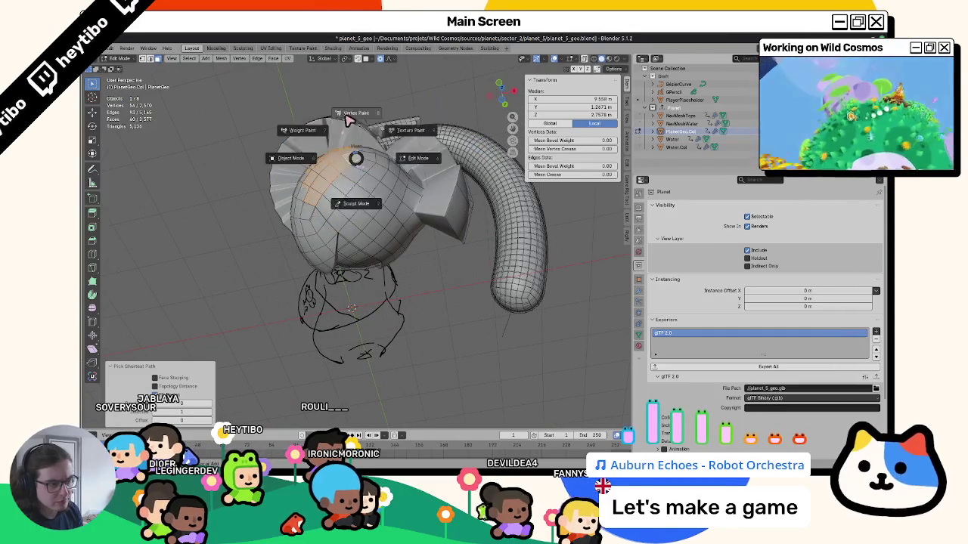
# Step: Fill the faces white in Vertex Paint, reset the colour to black, return to Object Mode
pyautogui.click(349, 120)
pyautogui.click(157, 69)
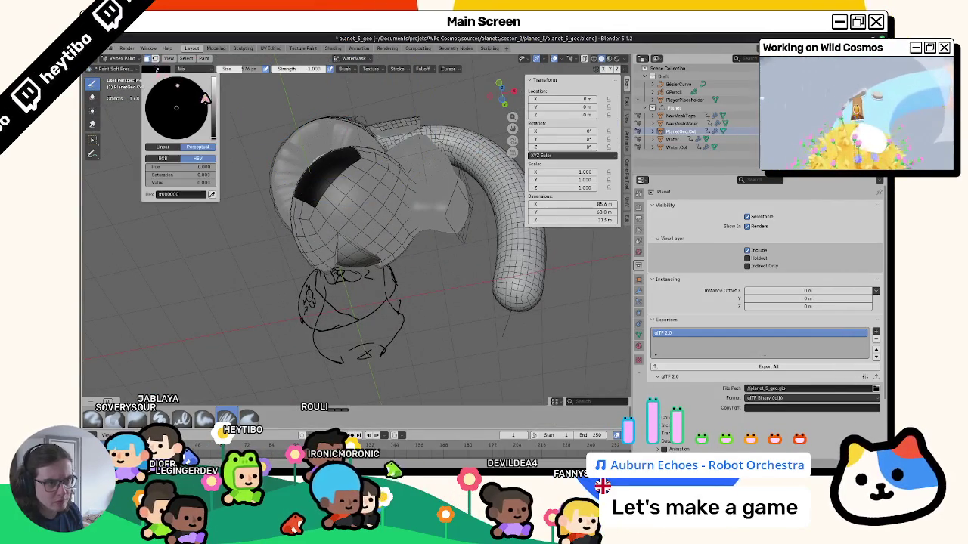
pyautogui.hotkey('shift', 'k')
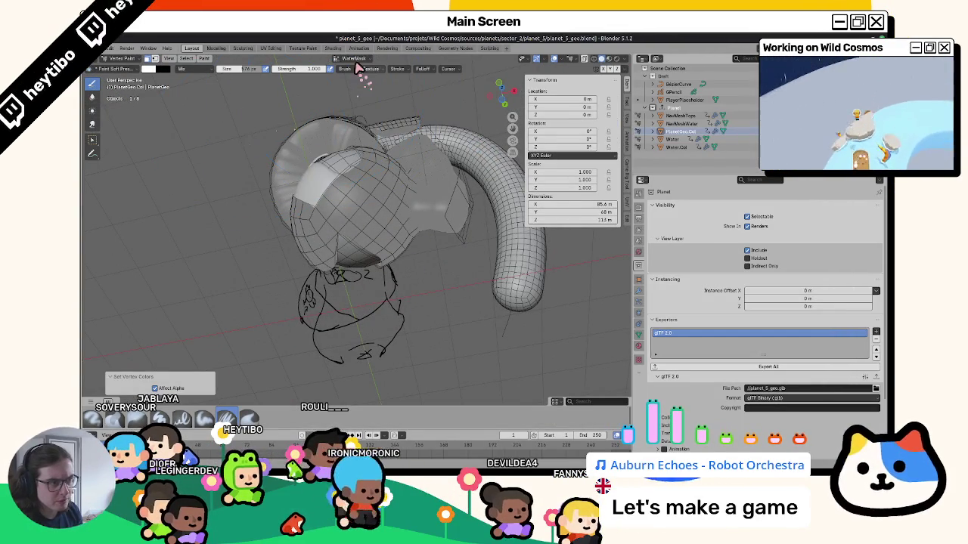
pyautogui.click(156, 70)
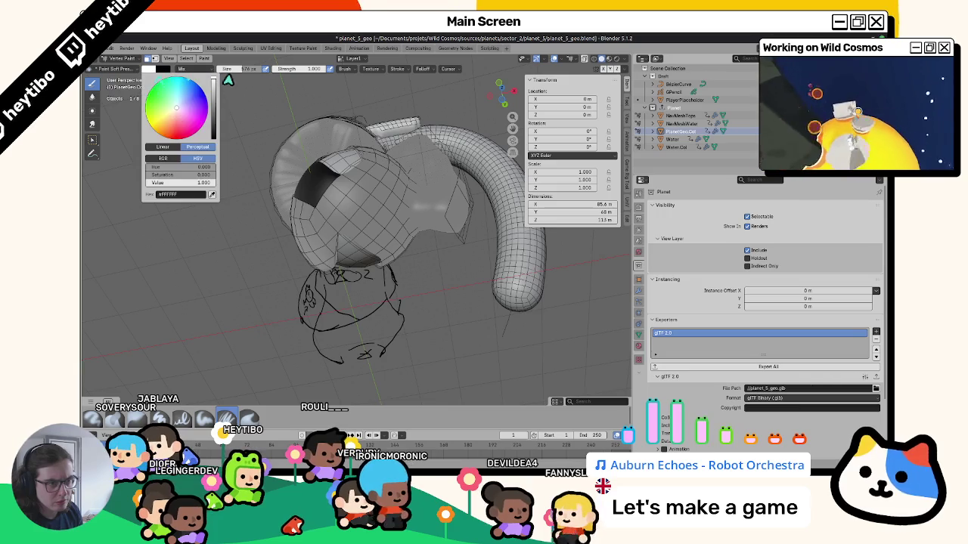
pyautogui.click(216, 136)
pyautogui.hotkey('ctrl', 'Tab')
pyautogui.click(260, 156)
pyautogui.moveTo(249, 174)
pyautogui.mouseDown(button='middle')
pyautogui.moveTo(161, 222)
pyautogui.moveTo(307, 156)
pyautogui.moveTo(406, 162)
pyautogui.moveTo(426, 179)
pyautogui.moveTo(337, 131)
pyautogui.moveTo(287, 274)
pyautogui.moveTo(223, 257)
pyautogui.moveTo(192, 261)
pyautogui.moveTo(130, 305)
pyautogui.moveTo(173, 245)
pyautogui.moveTo(271, 272)
pyautogui.moveTo(195, 283)
pyautogui.moveTo(217, 302)
pyautogui.moveTo(320, 269)
pyautogui.mouseUp(button='middle')
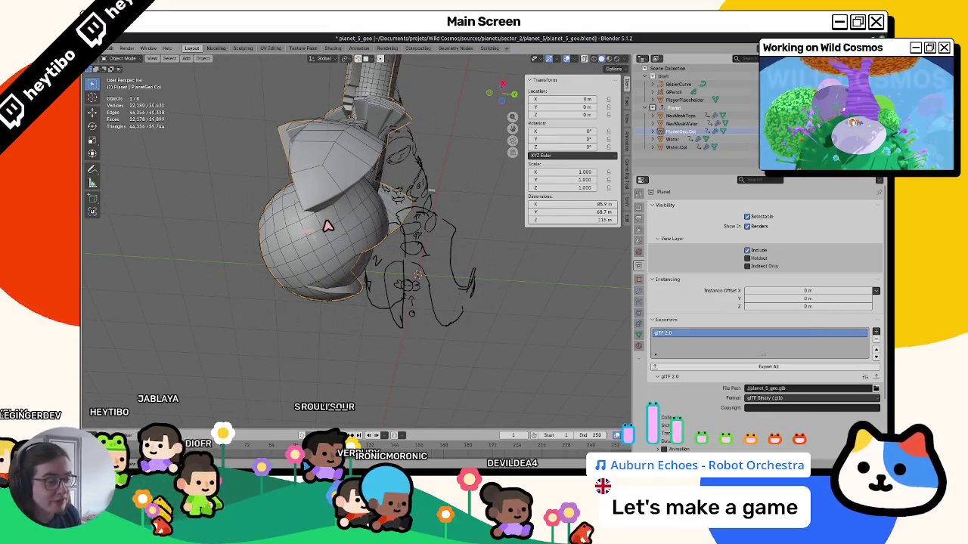
# Step: Orbit the painted planet mesh to inspect it from several sides, then enter Edit Mode
pyautogui.moveTo(313, 246)
pyautogui.mouseDown(button='middle')
pyautogui.moveTo(343, 252)
pyautogui.moveTo(373, 278)
pyautogui.mouseUp(button='middle')
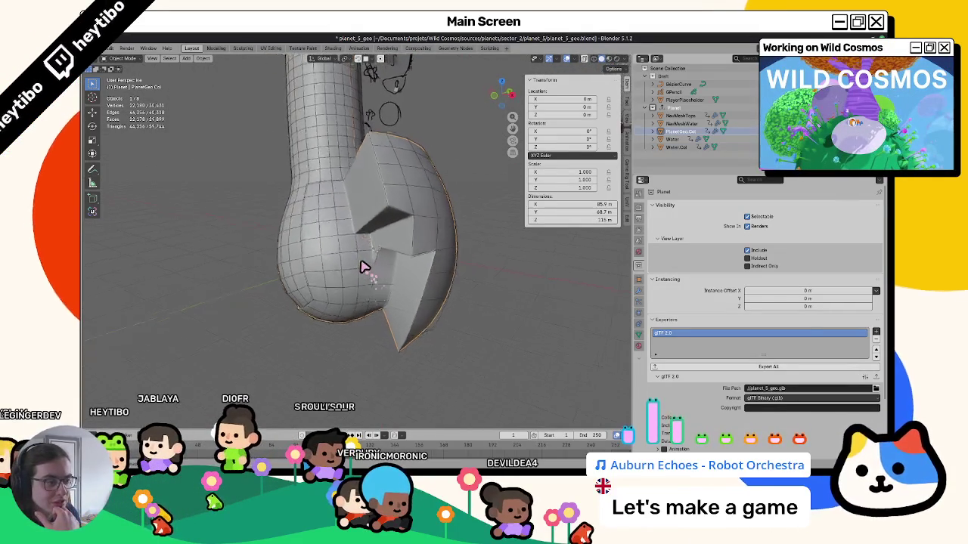
pyautogui.moveTo(282, 209)
pyautogui.mouseDown(button='middle')
pyautogui.moveTo(230, 248)
pyautogui.moveTo(201, 209)
pyautogui.moveTo(278, 215)
pyautogui.mouseUp(button='middle')
pyautogui.moveTo(220, 217)
pyautogui.mouseDown(button='middle')
pyautogui.moveTo(172, 242)
pyautogui.moveTo(190, 286)
pyautogui.mouseUp(button='middle')
pyautogui.moveTo(256, 293)
pyautogui.mouseDown(button='middle')
pyautogui.moveTo(264, 296)
pyautogui.moveTo(232, 276)
pyautogui.mouseUp(button='middle')
pyautogui.moveTo(228, 236)
pyautogui.mouseDown(button='middle')
pyautogui.moveTo(232, 209)
pyautogui.moveTo(186, 216)
pyautogui.moveTo(229, 224)
pyautogui.mouseUp(button='middle')
pyautogui.moveTo(286, 194)
pyautogui.mouseDown(button='middle')
pyautogui.moveTo(254, 188)
pyautogui.moveTo(264, 99)
pyautogui.moveTo(255, 156)
pyautogui.moveTo(208, 249)
pyautogui.mouseUp(button='middle')
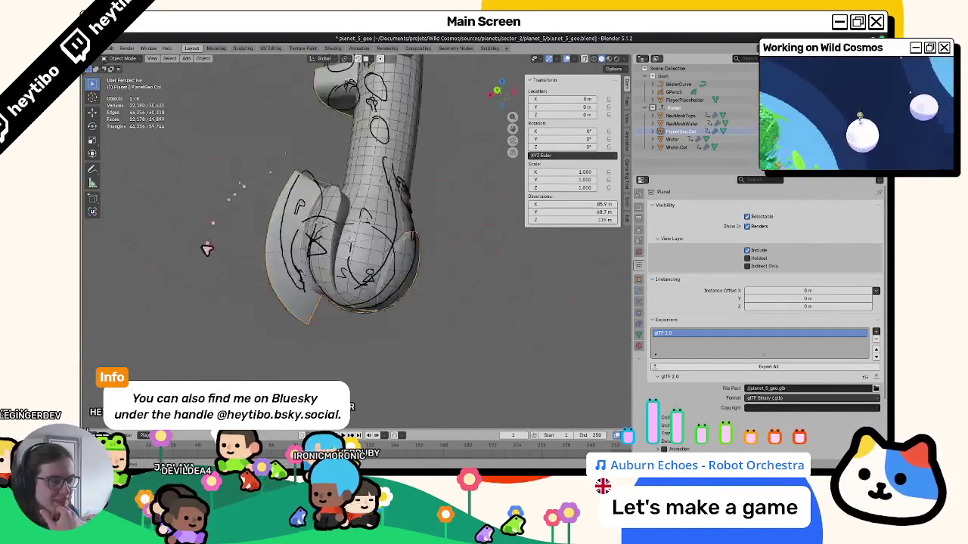
pyautogui.moveTo(282, 217)
pyautogui.mouseDown(button='middle')
pyautogui.moveTo(383, 209)
pyautogui.moveTo(227, 179)
pyautogui.moveTo(373, 224)
pyautogui.moveTo(300, 219)
pyautogui.moveTo(330, 235)
pyautogui.moveTo(305, 245)
pyautogui.moveTo(389, 238)
pyautogui.moveTo(345, 275)
pyautogui.moveTo(367, 317)
pyautogui.moveTo(440, 221)
pyautogui.moveTo(376, 206)
pyautogui.mouseUp(button='middle')
pyautogui.press('Tab')
# Step: Fill the linked bulb faces black, then make WaterMask active with a white paint colour
pyautogui.press('l')
pyautogui.hotkey('ctrl', 'Tab')
pyautogui.hotkey('shift', 'k')
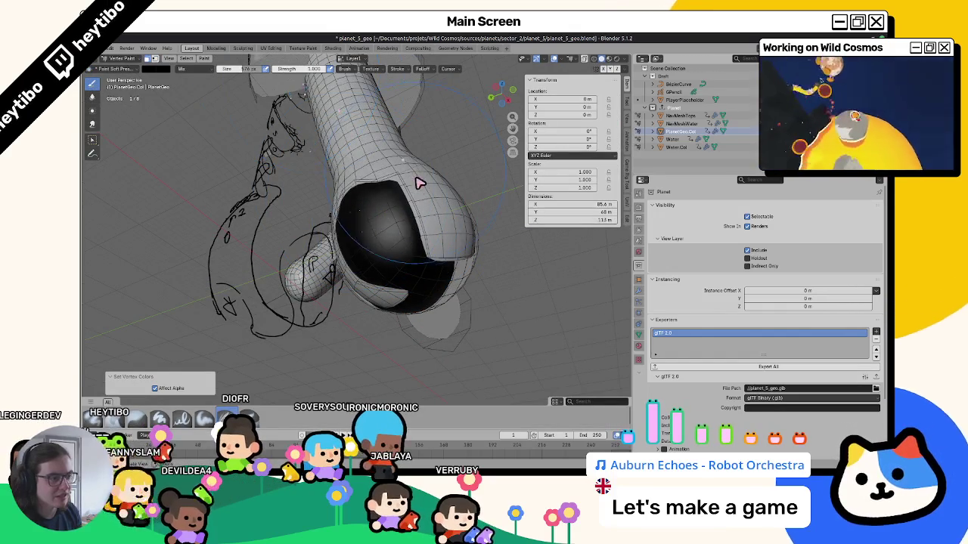
pyautogui.click(345, 62)
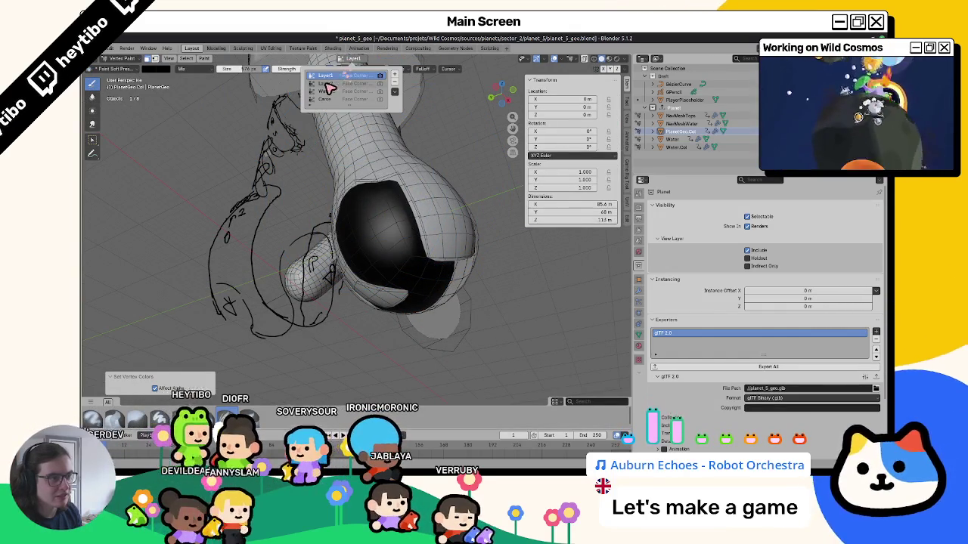
pyautogui.click(325, 92)
pyautogui.click(154, 69)
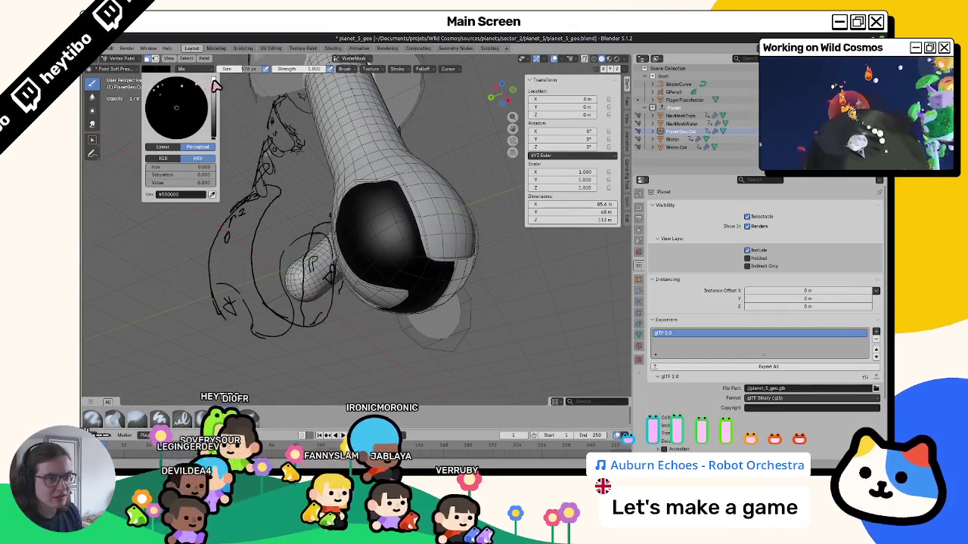
pyautogui.click(214, 86)
# Step: Select a filled region of faces on the bulb in Edit Mode
pyautogui.moveTo(318, 226); pyautogui.dragTo(363, 197, button='middle')
pyautogui.press('Tab')
pyautogui.click(360, 218)
pyautogui.moveTo(379, 242); pyautogui.dragTo(432, 247, button='middle')
pyautogui.keyDown('ctrl'); pyautogui.keyDown('shift'); pyautogui.click(418, 251); pyautogui.keyUp('shift'); pyautogui.keyUp('ctrl')
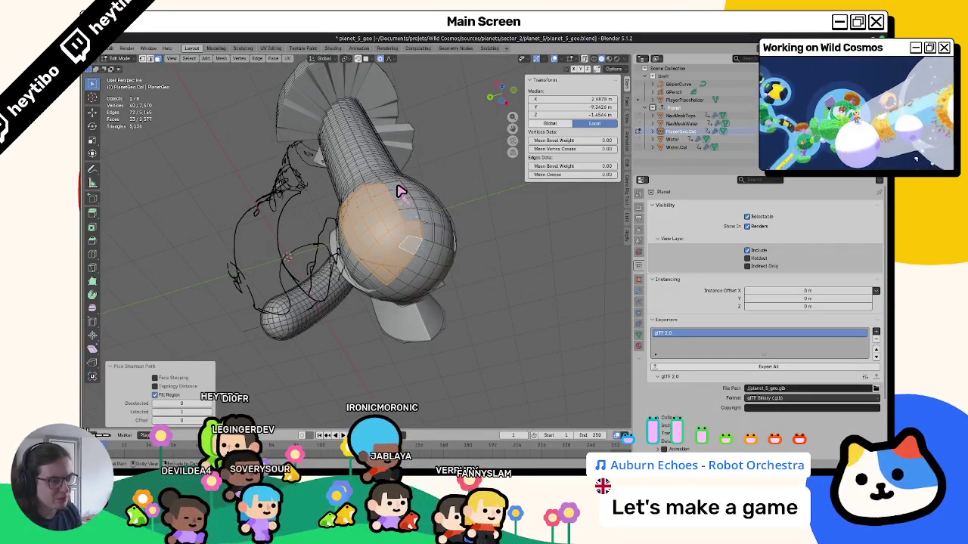
pyautogui.press('Tab')
# Step: Extend the bulb selection, deselect one face, and switch to Vertex Paint
pyautogui.moveTo(396, 151)
pyautogui.mouseDown(button='middle')
pyautogui.moveTo(433, 270)
pyautogui.moveTo(460, 281)
pyautogui.moveTo(327, 271)
pyautogui.moveTo(313, 317)
pyautogui.moveTo(335, 275)
pyautogui.moveTo(335, 229)
pyautogui.mouseUp(button='middle')
pyautogui.press('Tab')
pyautogui.keyDown('ctrl'); pyautogui.keyDown('shift'); pyautogui.click(333, 227); pyautogui.keyUp('shift'); pyautogui.keyUp('ctrl')
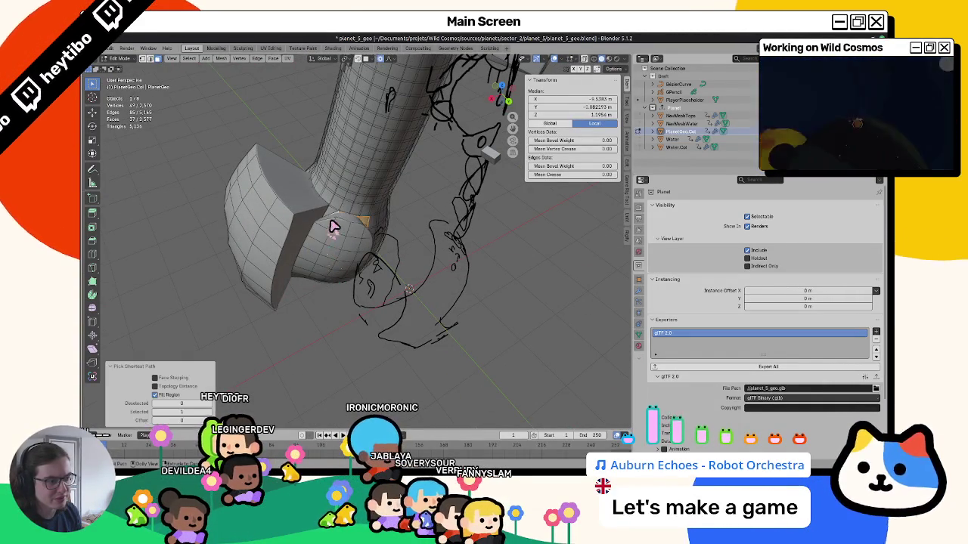
pyautogui.keyDown('shift'); pyautogui.click(363, 224); pyautogui.keyUp('shift')
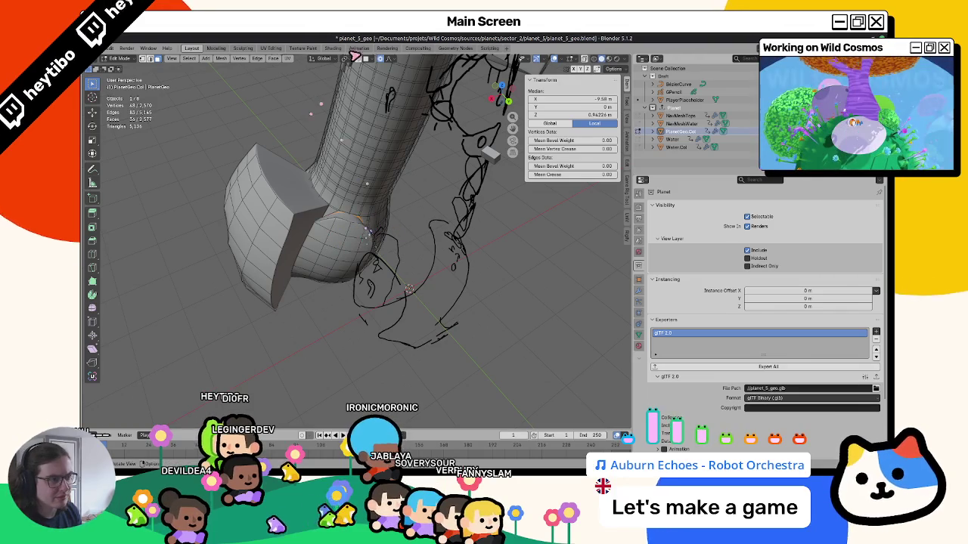
pyautogui.hotkey('ctrl', 'Tab')
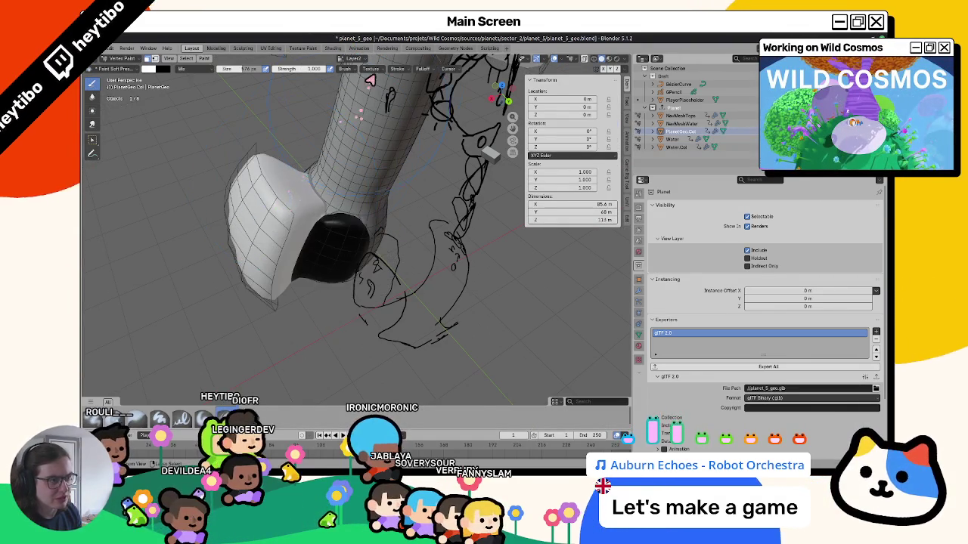
# Step: Make Layer1 the active colour layer and fill the selected faces black
pyautogui.click(152, 70)
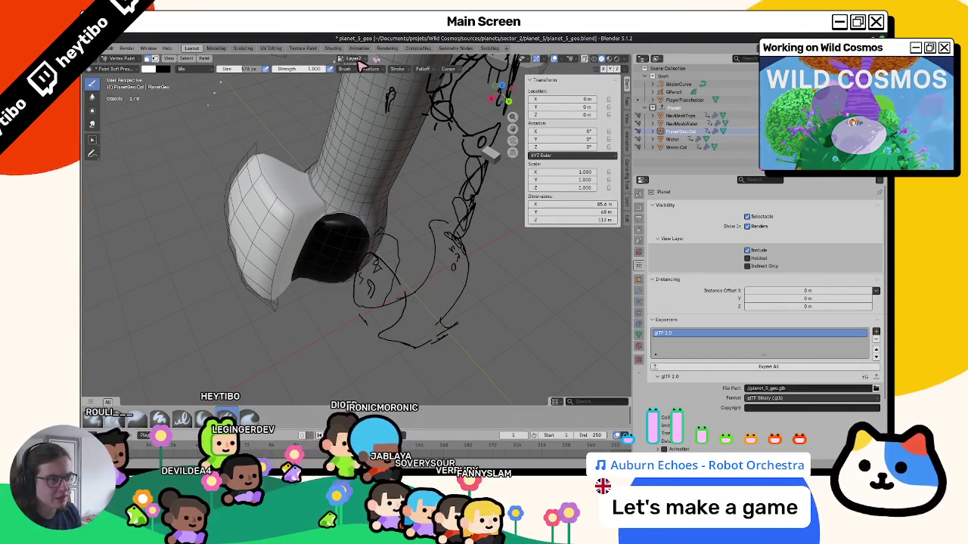
pyautogui.click(350, 58)
pyautogui.click(342, 76)
pyautogui.click(155, 69)
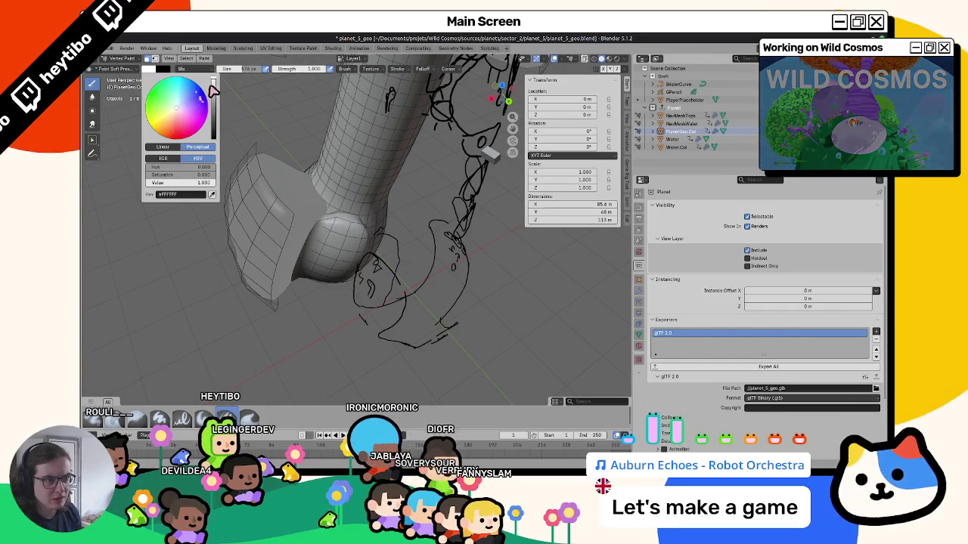
pyautogui.moveTo(214, 89); pyautogui.dragTo(214, 137)
pyautogui.click(333, 302)
pyautogui.hotkey('ctrl', 'Tab')
# Step: Orbit around the mesh, then take it through Edit Mode back into Vertex Paint
pyautogui.moveTo(348, 163)
pyautogui.mouseDown(button='middle')
pyautogui.moveTo(295, 189)
pyautogui.moveTo(392, 197)
pyautogui.mouseUp(button='middle')
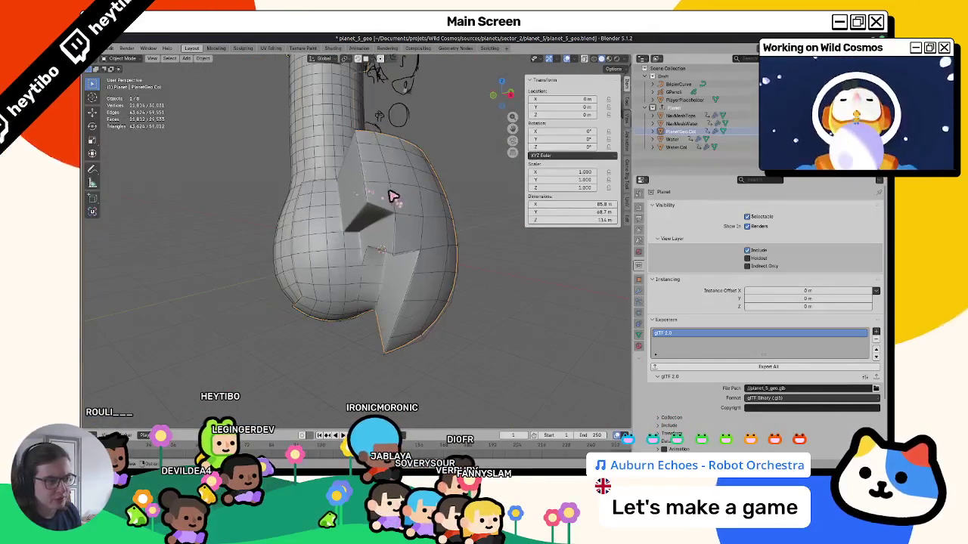
pyautogui.moveTo(329, 188)
pyautogui.mouseDown(button='middle')
pyautogui.moveTo(210, 151)
pyautogui.moveTo(270, 144)
pyautogui.moveTo(225, 181)
pyautogui.moveTo(289, 198)
pyautogui.moveTo(257, 277)
pyautogui.mouseUp(button='middle')
pyautogui.moveTo(340, 273)
pyautogui.mouseDown(button='middle')
pyautogui.moveTo(372, 245)
pyautogui.moveTo(328, 255)
pyautogui.moveTo(316, 222)
pyautogui.moveTo(327, 219)
pyautogui.moveTo(335, 244)
pyautogui.moveTo(355, 256)
pyautogui.mouseUp(button='middle')
pyautogui.press('Tab')
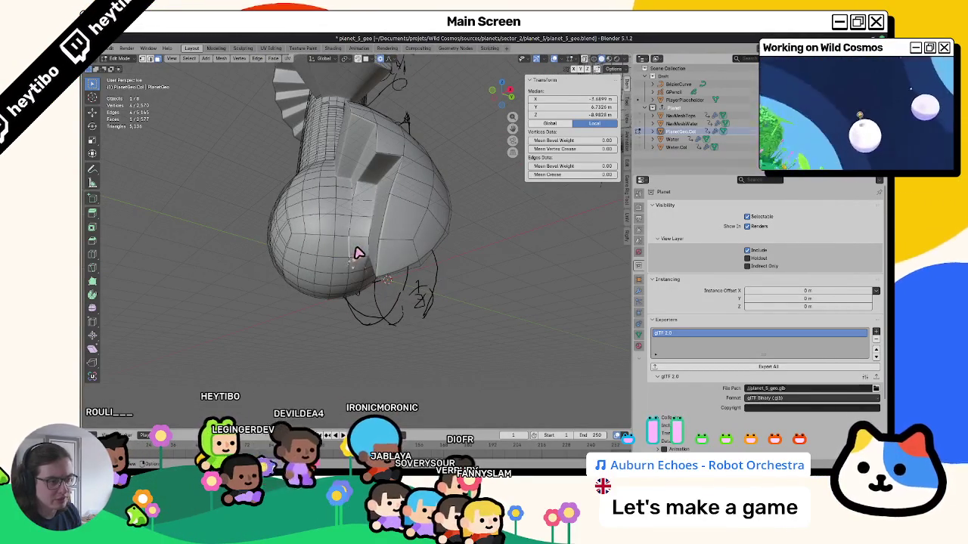
pyautogui.hotkey('ctrl', 'Tab')
pyautogui.click(359, 81)
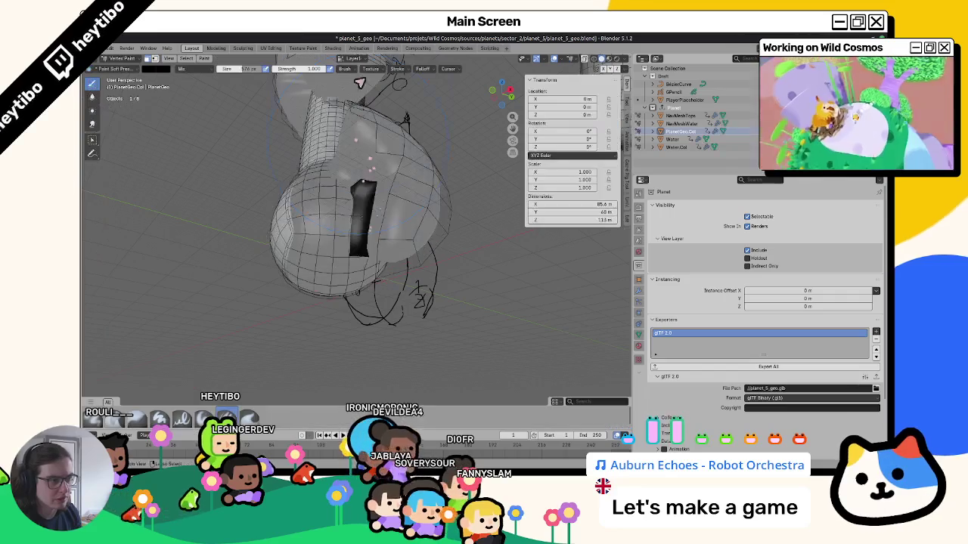
# Step: Select a region of faces on the sphere in Edit Mode
pyautogui.click(151, 69)
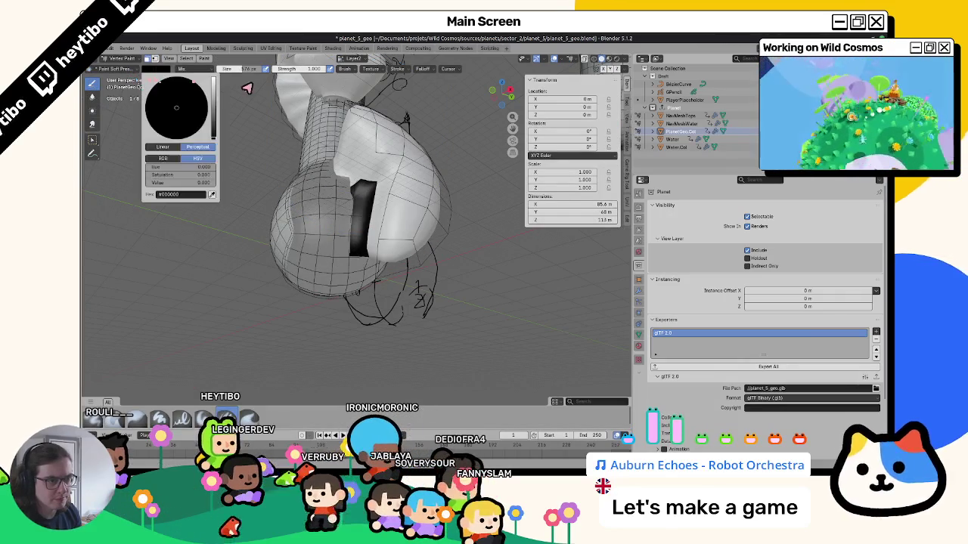
pyautogui.hotkey('ctrl', 'Tab')
pyautogui.moveTo(287, 119)
pyautogui.mouseDown(button='middle')
pyautogui.moveTo(246, 212)
pyautogui.moveTo(280, 199)
pyautogui.moveTo(294, 203)
pyautogui.moveTo(276, 212)
pyautogui.moveTo(341, 212)
pyautogui.moveTo(244, 232)
pyautogui.moveTo(281, 209)
pyautogui.moveTo(326, 291)
pyautogui.moveTo(320, 234)
pyautogui.moveTo(329, 239)
pyautogui.moveTo(316, 270)
pyautogui.moveTo(330, 304)
pyautogui.mouseUp(button='middle')
pyautogui.press('Tab')
pyautogui.keyDown('ctrl'); pyautogui.click(327, 238); pyautogui.keyUp('ctrl')
pyautogui.hotkey('ctrl', 'z')
pyautogui.keyDown('ctrl'); pyautogui.click(315, 259); pyautogui.keyUp('ctrl')
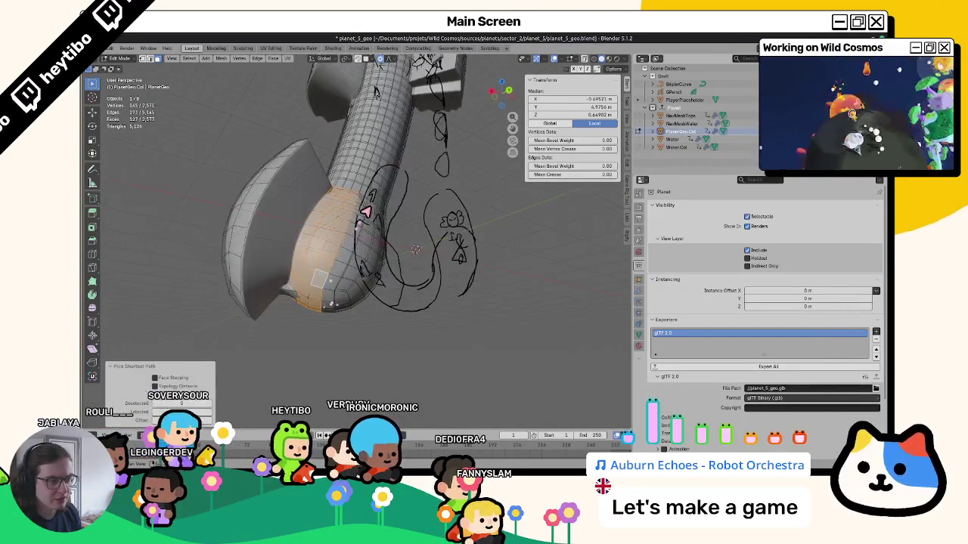
pyautogui.moveTo(365, 206)
pyautogui.mouseDown(button='middle')
pyautogui.moveTo(324, 292)
pyautogui.moveTo(346, 287)
pyautogui.moveTo(339, 303)
pyautogui.moveTo(356, 222)
pyautogui.moveTo(328, 281)
pyautogui.moveTo(352, 281)
pyautogui.moveTo(353, 264)
pyautogui.moveTo(307, 250)
pyautogui.mouseUp(button='middle')
pyautogui.keyDown('ctrl'); pyautogui.click(340, 303); pyautogui.keyUp('ctrl')
# Step: In Vertex Paint, fill the selected faces black on the chosen colour layer
pyautogui.hotkey('ctrl', 'Tab')
pyautogui.click(304, 179)
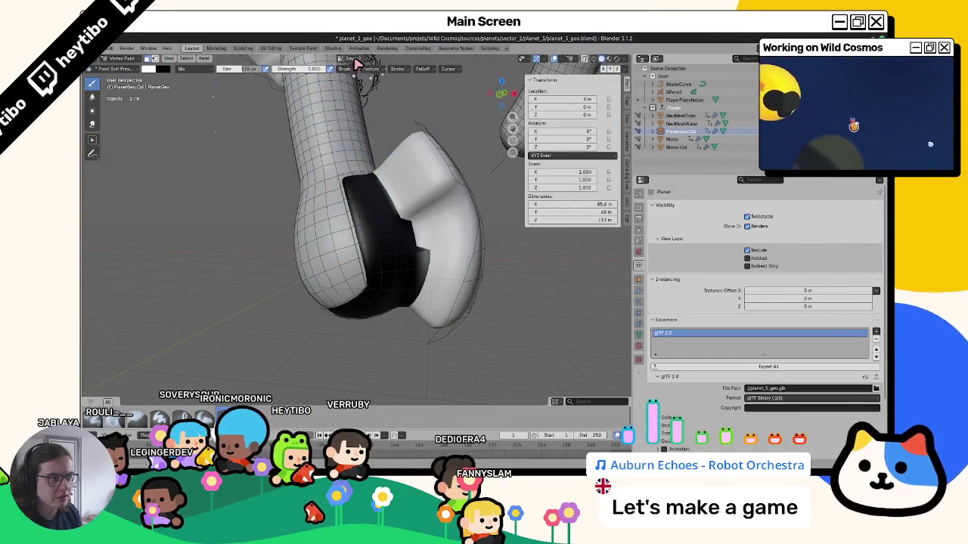
pyautogui.click(354, 60)
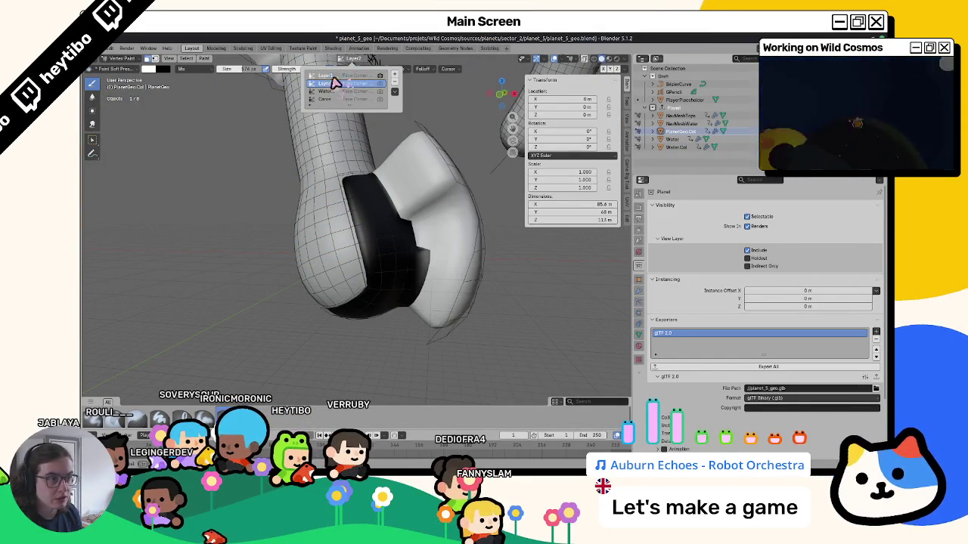
pyautogui.click(332, 81)
pyautogui.click(150, 69)
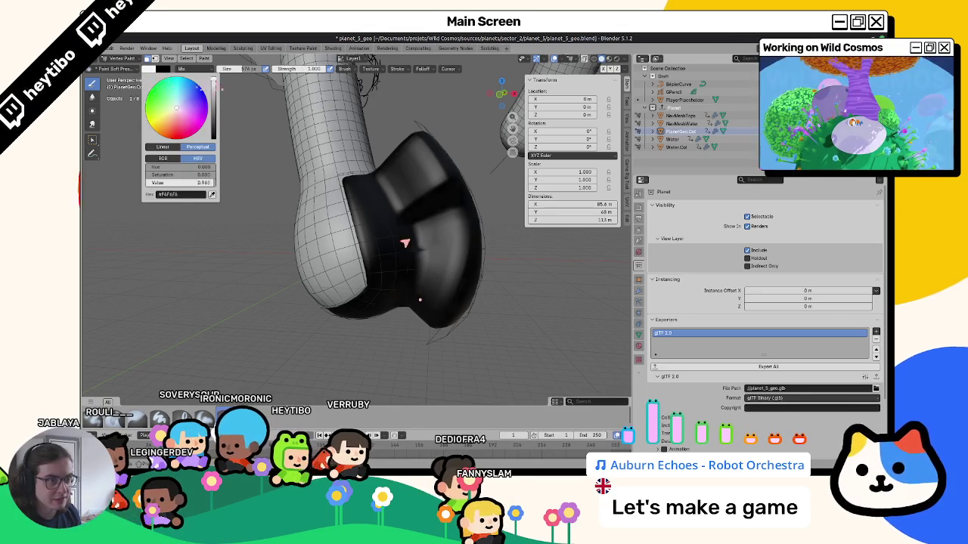
pyautogui.press('x')
pyautogui.hotkey('shift', 'k')
# Step: Recheck the sphere's vertices in Edit Mode, then return to Object Mode and inspect the painted mesh
pyautogui.moveTo(408, 151)
pyautogui.mouseDown(button='middle')
pyautogui.moveTo(280, 140)
pyautogui.moveTo(302, 244)
pyautogui.moveTo(340, 224)
pyautogui.mouseUp(button='middle')
pyautogui.hotkey('ctrl', 'Tab')
pyautogui.click(223, 213)
pyautogui.press('a')
pyautogui.click(341, 216)
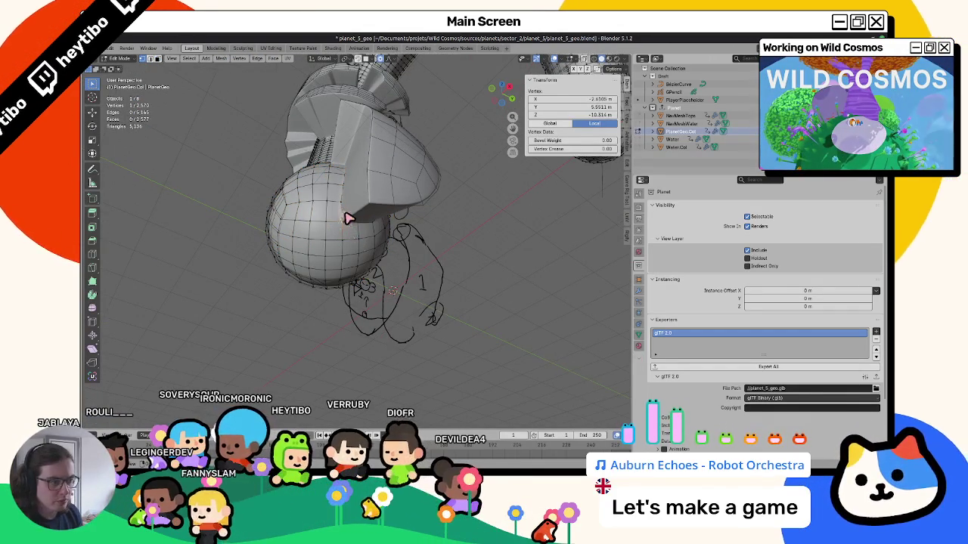
pyautogui.click(348, 211)
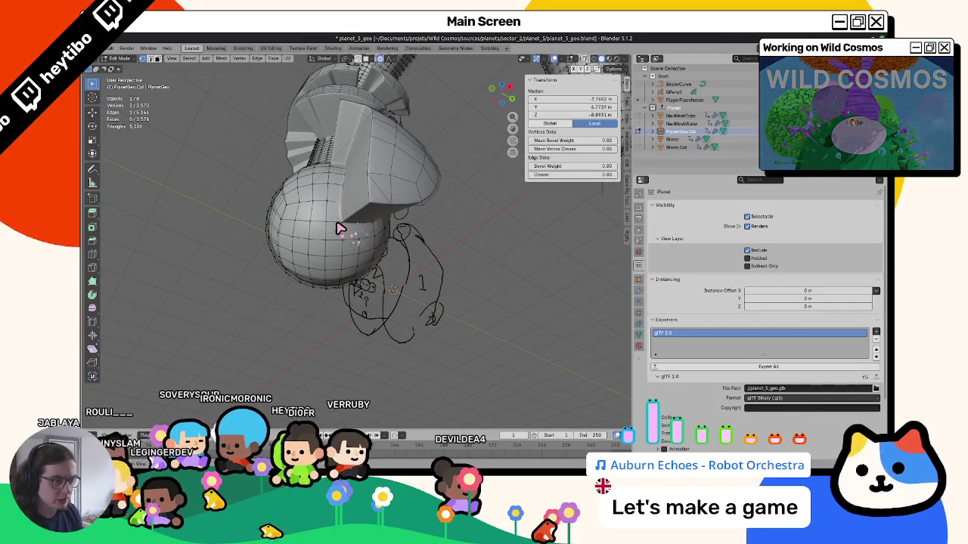
pyautogui.click(346, 230)
pyautogui.hotkey('ctrl', 'Tab')
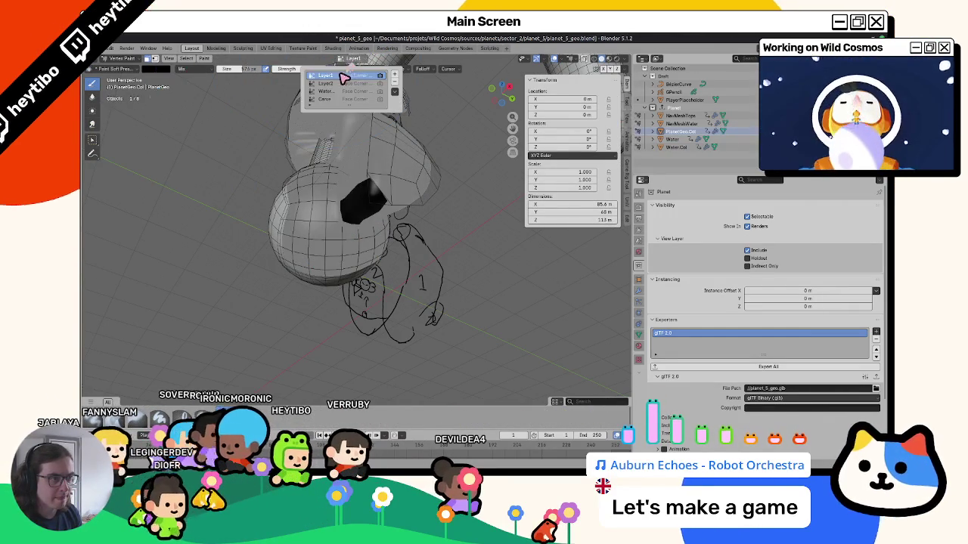
pyautogui.moveTo(344, 78); pyautogui.dragTo(287, 190, button='middle')
pyautogui.hotkey('ctrl', 'Tab')
pyautogui.moveTo(222, 212)
pyautogui.mouseDown(button='middle')
pyautogui.moveTo(361, 194)
pyautogui.moveTo(365, 235)
pyautogui.moveTo(302, 249)
pyautogui.moveTo(268, 240)
pyautogui.moveTo(320, 262)
pyautogui.moveTo(411, 224)
pyautogui.moveTo(385, 217)
pyautogui.moveTo(347, 227)
pyautogui.moveTo(361, 266)
pyautogui.moveTo(333, 231)
pyautogui.moveTo(382, 220)
pyautogui.moveTo(344, 278)
pyautogui.mouseUp(button='middle')
pyautogui.moveTo(245, 239)
pyautogui.mouseDown(button='middle')
pyautogui.moveTo(217, 207)
pyautogui.moveTo(350, 220)
pyautogui.moveTo(313, 173)
pyautogui.moveTo(227, 151)
pyautogui.moveTo(274, 138)
pyautogui.moveTo(326, 238)
pyautogui.mouseUp(button='middle')
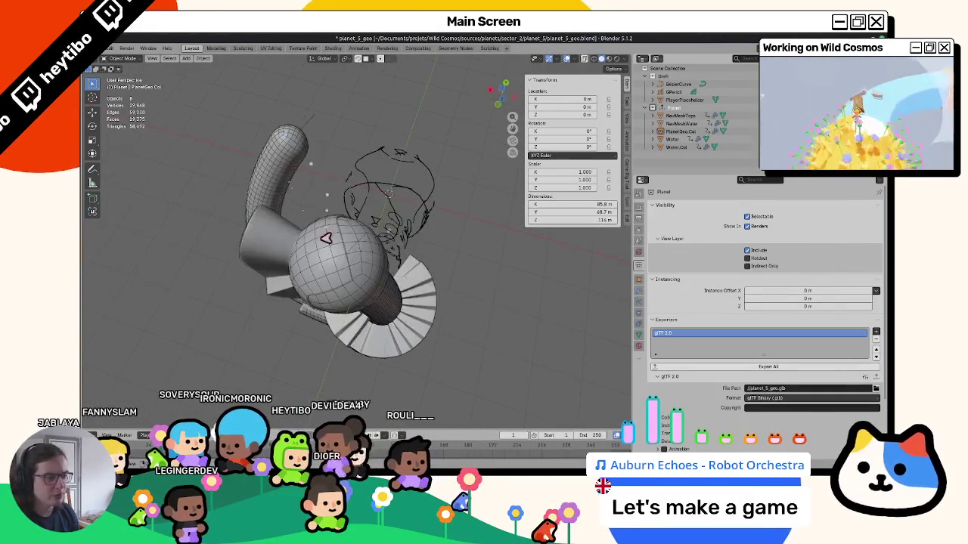
# Step: Select the PlanetGeo.Col collision mesh and enter Edit Mode
pyautogui.moveTo(346, 278); pyautogui.dragTo(320, 294, button='middle')
pyautogui.click(342, 295)
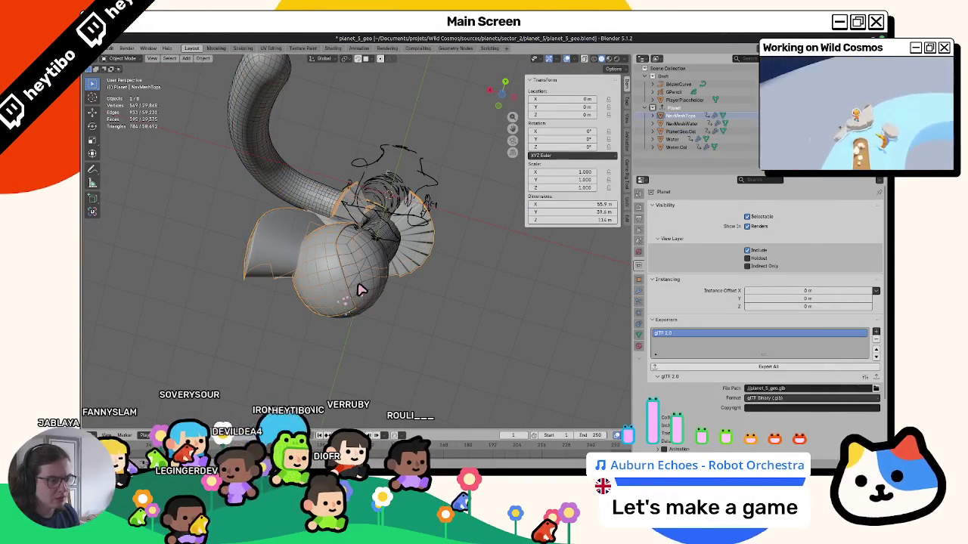
pyautogui.click(360, 289)
pyautogui.press('Tab')
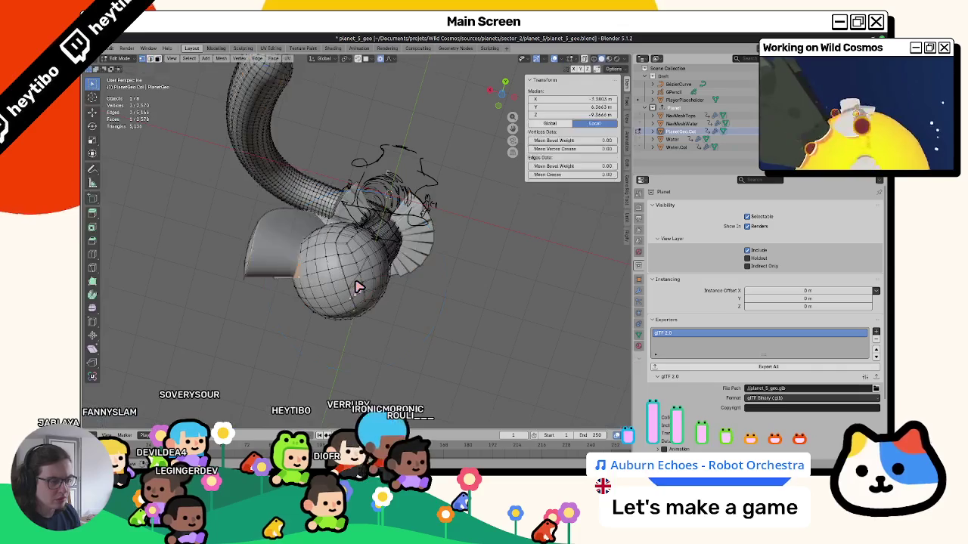
pyautogui.click(359, 287)
pyautogui.moveTo(358, 287); pyautogui.dragTo(215, 135, button='middle')
# Step: Clear the selection and pick a patch of faces down the sphere
pyautogui.hotkey('alt', 'a')
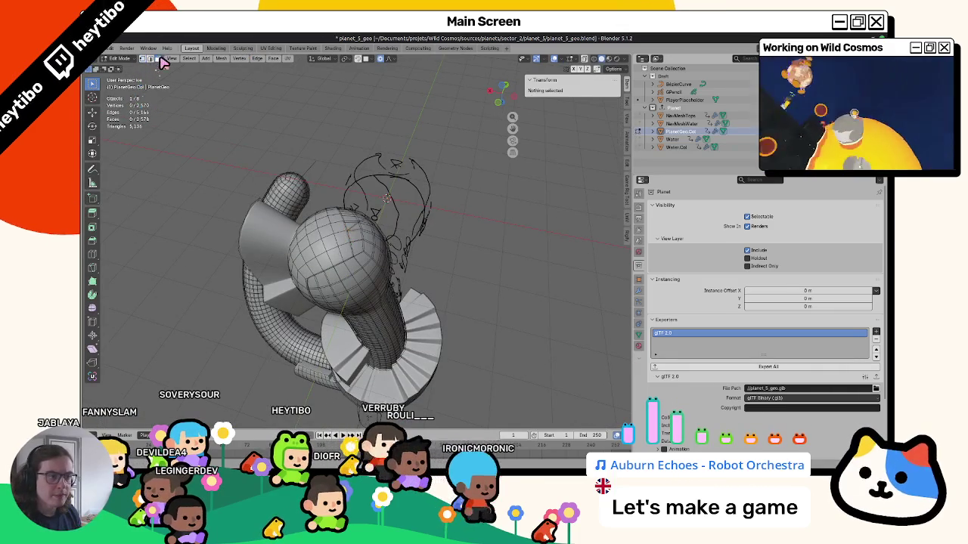
pyautogui.click(326, 242)
pyautogui.keyDown('ctrl'); pyautogui.click(370, 278); pyautogui.keyUp('ctrl')
pyautogui.moveTo(380, 264)
pyautogui.mouseDown(button='middle')
pyautogui.moveTo(350, 313)
pyautogui.moveTo(348, 352)
pyautogui.moveTo(335, 227)
pyautogui.moveTo(350, 220)
pyautogui.moveTo(333, 259)
pyautogui.moveTo(345, 271)
pyautogui.moveTo(312, 264)
pyautogui.mouseUp(button='middle')
pyautogui.keyDown('ctrl'); pyautogui.rightClick(333, 215); pyautogui.keyUp('ctrl')
pyautogui.keyDown('ctrl'); pyautogui.keyDown('shift'); pyautogui.click(320, 265); pyautogui.keyUp('shift'); pyautogui.keyUp('ctrl')
pyautogui.keyDown('ctrl'); pyautogui.keyDown('shift'); pyautogui.click(347, 286); pyautogui.keyUp('shift'); pyautogui.keyUp('ctrl')
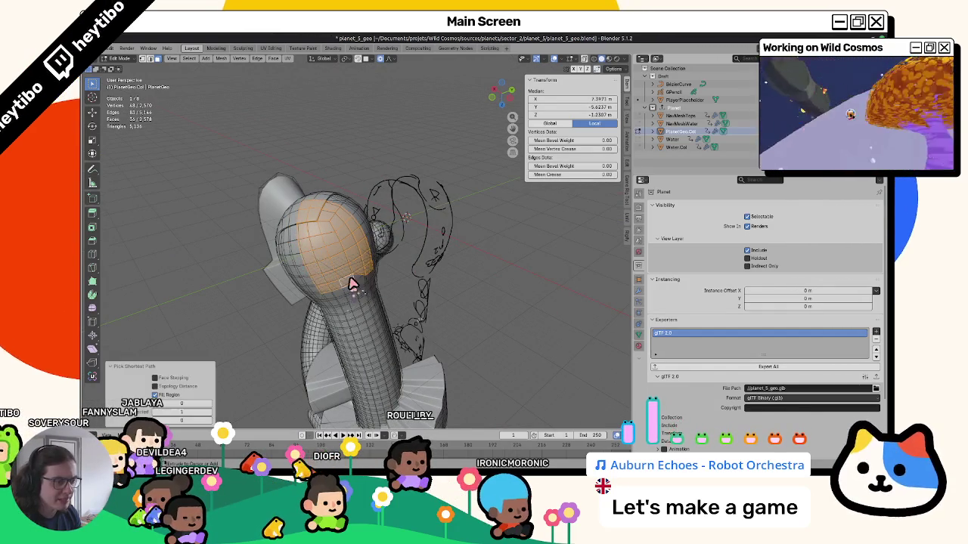
pyautogui.keyDown('ctrl'); pyautogui.keyDown('shift'); pyautogui.click(336, 277); pyautogui.keyUp('shift'); pyautogui.keyUp('ctrl')
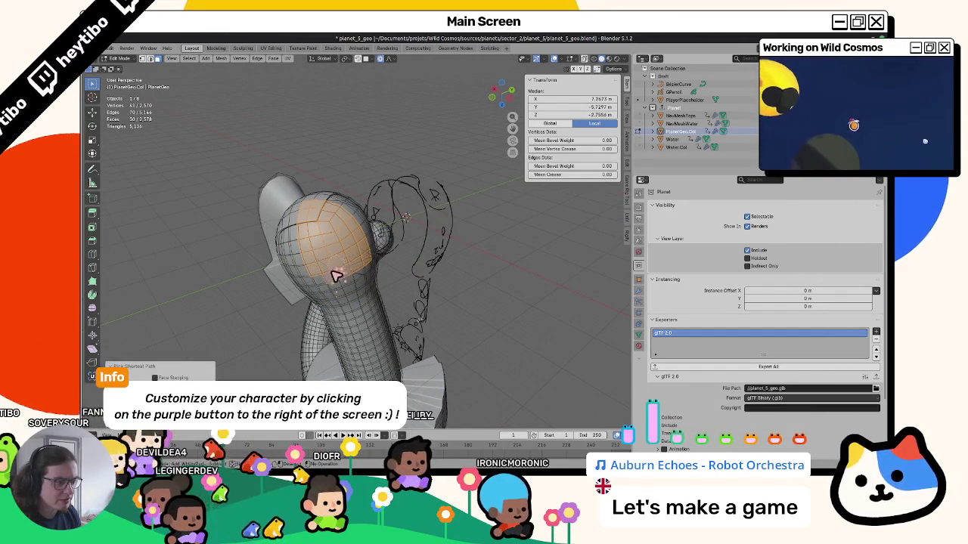
pyautogui.moveTo(321, 278); pyautogui.dragTo(318, 249, button='middle')
# Step: Fill the selected faces with the brush colour on the WaterMask colour layer
pyautogui.hotkey('ctrl', 'Tab')
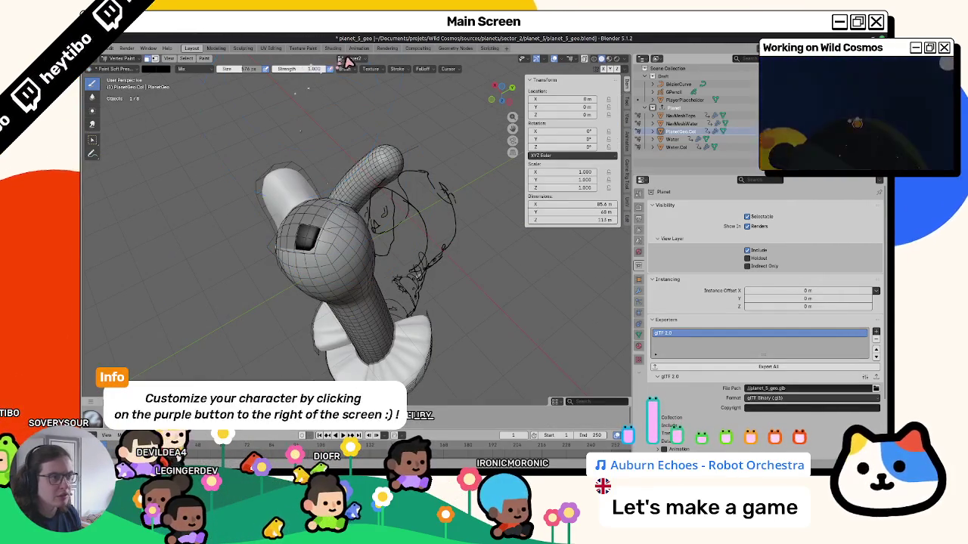
pyautogui.click(348, 60)
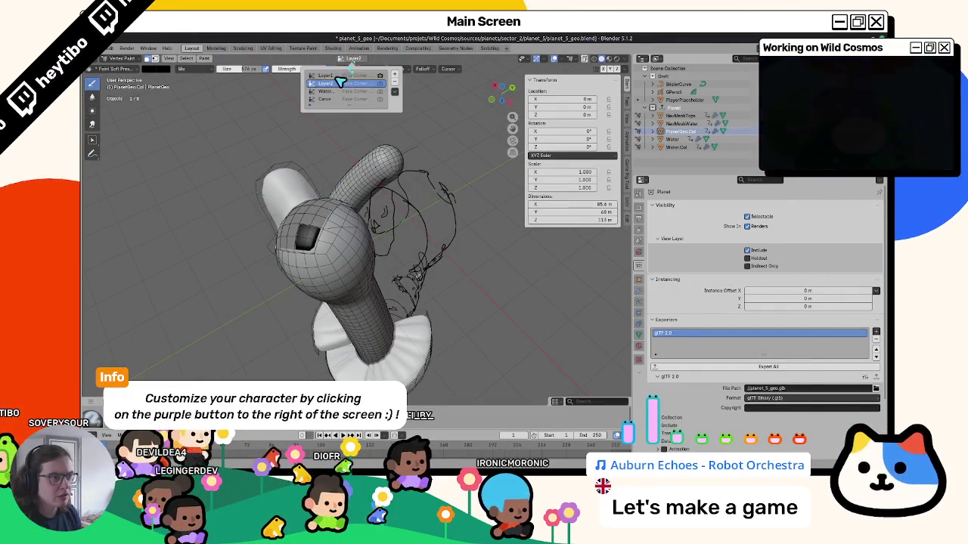
pyautogui.click(151, 69)
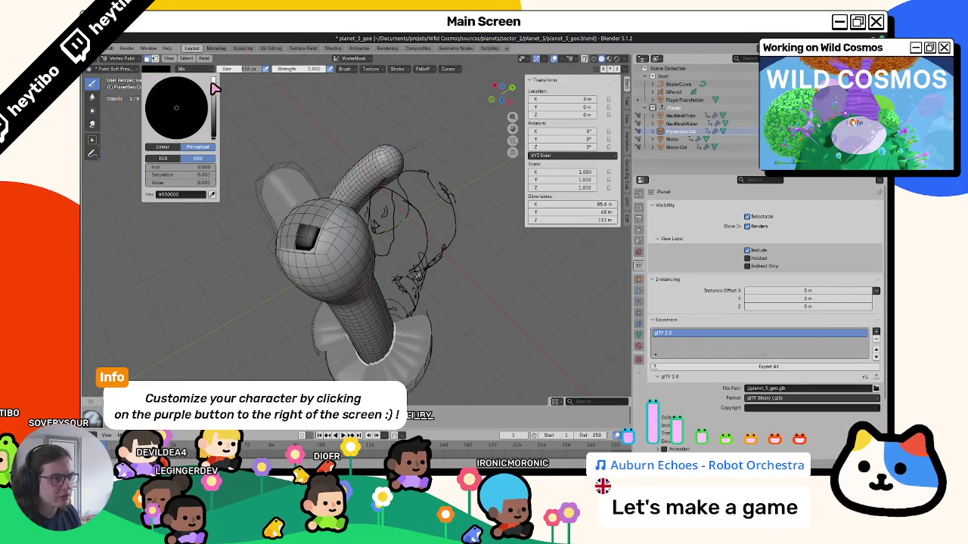
pyautogui.hotkey('ctrl', 'Tab')
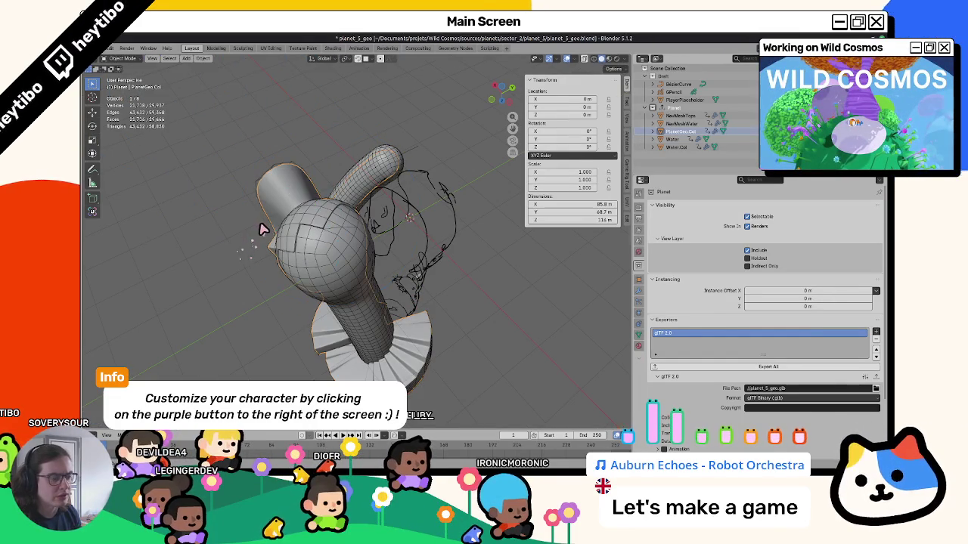
pyautogui.click(262, 230)
pyautogui.hotkey('ctrl', 'Tab')
pyautogui.click(152, 70)
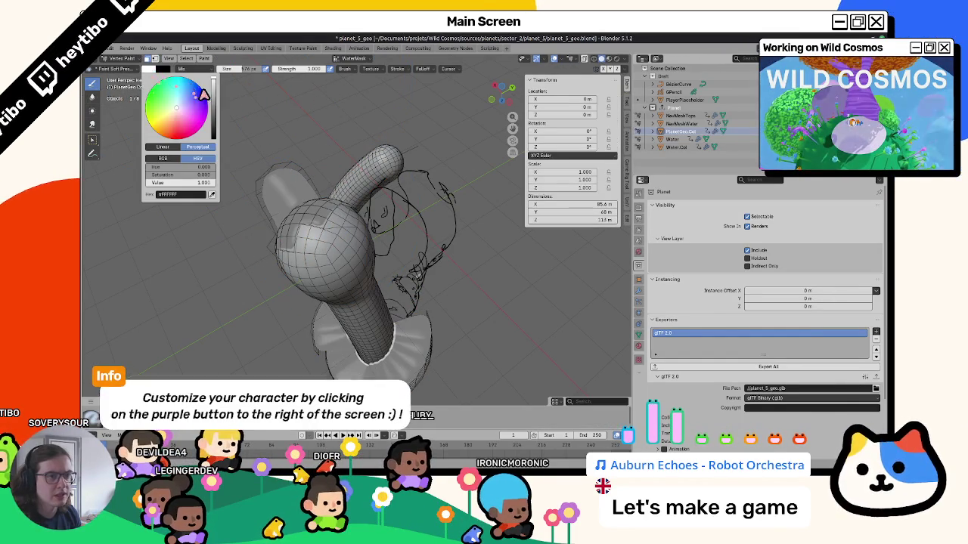
pyautogui.moveTo(225, 91); pyautogui.dragTo(415, 232)
pyautogui.hotkey('shift', 'k')
# Step: Return to Object Mode, inspect the model, and reopen PlanetGeo.Col in Edit Mode
pyautogui.hotkey('ctrl', 'Tab')
pyautogui.moveTo(382, 155); pyautogui.dragTo(268, 177, button='middle')
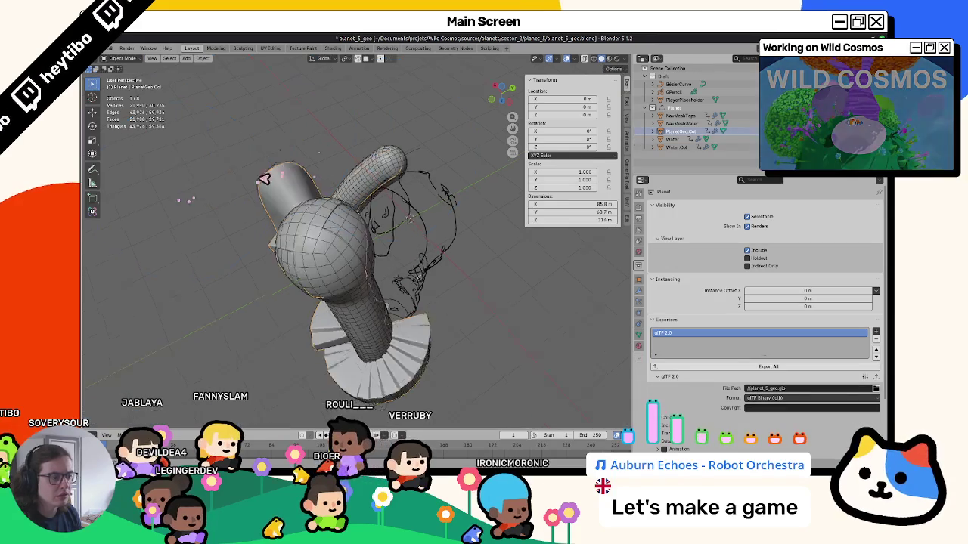
pyautogui.scroll(3, 274, 81)
pyautogui.scroll(-2, 329, 163)
pyautogui.moveTo(335, 219)
pyautogui.mouseDown(button='middle')
pyautogui.moveTo(388, 217)
pyautogui.moveTo(259, 261)
pyautogui.moveTo(275, 267)
pyautogui.moveTo(285, 340)
pyautogui.moveTo(256, 349)
pyautogui.mouseUp(button='middle')
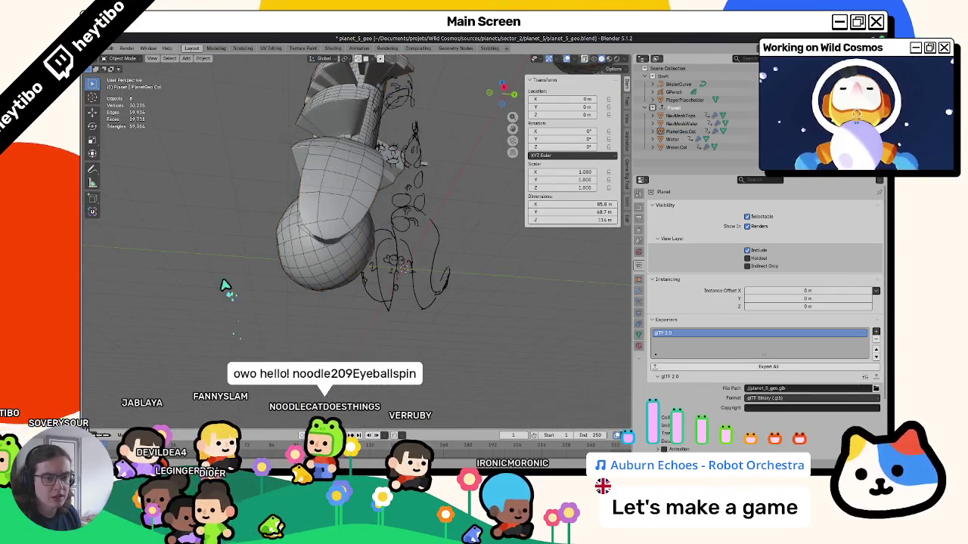
pyautogui.moveTo(224, 286); pyautogui.dragTo(244, 265, button='middle')
pyautogui.moveTo(299, 254)
pyautogui.mouseDown(button='middle')
pyautogui.moveTo(255, 259)
pyautogui.moveTo(292, 199)
pyautogui.mouseUp(button='middle')
pyautogui.click(335, 195)
pyautogui.press('Tab')
pyautogui.press('Tab')
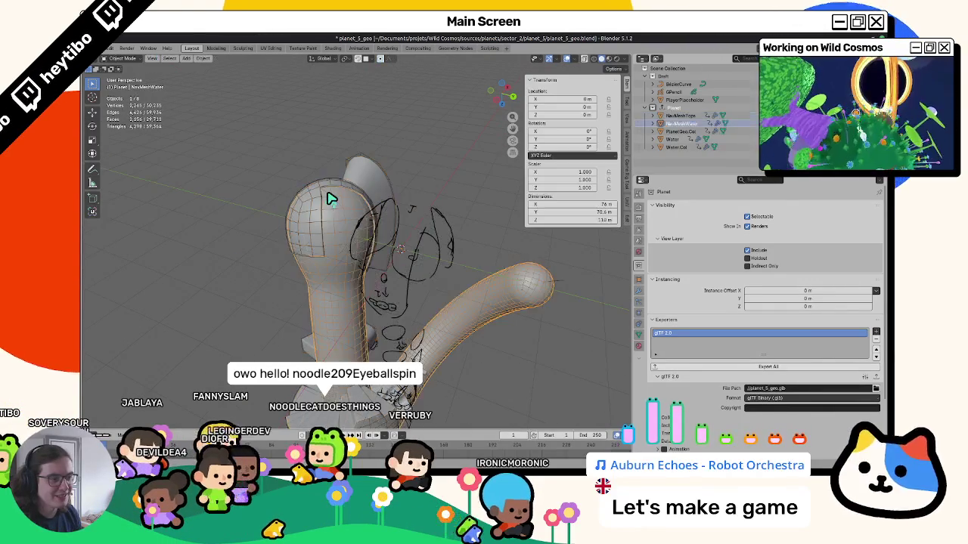
pyautogui.press('Tab')
pyautogui.press('Tab')
pyautogui.click(369, 175)
pyautogui.press('Tab')
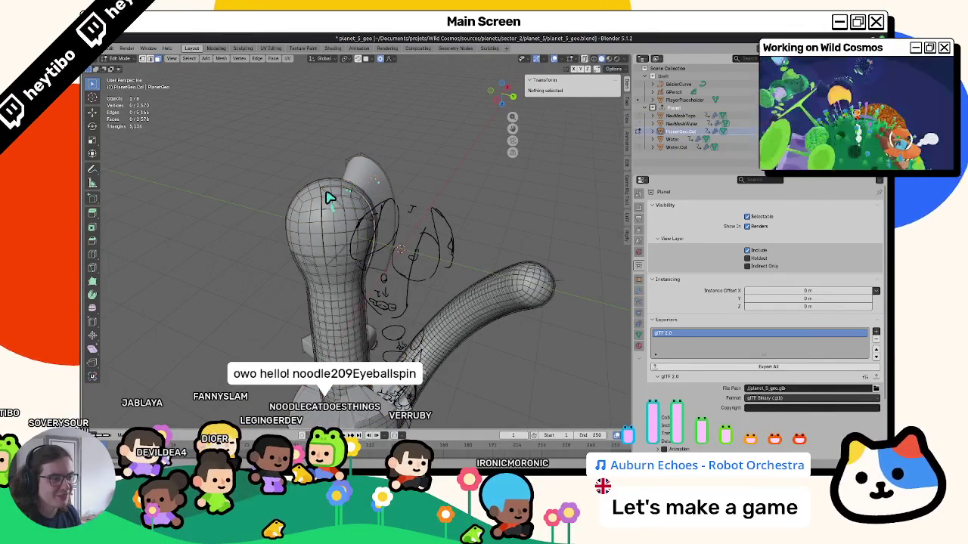
# Step: Select the faces on top of the head shape and grow the selection
pyautogui.click(316, 184)
pyautogui.press('ctrl+KP_Add')
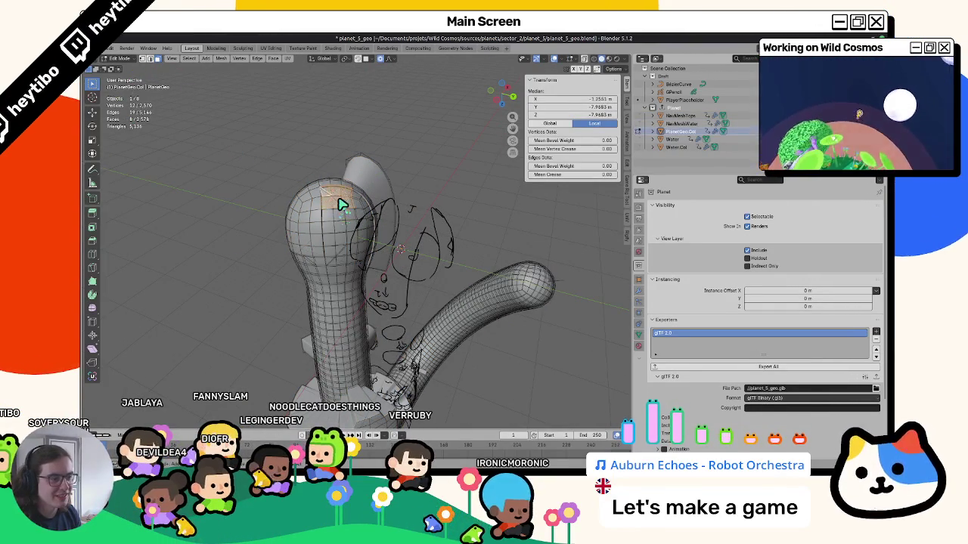
pyautogui.moveTo(344, 259)
pyautogui.mouseDown(button='middle')
pyautogui.moveTo(327, 227)
pyautogui.moveTo(323, 257)
pyautogui.moveTo(381, 285)
pyautogui.moveTo(352, 296)
pyautogui.moveTo(320, 274)
pyautogui.mouseUp(button='middle')
pyautogui.press('ctrl+KP_Add')
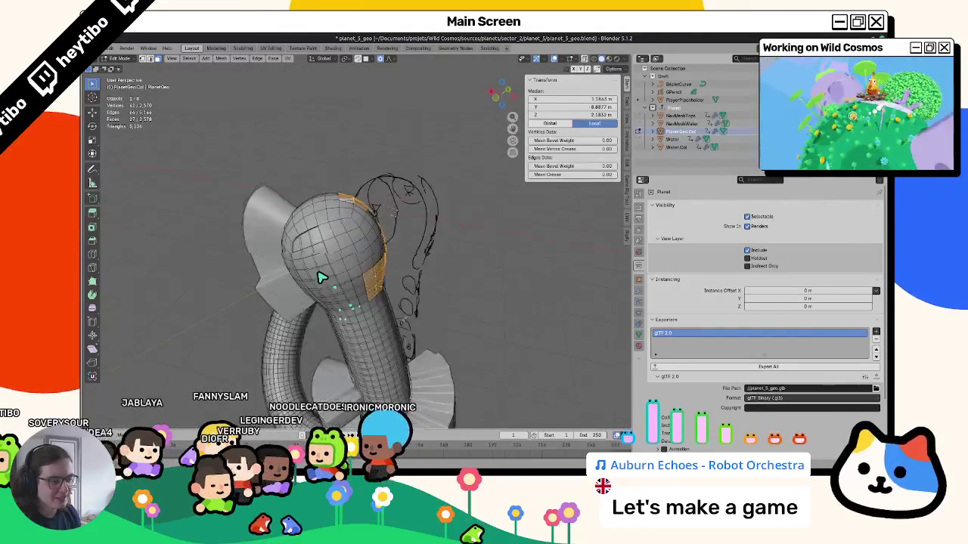
# Step: Convert the selected head-top triangles to quads and return to Object Mode
pyautogui.press('F3')
pyautogui.write('quads')
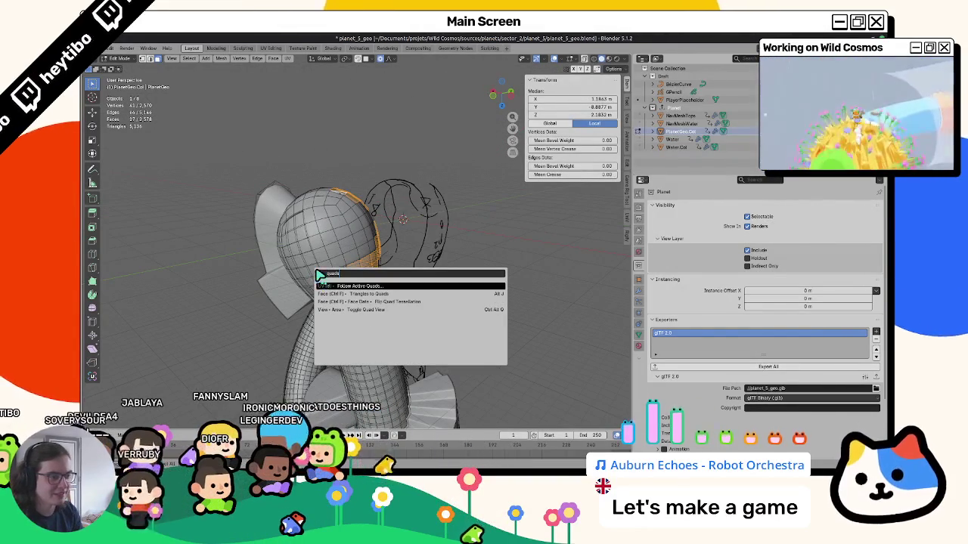
pyautogui.press('Down')
pyautogui.press('Return')
pyautogui.moveTo(369, 231); pyautogui.dragTo(361, 293, button='middle')
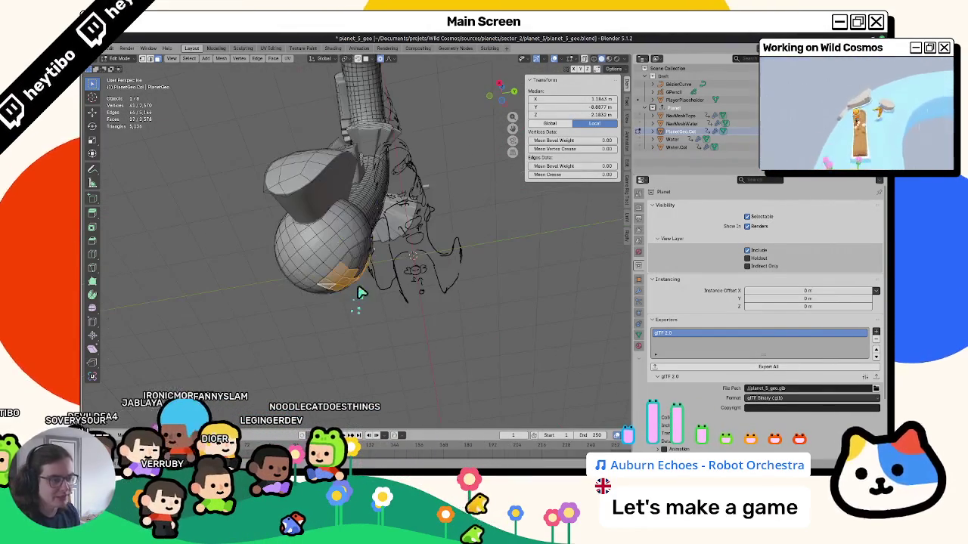
pyautogui.moveTo(303, 264)
pyautogui.mouseDown(button='middle')
pyautogui.moveTo(198, 288)
pyautogui.moveTo(137, 277)
pyautogui.moveTo(443, 258)
pyautogui.mouseUp(button='middle')
pyautogui.press('Tab')
pyautogui.moveTo(432, 224); pyautogui.dragTo(697, 318, button='middle')
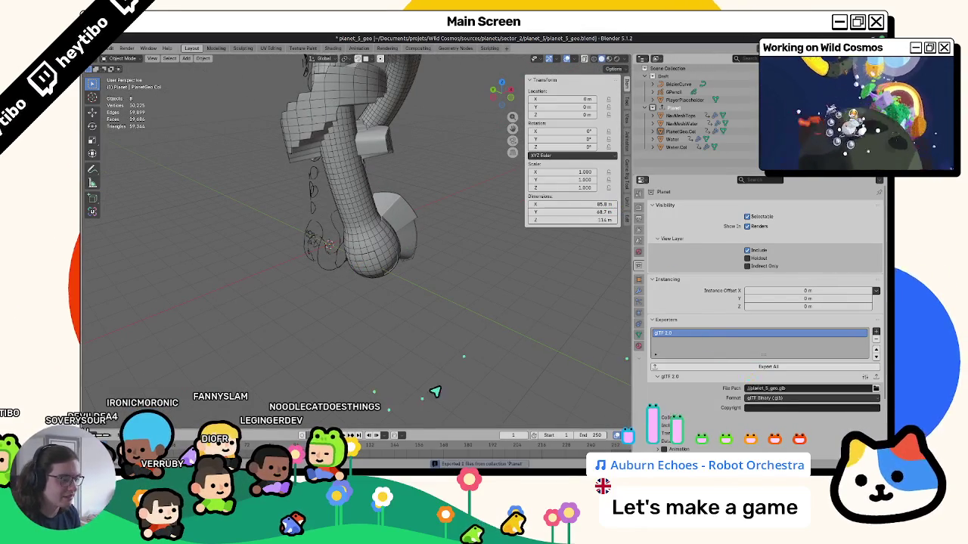
# Step: In Godot's planet_5 scene, select PlanetNavGround and open its source mesh picker
pyautogui.click(459, 441)
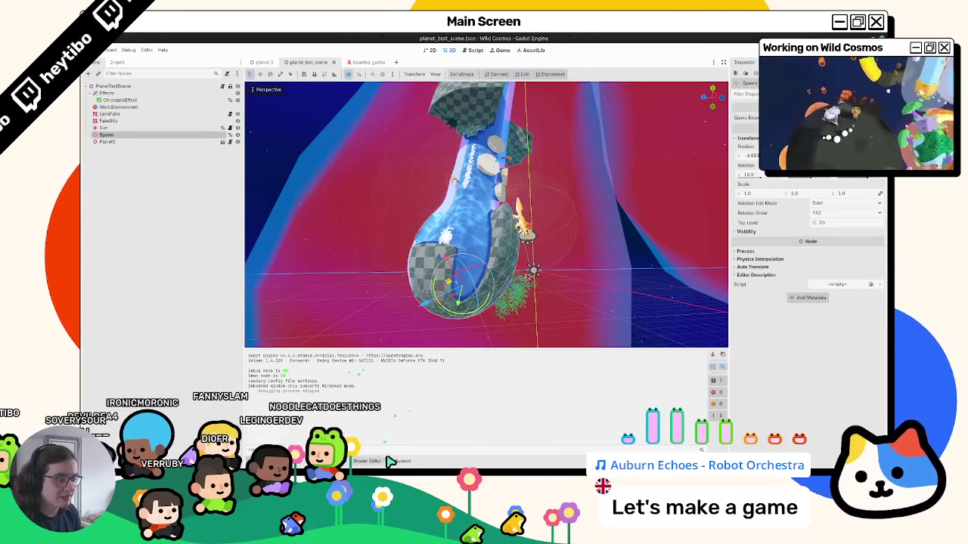
pyautogui.click(389, 461)
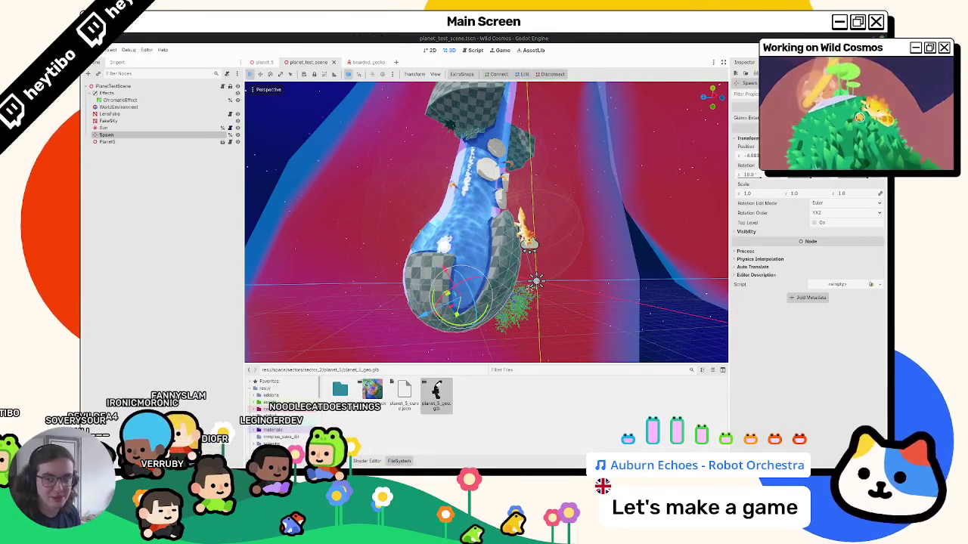
pyautogui.moveTo(545, 355)
pyautogui.mouseDown(button='middle')
pyautogui.moveTo(577, 323)
pyautogui.moveTo(421, 234)
pyautogui.moveTo(368, 264)
pyautogui.moveTo(363, 229)
pyautogui.moveTo(310, 149)
pyautogui.mouseUp(button='middle')
pyautogui.click(262, 61)
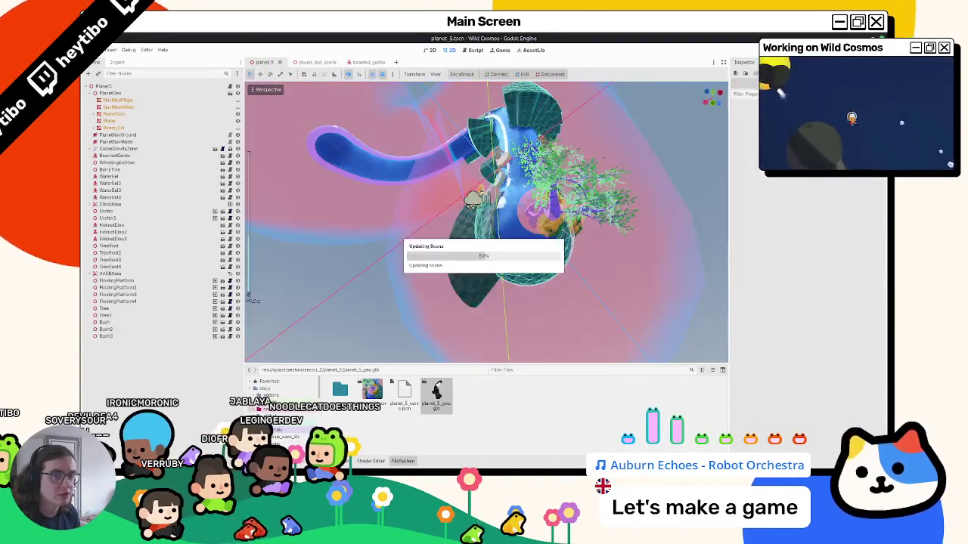
pyautogui.click(134, 136)
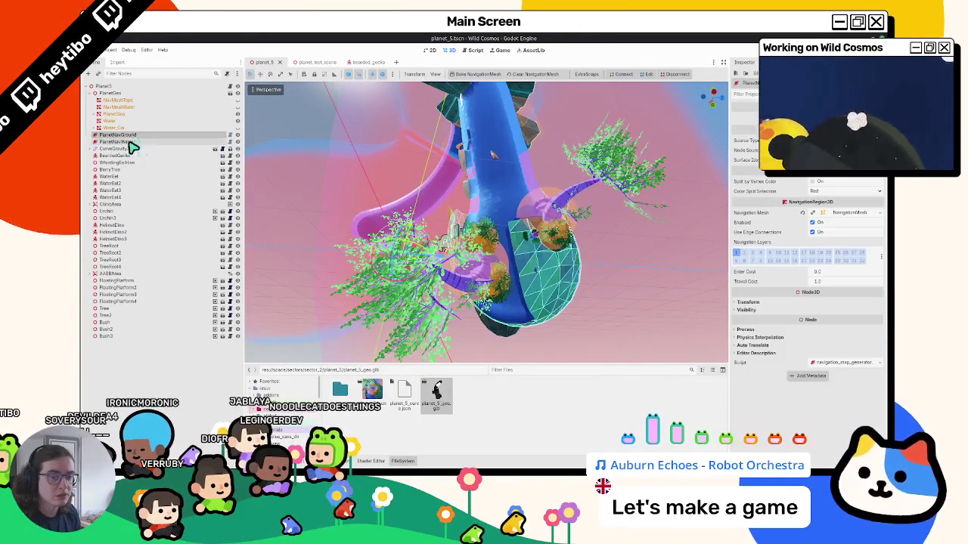
pyautogui.click(860, 212)
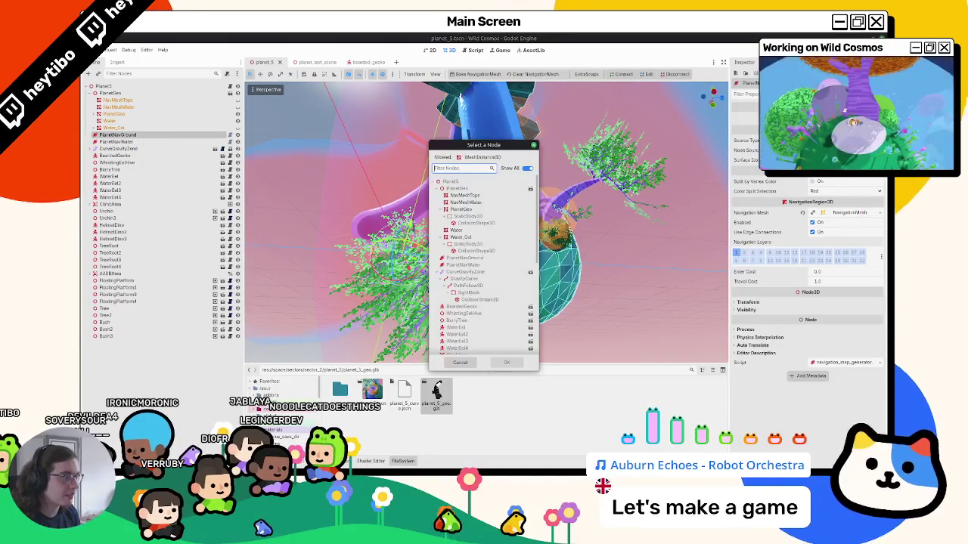
# Step: Assign NavMeshTops as PlanetNavGround's source mesh, then select the Tree2 node
pyautogui.doubleClick(497, 202)
pyautogui.moveTo(493, 156)
pyautogui.mouseDown(button='middle')
pyautogui.moveTo(491, 175)
pyautogui.moveTo(456, 215)
pyautogui.mouseUp(button='middle')
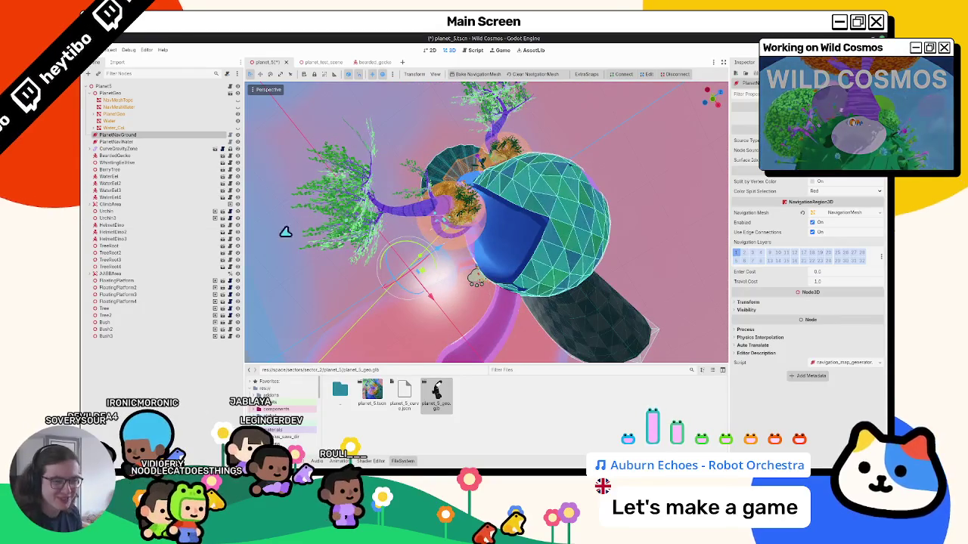
pyautogui.click(106, 316)
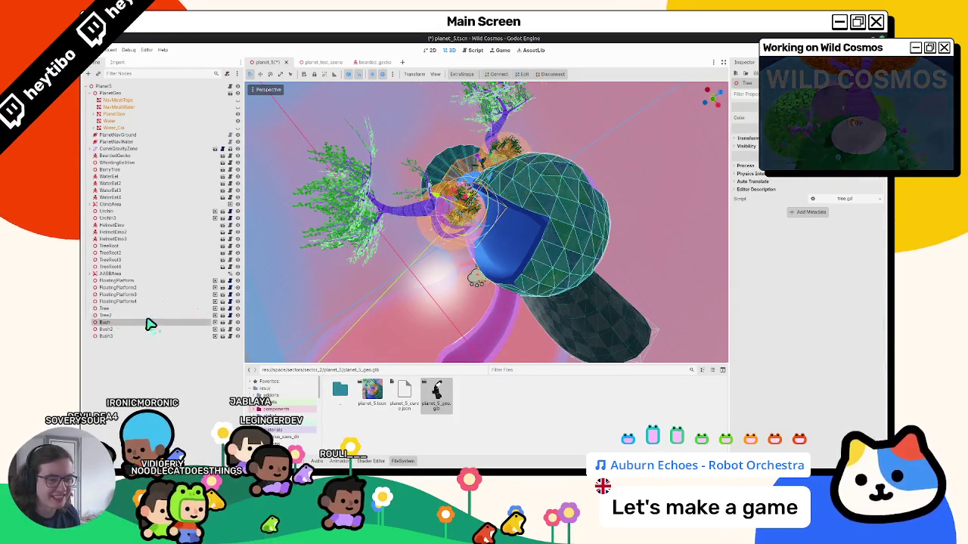
# Step: Delete the Tree2 node and check where Bush2, Bush and Tree sit
pyautogui.moveTo(427, 218)
pyautogui.mouseDown(button='middle')
pyautogui.moveTo(377, 237)
pyautogui.moveTo(277, 245)
pyautogui.moveTo(702, 259)
pyautogui.moveTo(257, 209)
pyautogui.moveTo(454, 255)
pyautogui.moveTo(443, 280)
pyautogui.moveTo(529, 312)
pyautogui.moveTo(486, 298)
pyautogui.moveTo(503, 283)
pyautogui.moveTo(257, 257)
pyautogui.mouseUp(button='middle')
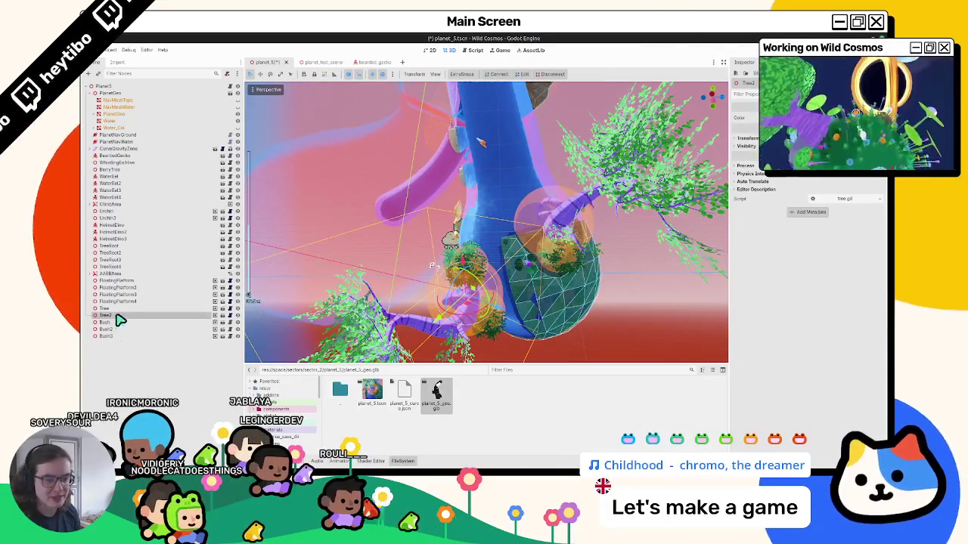
pyautogui.press('Return')
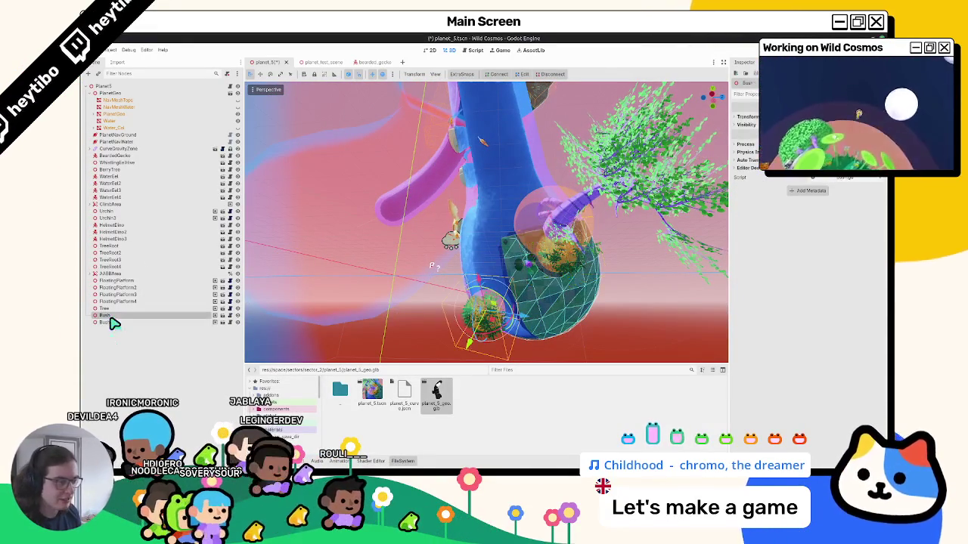
pyautogui.click(109, 322)
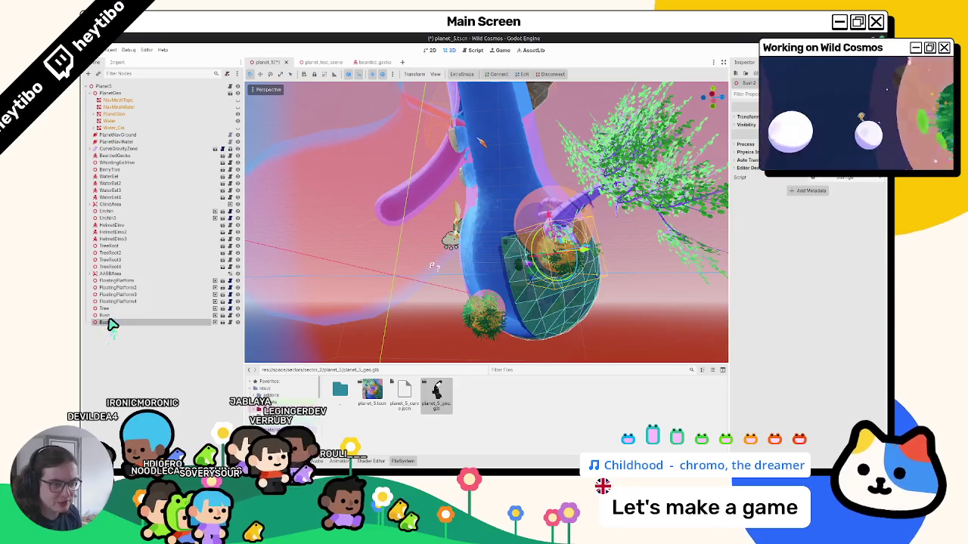
pyautogui.click(113, 316)
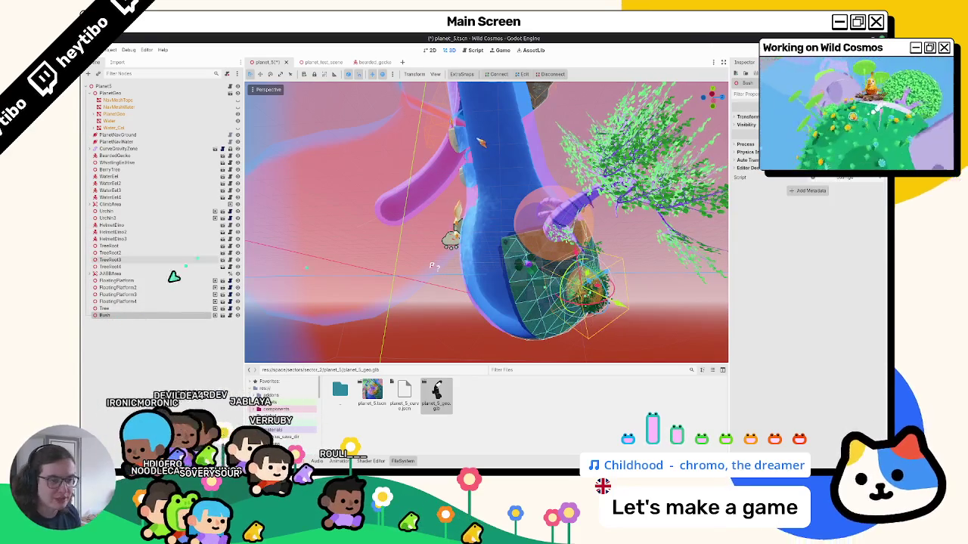
pyautogui.click(140, 309)
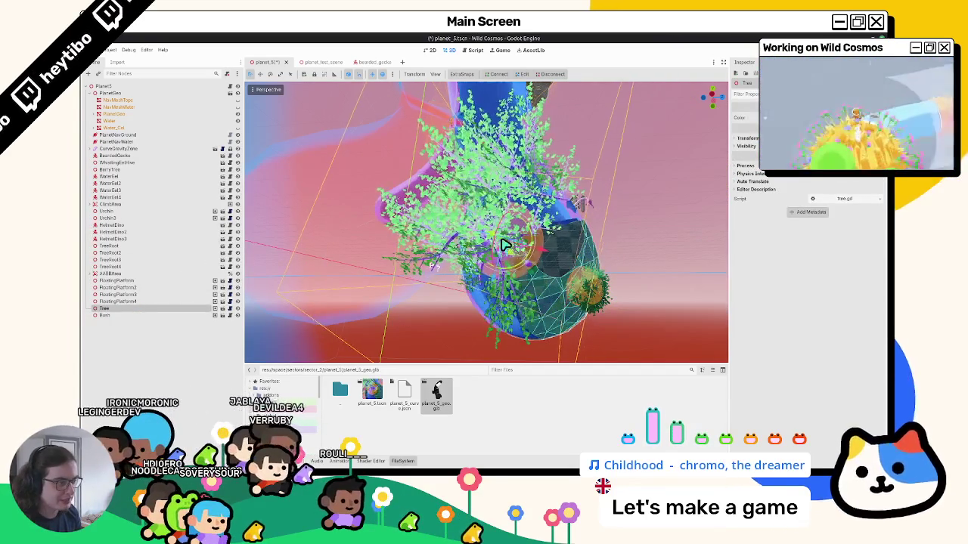
pyautogui.moveTo(516, 250)
pyautogui.mouseDown(button='middle')
pyautogui.moveTo(505, 210)
pyautogui.moveTo(516, 224)
pyautogui.mouseUp(button='middle')
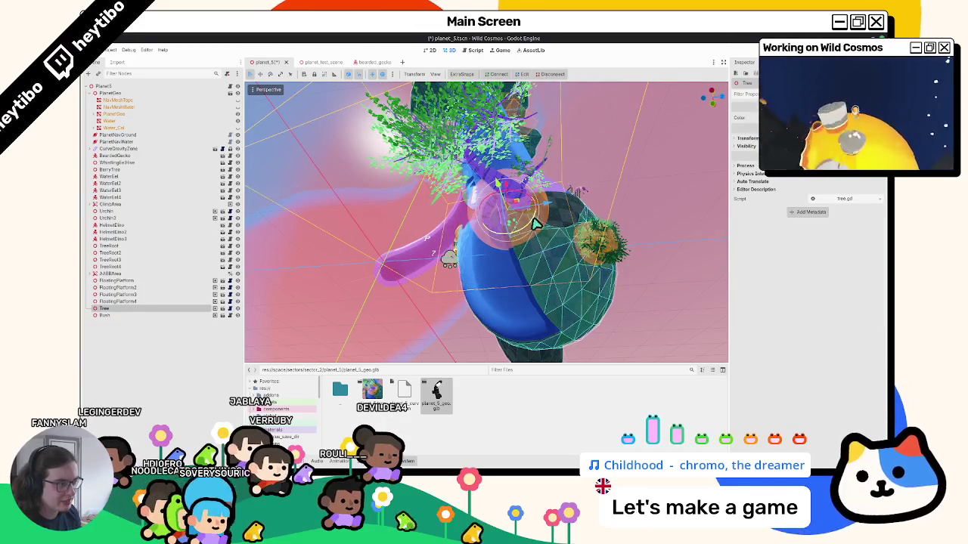
pyautogui.moveTo(516, 224); pyautogui.dragTo(484, 227, button='middle')
# Step: Inspect the placement of Bush, Tree and BerryTree around the planet
pyautogui.click(104, 315)
pyautogui.moveTo(423, 227)
pyautogui.mouseDown(button='middle')
pyautogui.moveTo(453, 248)
pyautogui.moveTo(345, 209)
pyautogui.moveTo(478, 269)
pyautogui.moveTo(447, 309)
pyautogui.moveTo(497, 361)
pyautogui.moveTo(426, 352)
pyautogui.moveTo(460, 302)
pyautogui.moveTo(453, 239)
pyautogui.mouseUp(button='middle')
pyautogui.moveTo(406, 301)
pyautogui.mouseDown(button='middle')
pyautogui.moveTo(400, 288)
pyautogui.moveTo(411, 294)
pyautogui.moveTo(521, 265)
pyautogui.mouseUp(button='middle')
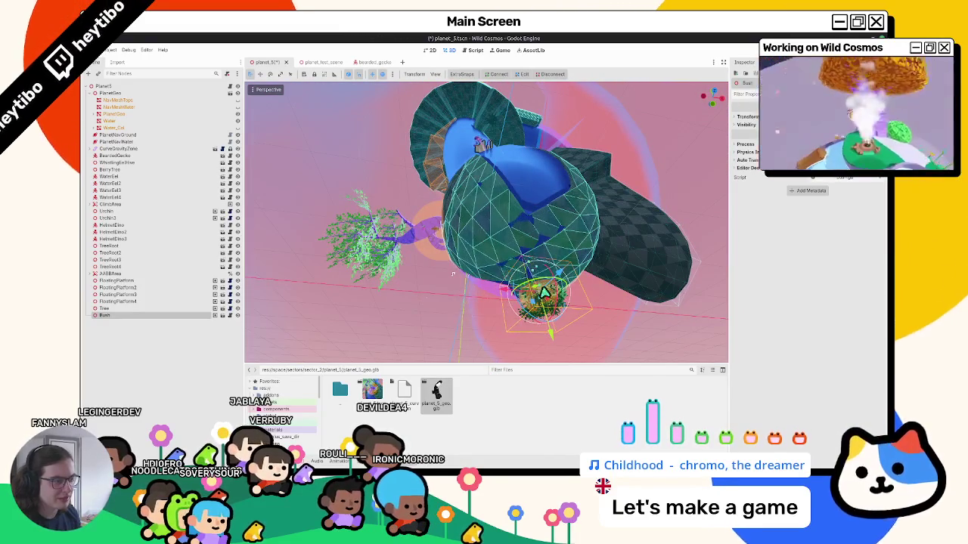
pyautogui.moveTo(557, 307)
pyautogui.mouseDown(button='middle')
pyautogui.moveTo(460, 335)
pyautogui.moveTo(480, 262)
pyautogui.moveTo(514, 295)
pyautogui.moveTo(447, 252)
pyautogui.moveTo(487, 234)
pyautogui.moveTo(524, 244)
pyautogui.moveTo(424, 268)
pyautogui.mouseUp(button='middle')
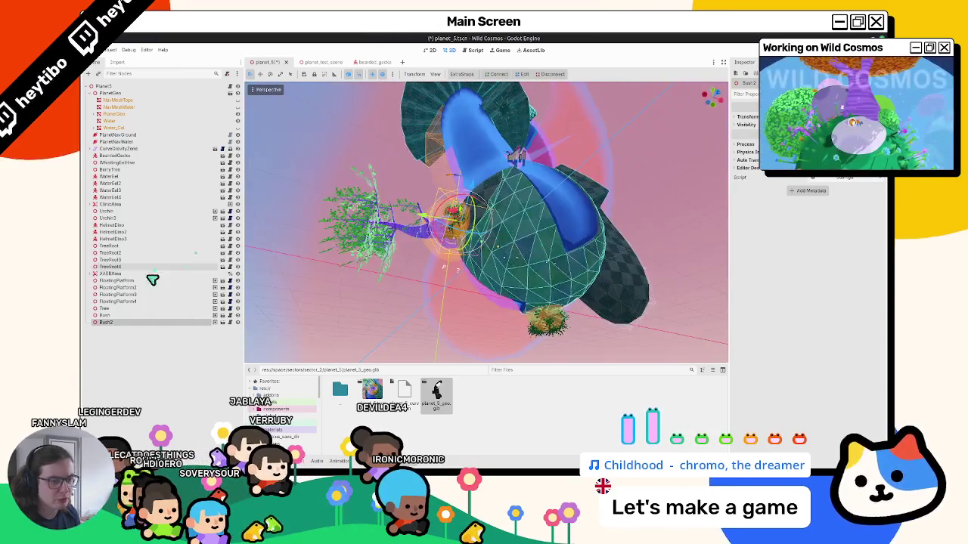
pyautogui.click(107, 310)
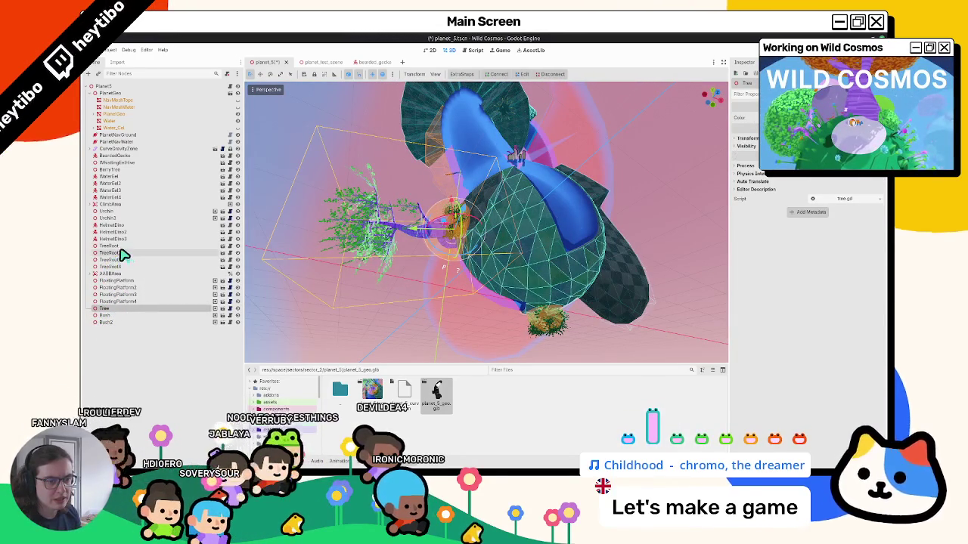
pyautogui.click(110, 169)
# Step: Duplicate the WhistlingBeeHive to add a second beehive on the planet
pyautogui.press('f')
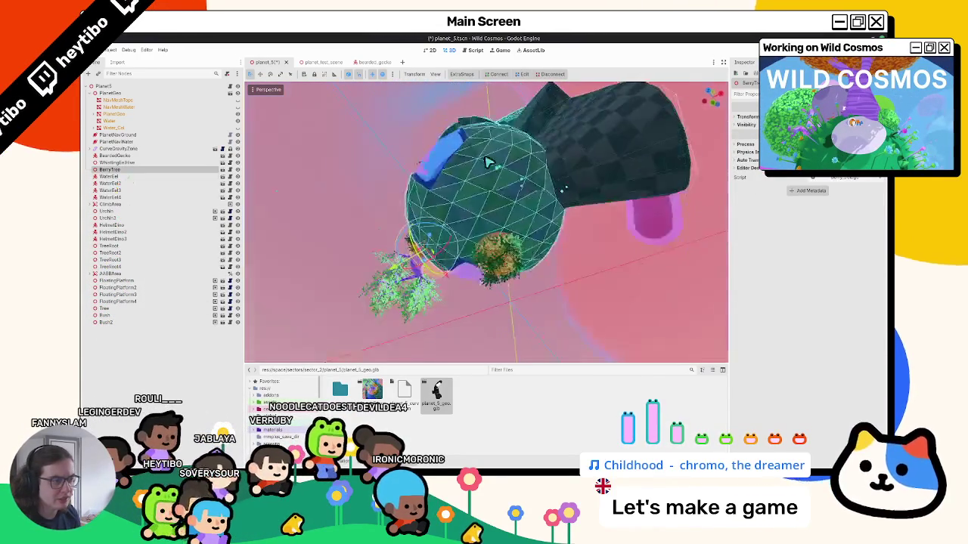
pyautogui.moveTo(438, 172)
pyautogui.mouseDown(button='middle')
pyautogui.moveTo(402, 166)
pyautogui.moveTo(464, 177)
pyautogui.moveTo(406, 202)
pyautogui.moveTo(492, 207)
pyautogui.moveTo(492, 190)
pyautogui.moveTo(466, 222)
pyautogui.moveTo(514, 190)
pyautogui.moveTo(514, 217)
pyautogui.moveTo(503, 219)
pyautogui.moveTo(530, 256)
pyautogui.mouseUp(button='middle')
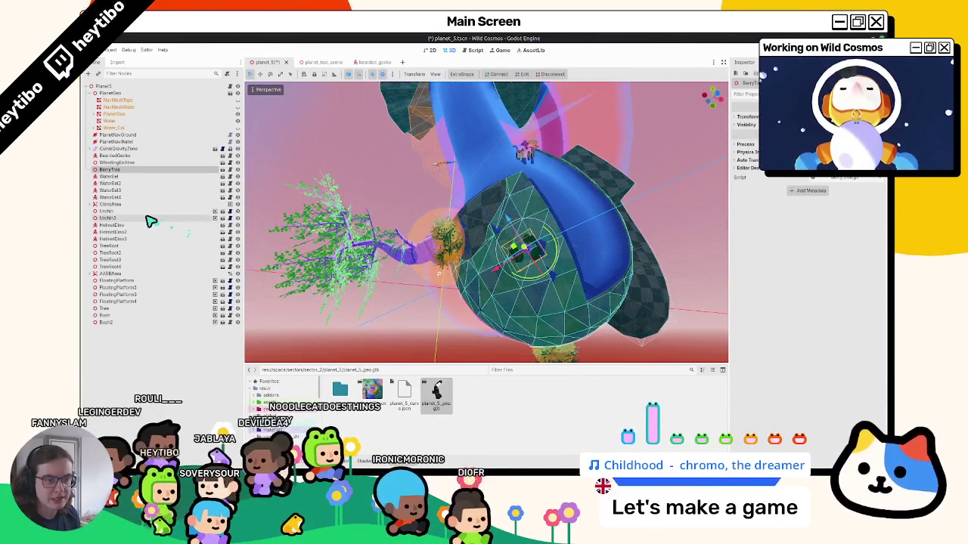
pyautogui.doubleClick(113, 164)
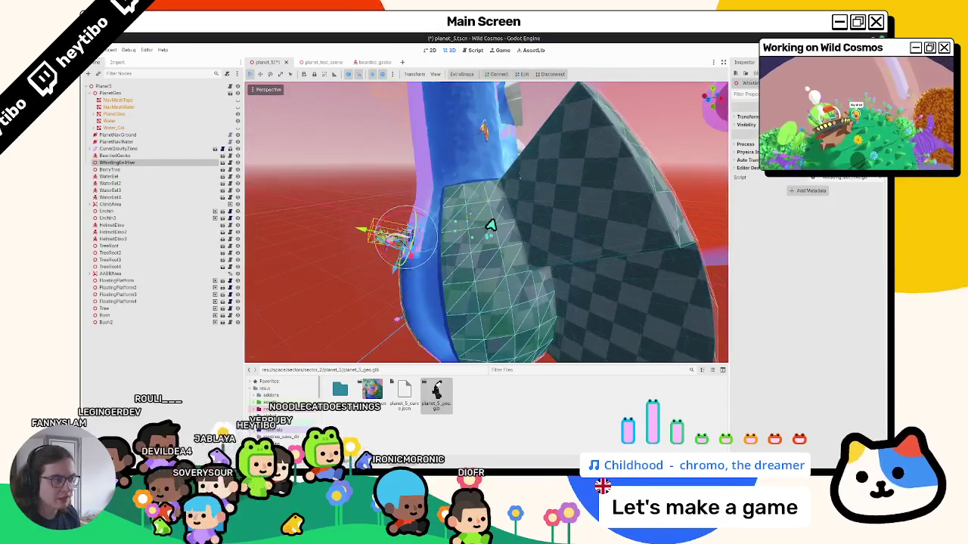
pyautogui.hotkey('ctrl', 'd')
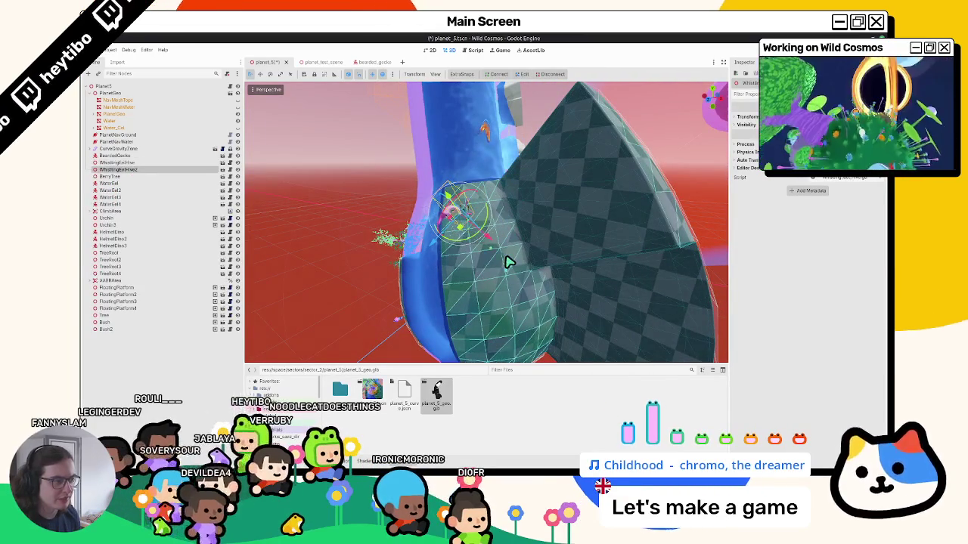
pyautogui.moveTo(507, 254); pyautogui.dragTo(526, 251, button='middle')
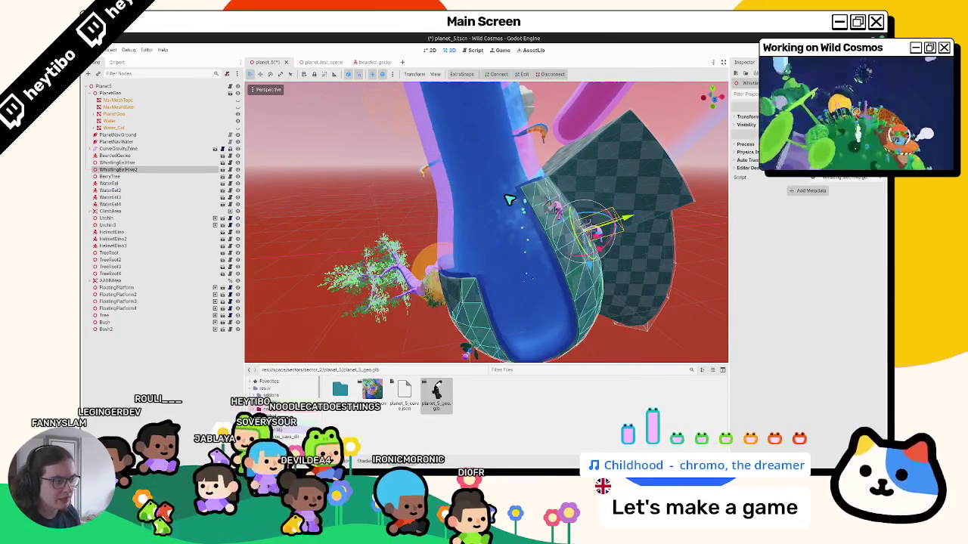
pyautogui.moveTo(558, 218); pyautogui.dragTo(479, 194, button='middle')
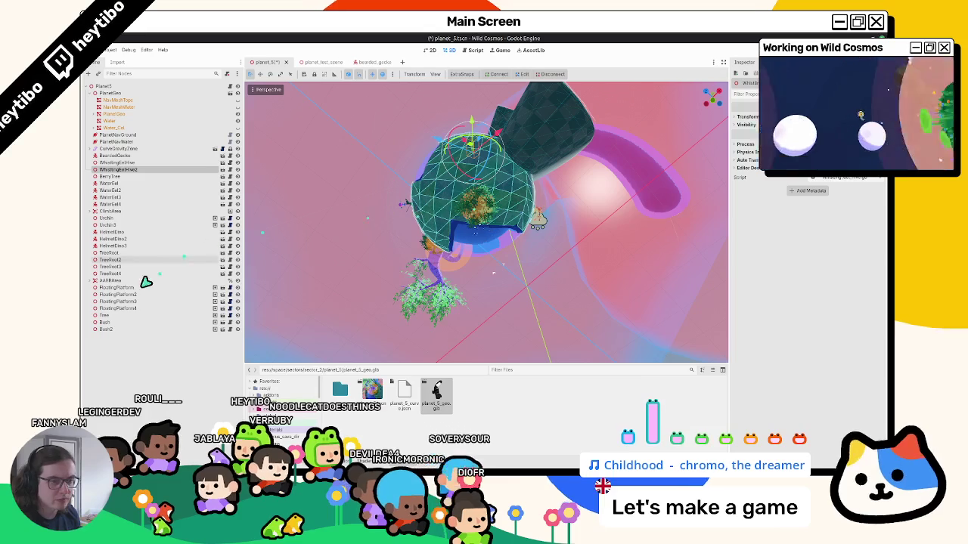
# Step: Duplicate Bush as Bush3 and save the planet_5 scene
pyautogui.click(133, 323)
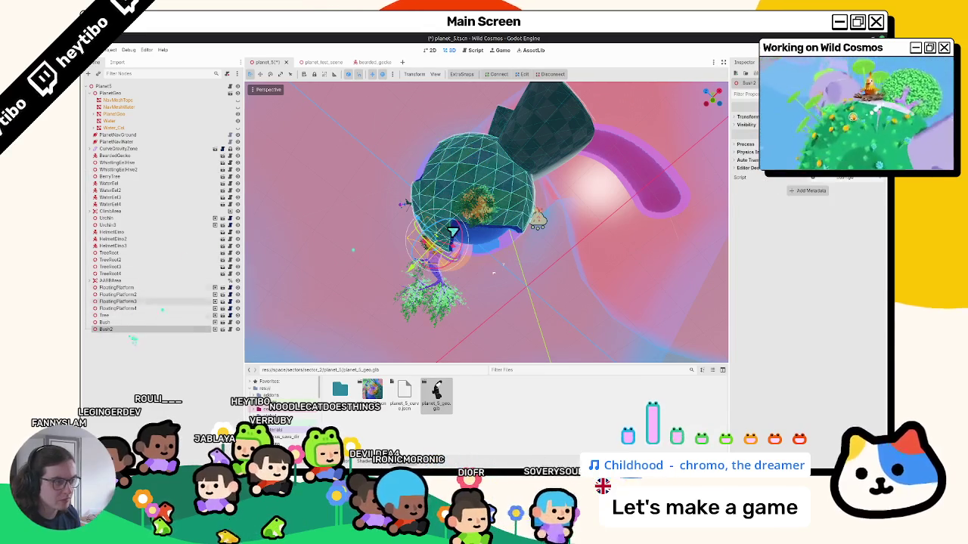
pyautogui.hotkey('ctrl', 'd')
pyautogui.moveTo(483, 227); pyautogui.dragTo(530, 220, button='middle')
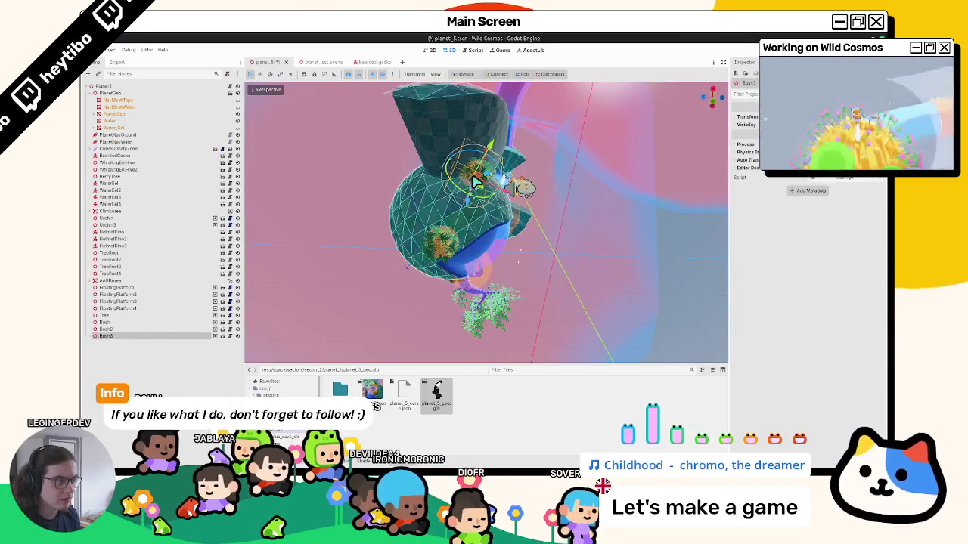
pyautogui.hotkey('ctrl', 's')
pyautogui.moveTo(476, 182)
pyautogui.mouseDown(button='middle')
pyautogui.moveTo(473, 229)
pyautogui.moveTo(371, 208)
pyautogui.mouseUp(button='middle')
pyautogui.click(366, 62)
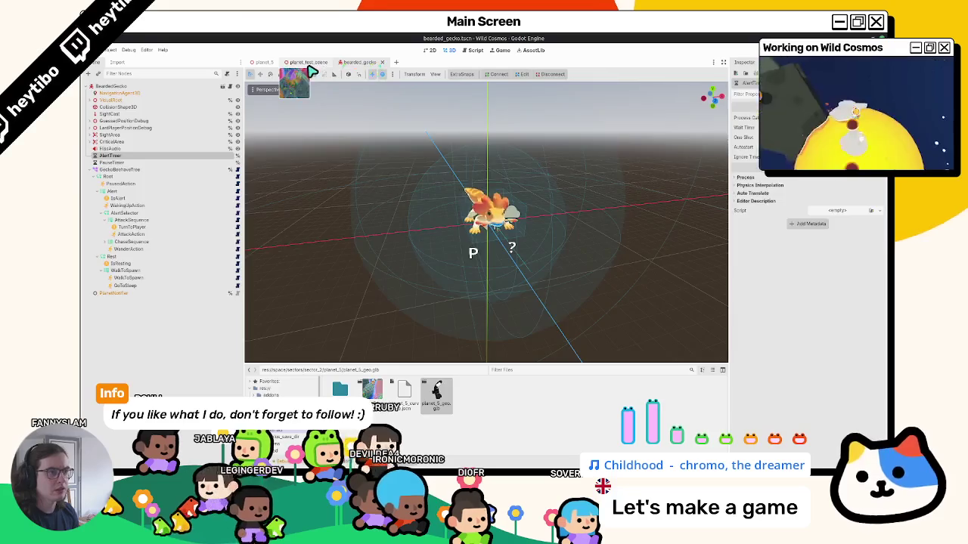
# Step: Check the Spawn point in planet_test_scene and PlanetNavGround in planet_5
pyautogui.click(310, 62)
pyautogui.click(182, 135)
pyautogui.moveTo(484, 227); pyautogui.dragTo(435, 218, button='middle')
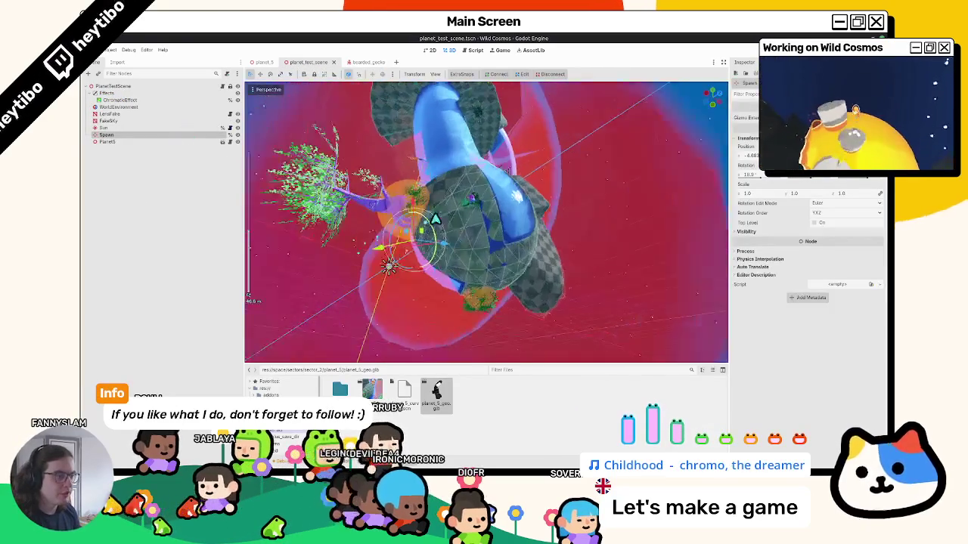
pyautogui.click(274, 63)
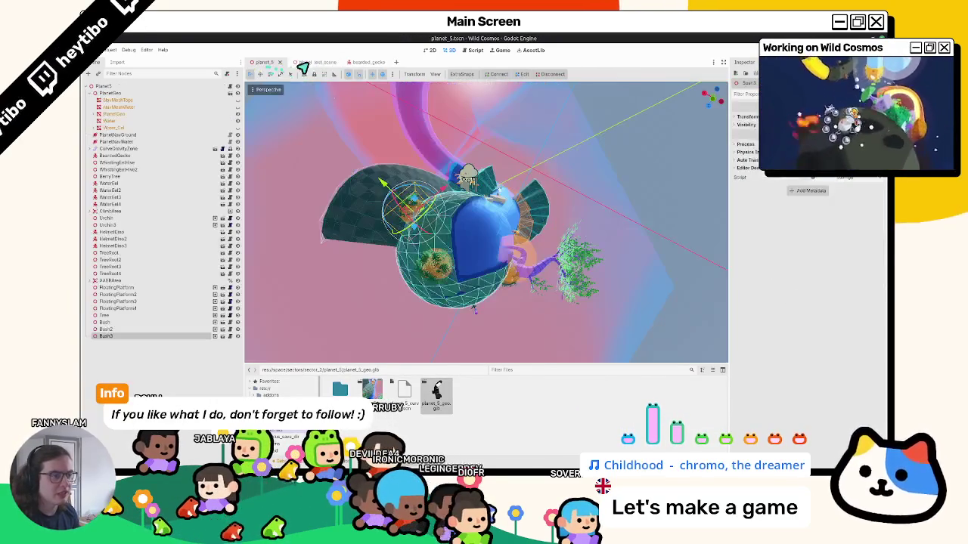
pyautogui.click(117, 135)
pyautogui.moveTo(426, 193)
pyautogui.mouseDown(button='middle')
pyautogui.moveTo(531, 189)
pyautogui.moveTo(546, 216)
pyautogui.mouseUp(button='middle')
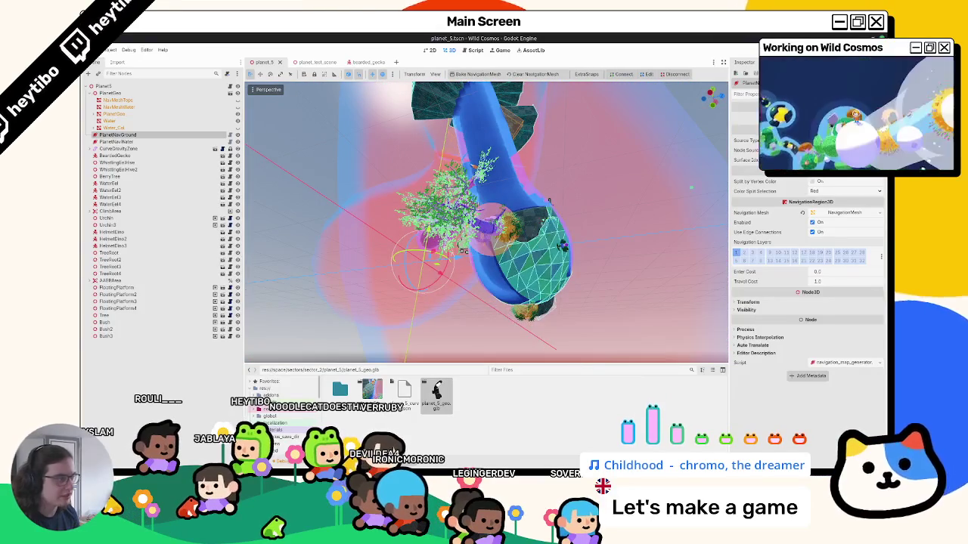
pyautogui.moveTo(633, 194); pyautogui.dragTo(417, 217, button='middle')
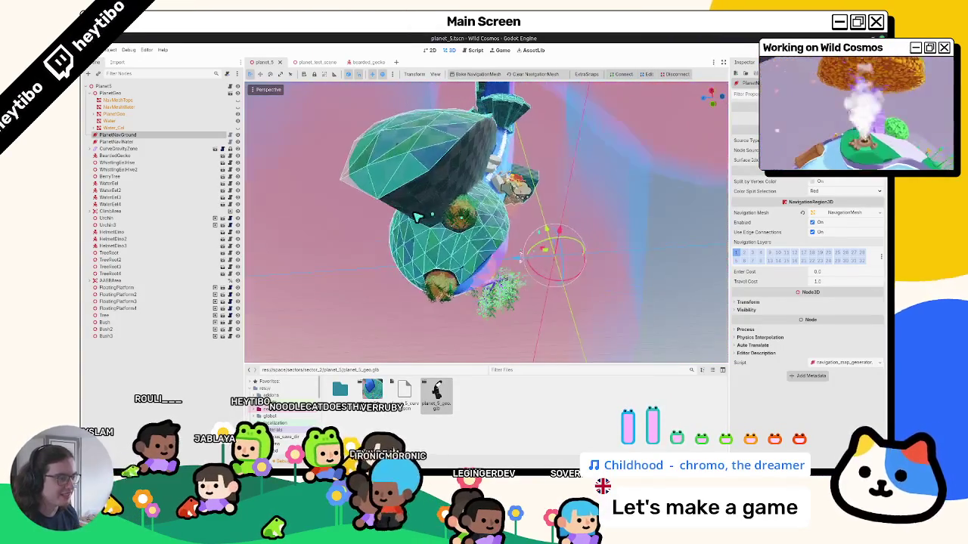
# Step: Run planet_test_scene with F6 and enlarge the game window
pyautogui.click(355, 66)
pyautogui.click(314, 62)
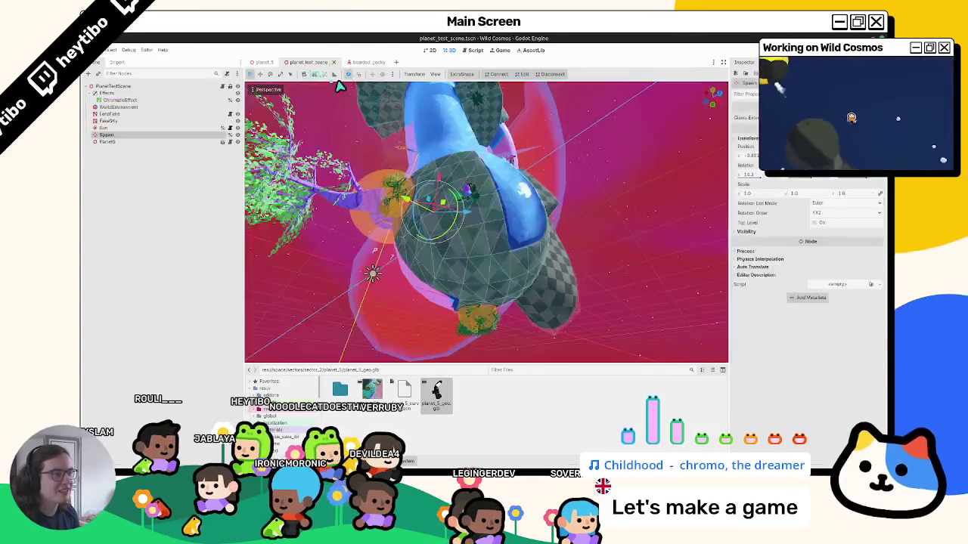
pyautogui.press('F6')
pyautogui.click(670, 121)
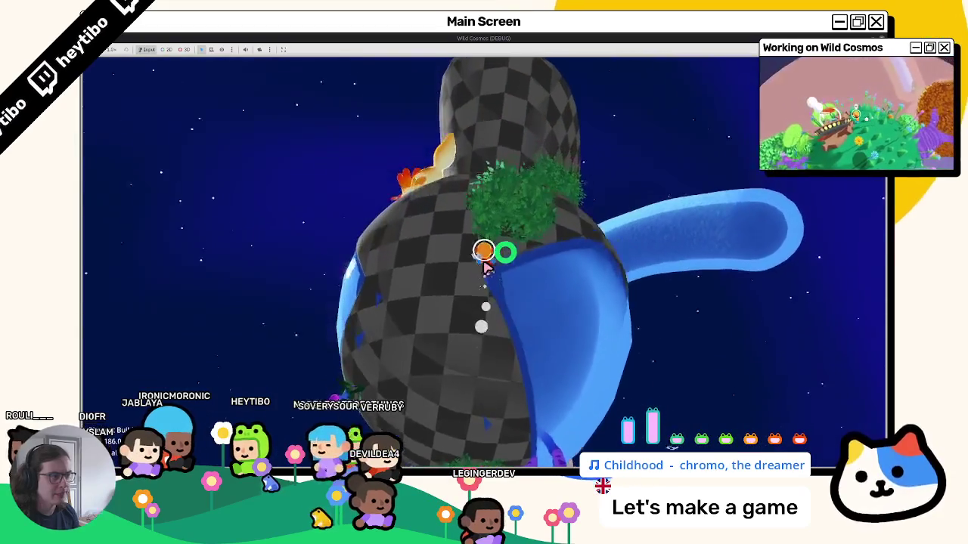
# Step: Run the character across the checkered planet onto the blue tube and tongue the fiery creature
pyautogui.press('w')
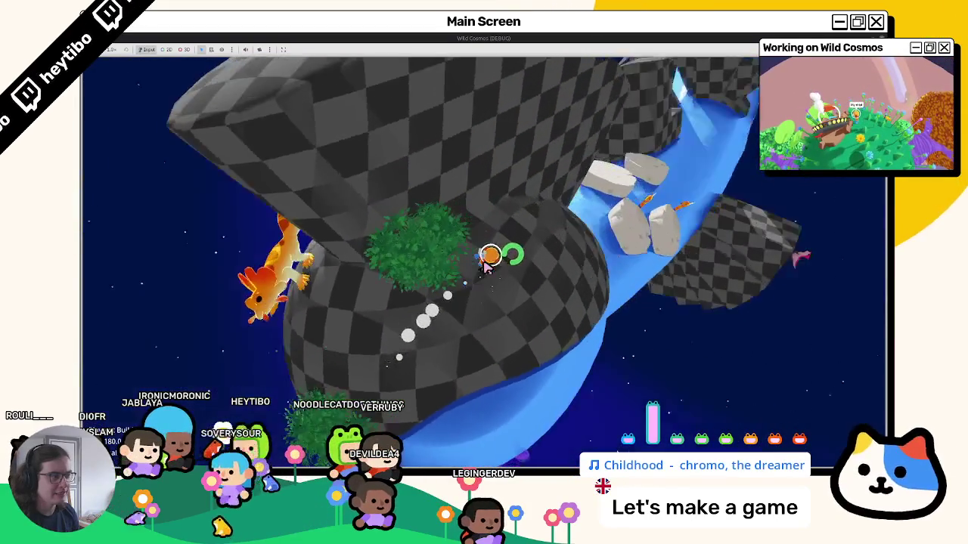
pyautogui.press('w')
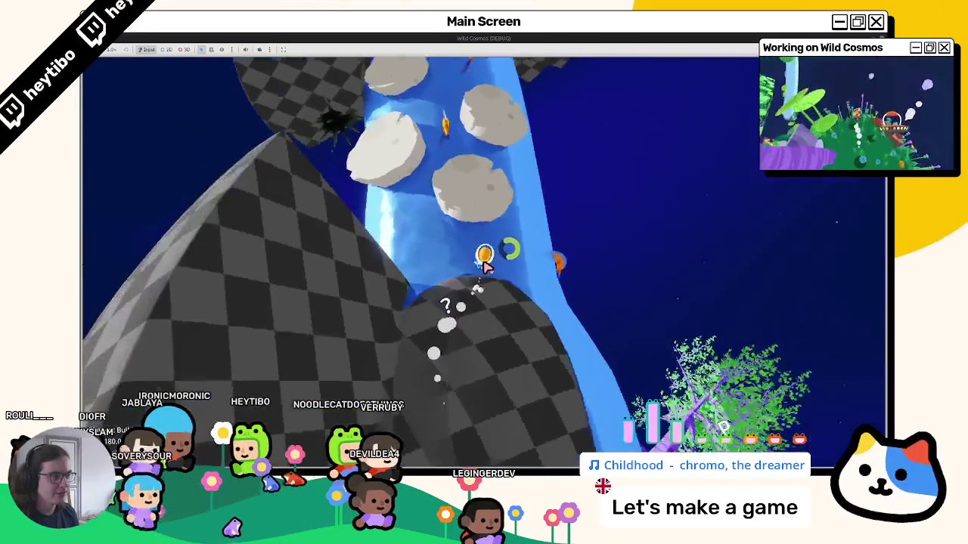
pyautogui.press('w')
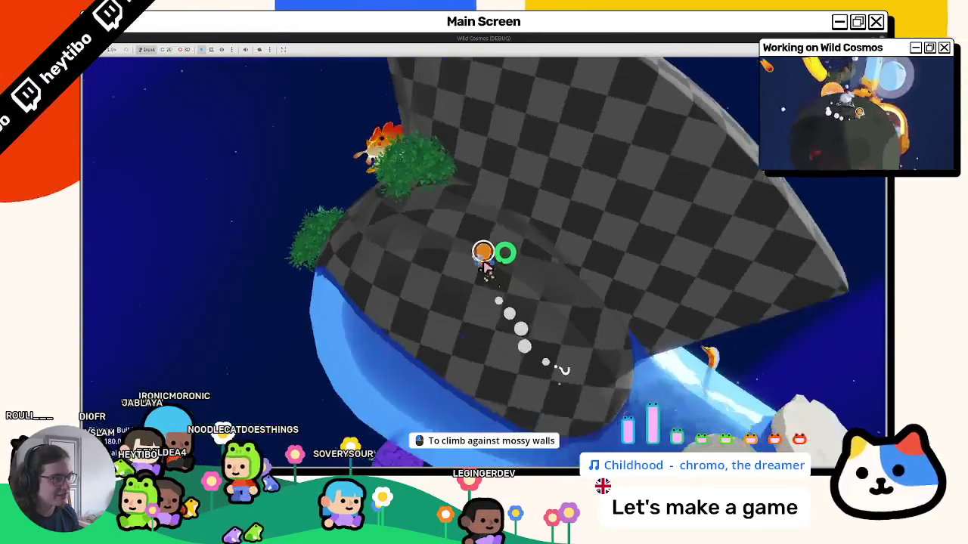
pyautogui.click(486, 266)
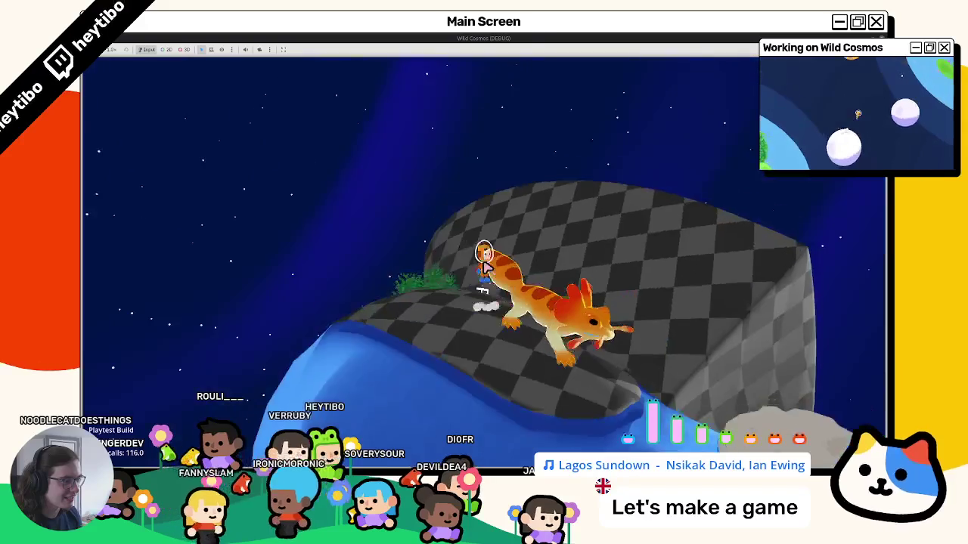
# Step: Pause the game to show the Continuer, Paramètres and Quitter le jeu menu
pyautogui.press('F11')
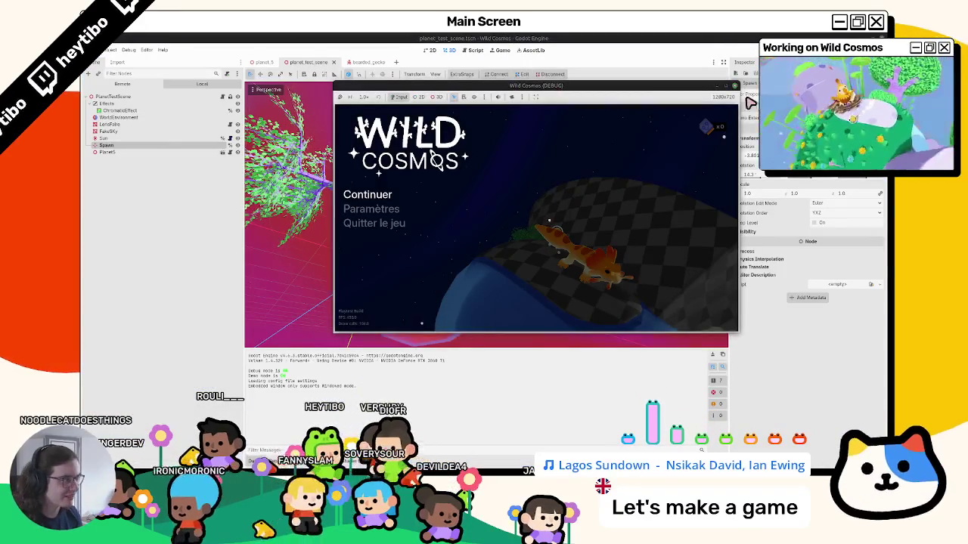
# Step: Resume play briefly near the waterfall, stop the game with F8, and go back to the planet_5 scene
pyautogui.click(729, 88)
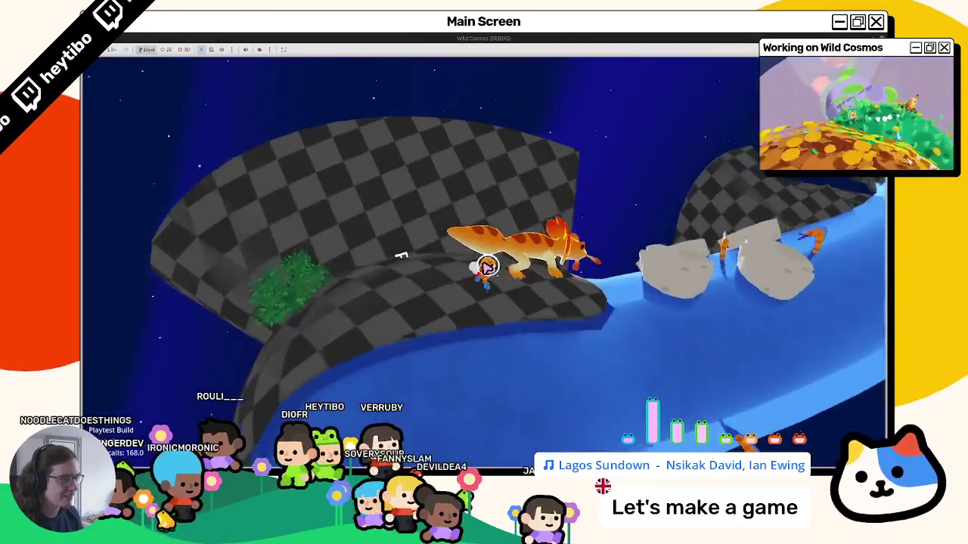
pyautogui.press('Escape')
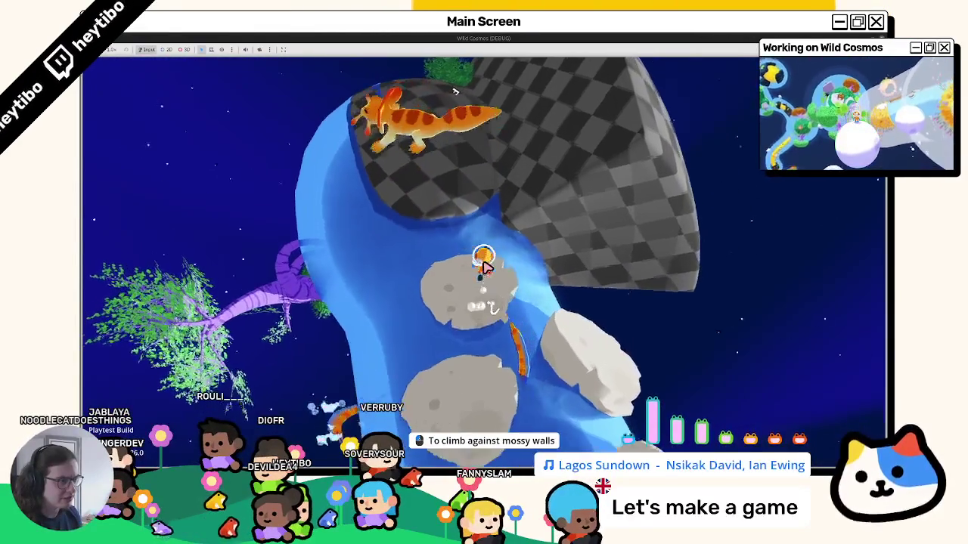
pyautogui.press('F8')
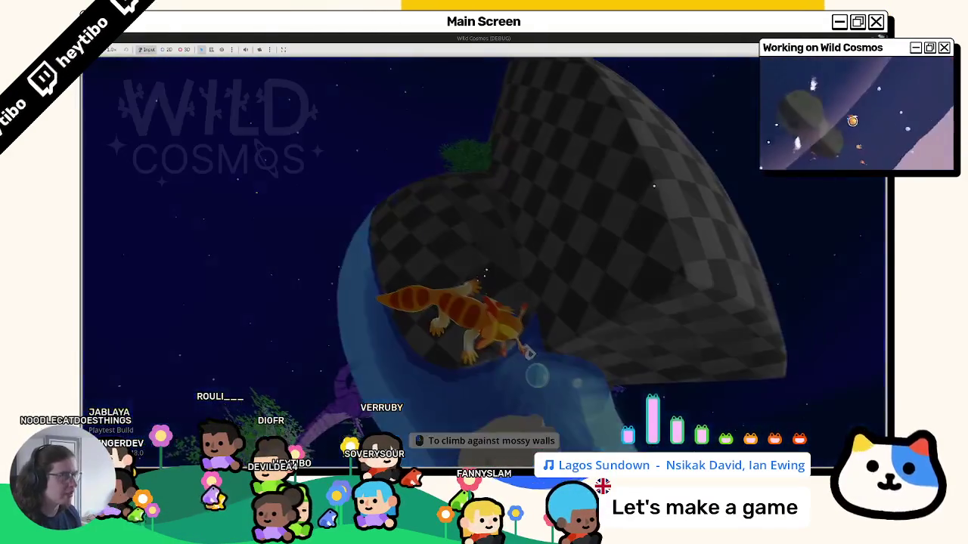
pyautogui.click(261, 62)
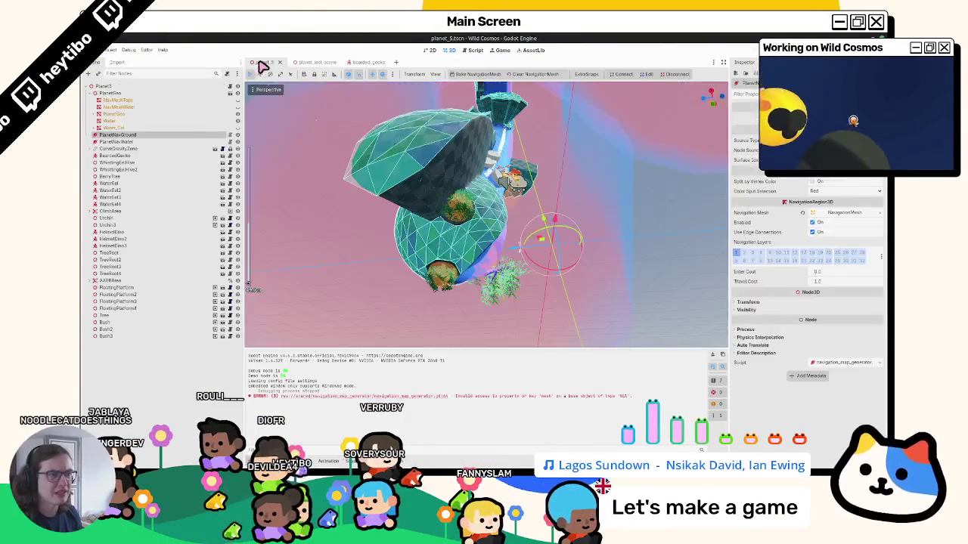
pyautogui.moveTo(407, 176); pyautogui.dragTo(361, 270, button='middle')
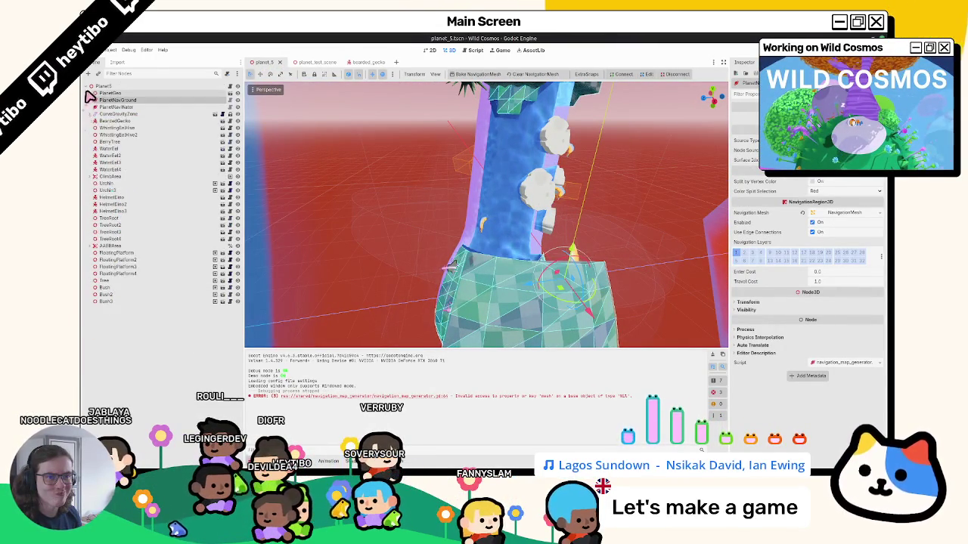
pyautogui.click(91, 94)
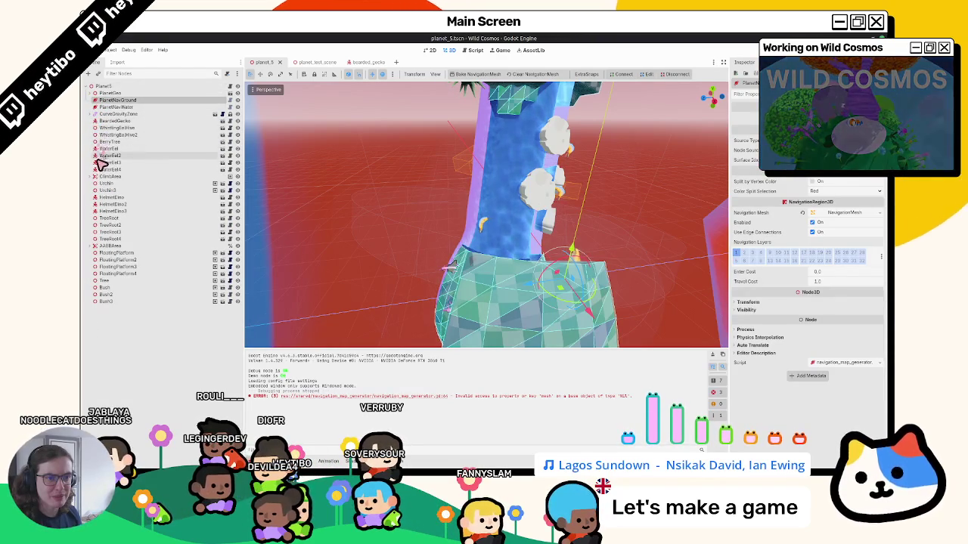
pyautogui.moveTo(269, 245)
pyautogui.mouseDown(button='middle')
pyautogui.moveTo(479, 222)
pyautogui.moveTo(438, 216)
pyautogui.mouseUp(button='middle')
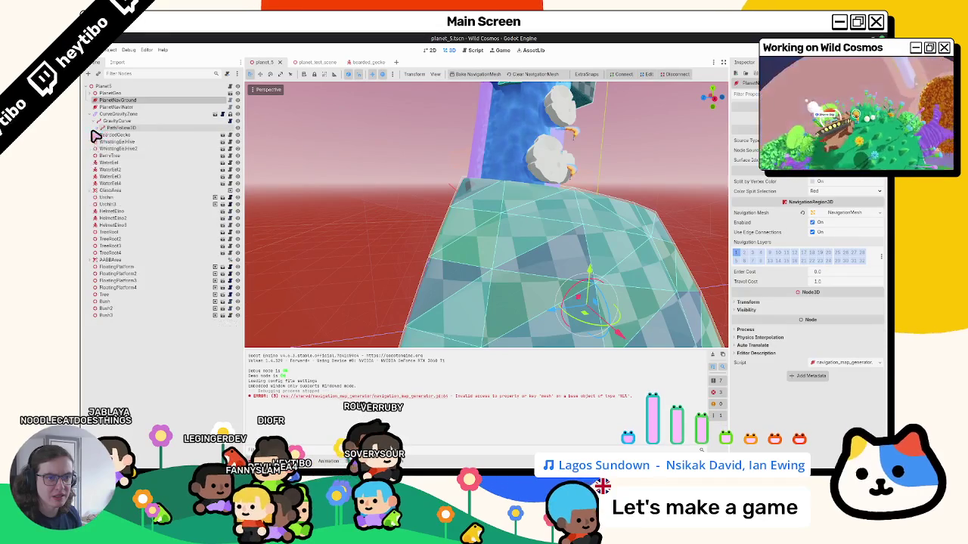
pyautogui.doubleClick(106, 136)
pyautogui.click(120, 142)
pyautogui.click(127, 135)
pyautogui.click(130, 141)
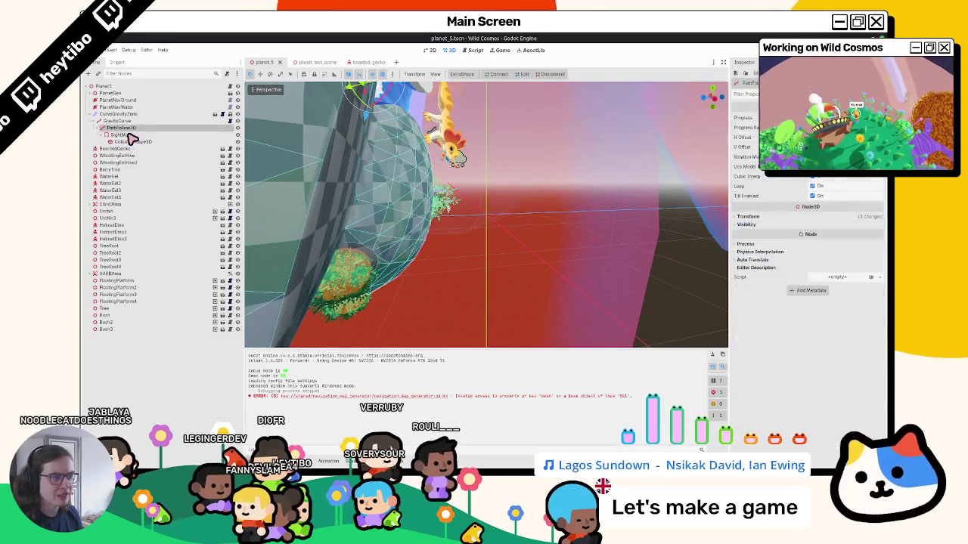
pyautogui.click(129, 135)
pyautogui.press('f')
pyautogui.moveTo(363, 206)
pyautogui.mouseDown(button='middle')
pyautogui.moveTo(384, 159)
pyautogui.moveTo(439, 167)
pyautogui.moveTo(454, 227)
pyautogui.moveTo(365, 202)
pyautogui.moveTo(406, 182)
pyautogui.moveTo(397, 193)
pyautogui.moveTo(356, 171)
pyautogui.moveTo(342, 187)
pyautogui.moveTo(443, 183)
pyautogui.moveTo(475, 199)
pyautogui.mouseUp(button='middle')
pyautogui.click(129, 141)
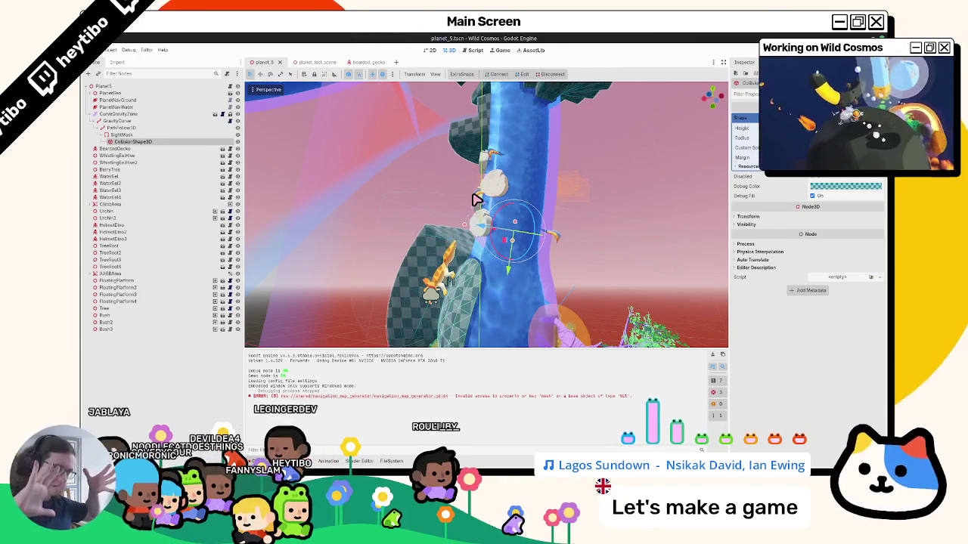
pyautogui.moveTo(488, 168); pyautogui.dragTo(499, 176, button='middle')
pyautogui.moveTo(475, 233)
pyautogui.mouseDown(button='middle')
pyautogui.moveTo(459, 194)
pyautogui.moveTo(318, 83)
pyautogui.mouseUp(button='middle')
pyautogui.click(309, 62)
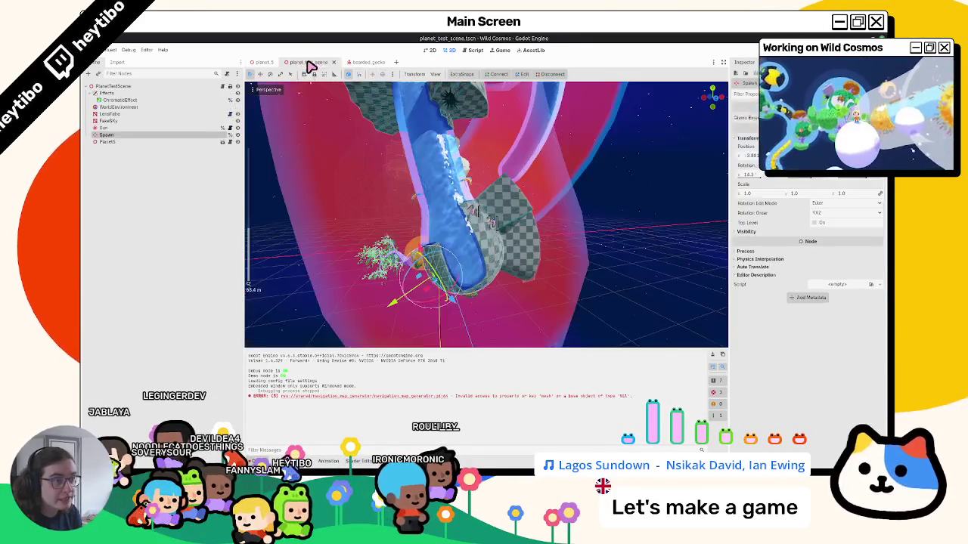
pyautogui.click(370, 63)
pyautogui.click(306, 63)
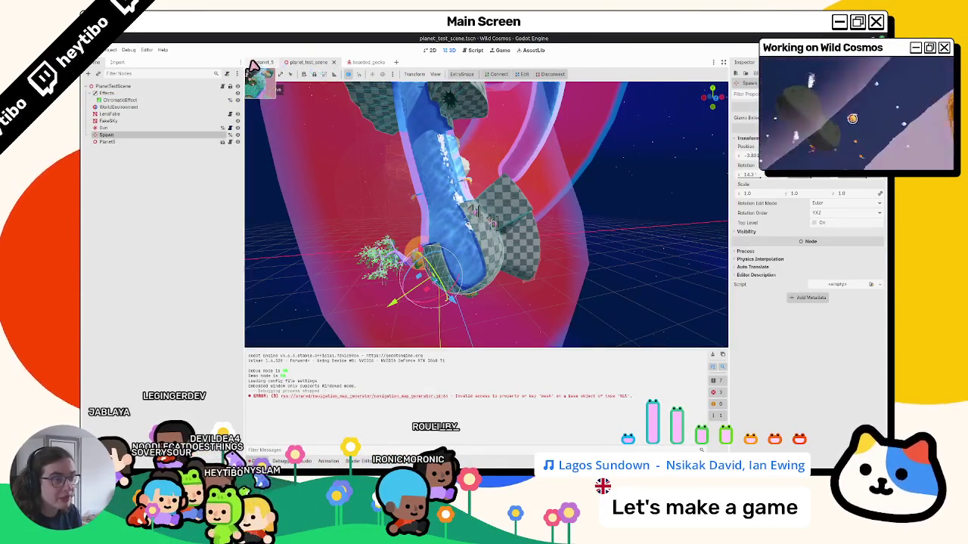
pyautogui.click(261, 63)
pyautogui.click(112, 150)
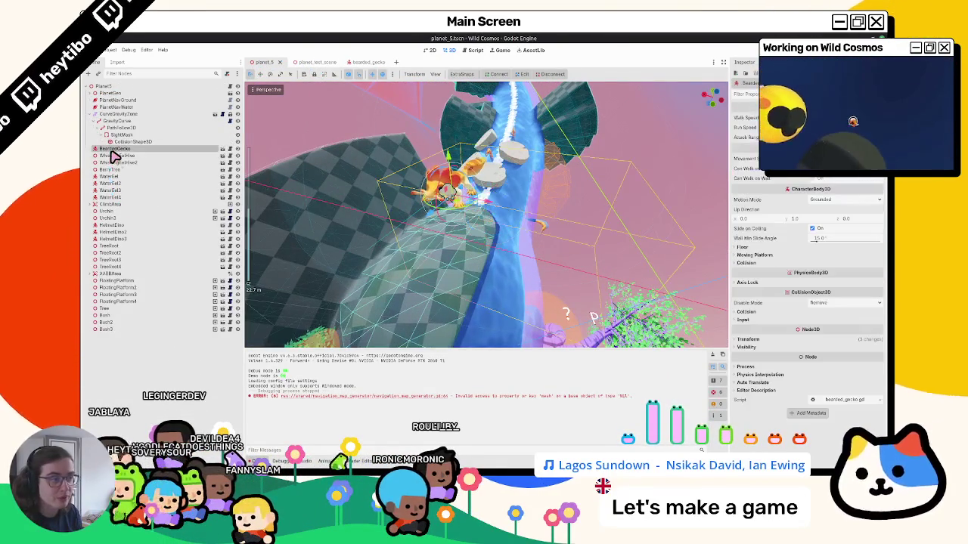
# Step: Move the BeardedGecko down onto the checkered slope and save planet_5
pyautogui.moveTo(318, 181); pyautogui.dragTo(455, 175, button='middle')
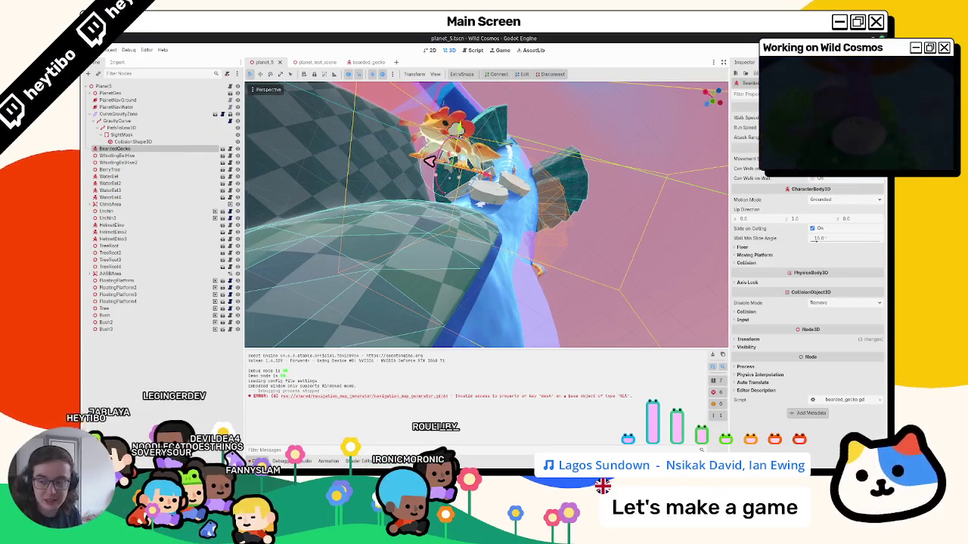
pyautogui.moveTo(477, 185)
pyautogui.mouseDown(button='middle')
pyautogui.moveTo(519, 129)
pyautogui.moveTo(492, 153)
pyautogui.moveTo(511, 160)
pyautogui.moveTo(455, 164)
pyautogui.mouseUp(button='middle')
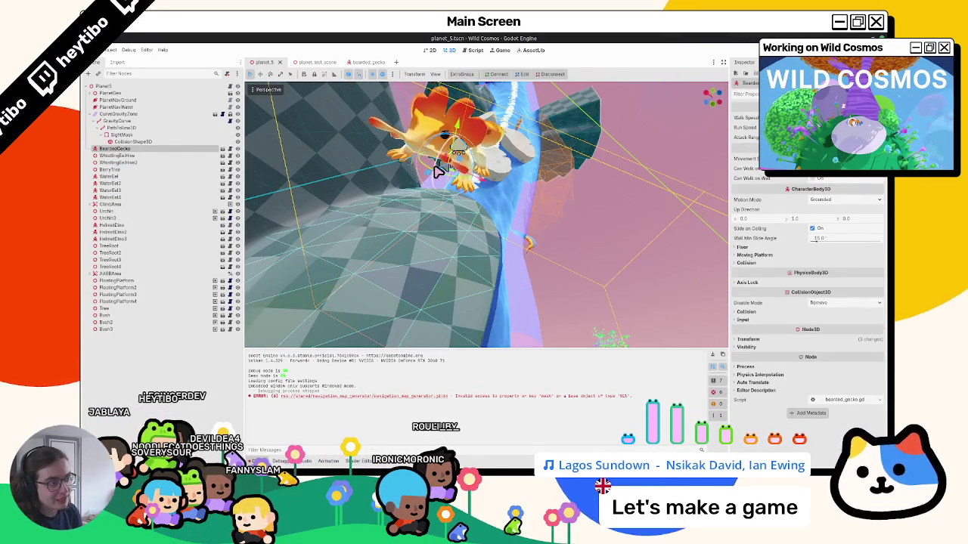
pyautogui.moveTo(441, 151); pyautogui.dragTo(441, 170, button='middle')
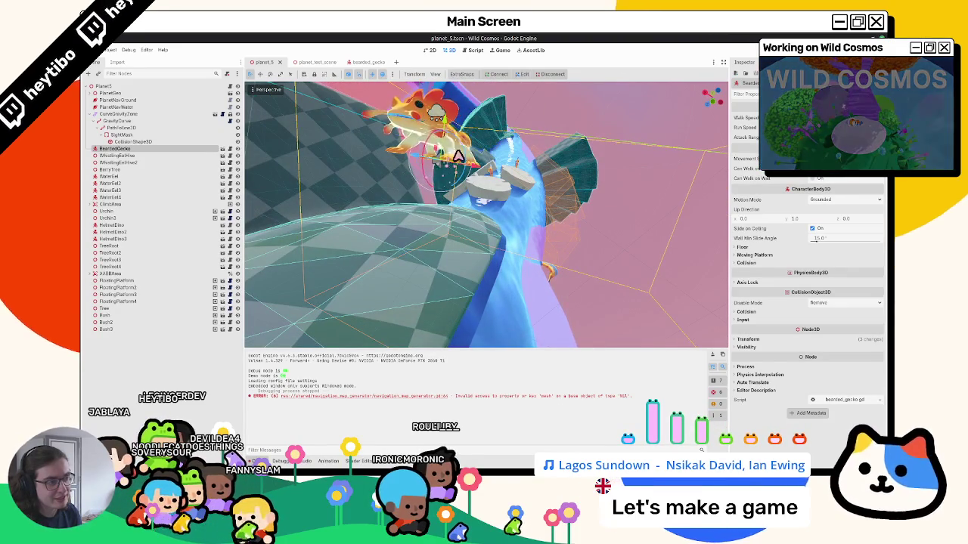
pyautogui.moveTo(448, 162)
pyautogui.mouseDown()
pyautogui.moveTo(432, 238)
pyautogui.moveTo(431, 216)
pyautogui.mouseUp()
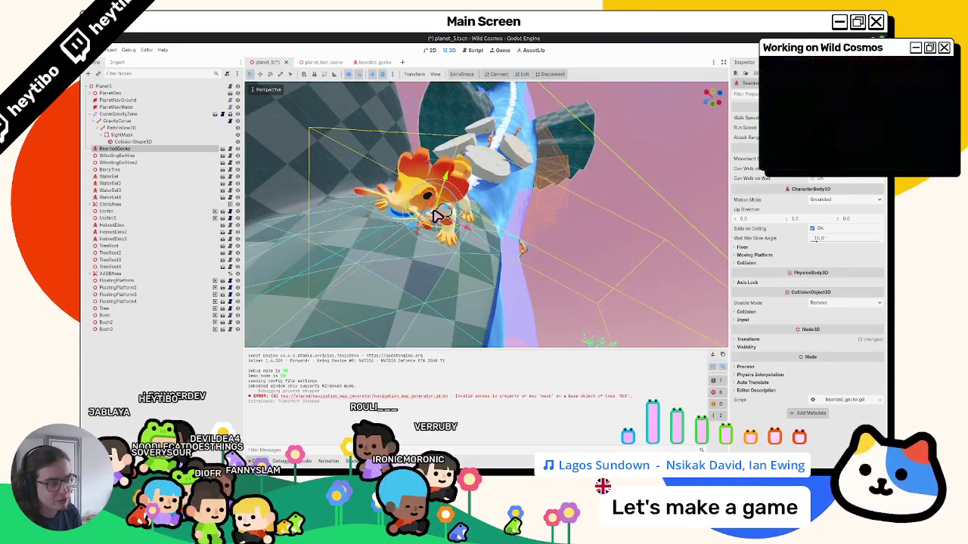
pyautogui.scroll(-3, 404, 273)
pyautogui.scroll(3, 404, 274)
pyautogui.hotkey('ctrl', 's')
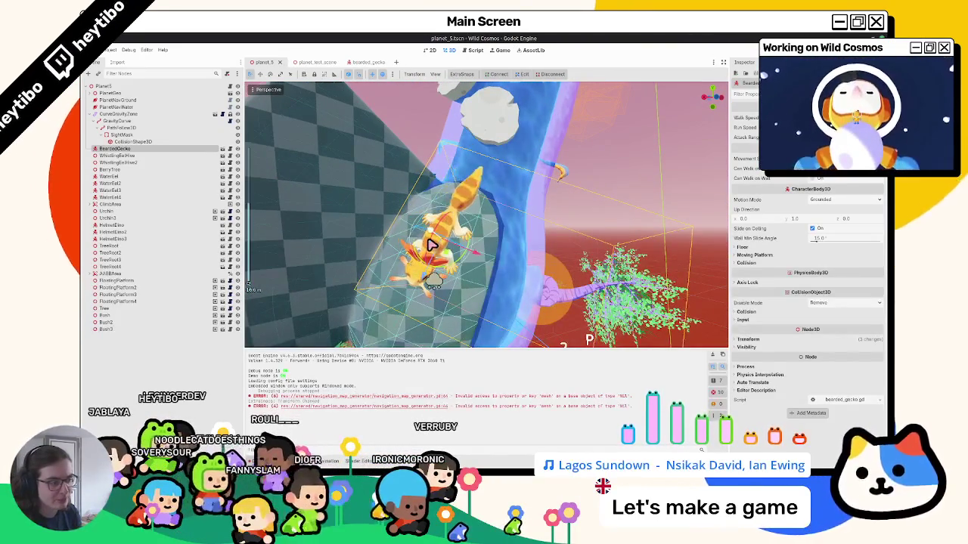
pyautogui.hotkey('ctrl', 's')
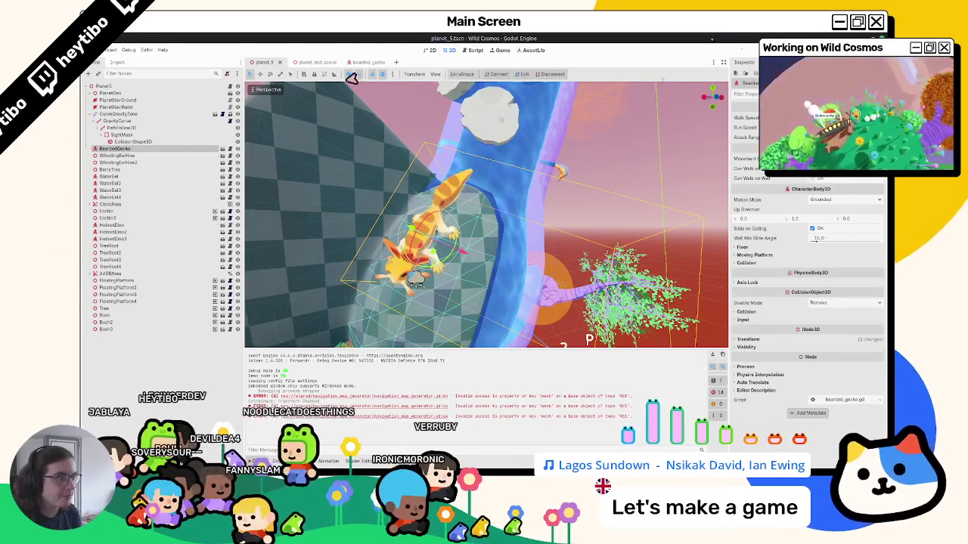
pyautogui.scroll(-2, 361, 205)
pyautogui.scroll(2, 410, 201)
# Step: Inspect the checkered test planet in the planet_test_scene from several angles
pyautogui.click(314, 64)
pyautogui.click(263, 63)
pyautogui.click(317, 63)
pyautogui.moveTo(506, 189)
pyautogui.mouseDown(button='middle')
pyautogui.moveTo(250, 157)
pyautogui.moveTo(481, 259)
pyautogui.mouseUp(button='middle')
pyautogui.scroll(2, 481, 260)
pyautogui.moveTo(486, 214)
pyautogui.mouseDown(button='middle')
pyautogui.moveTo(423, 219)
pyautogui.moveTo(507, 216)
pyautogui.moveTo(452, 325)
pyautogui.mouseUp(button='middle')
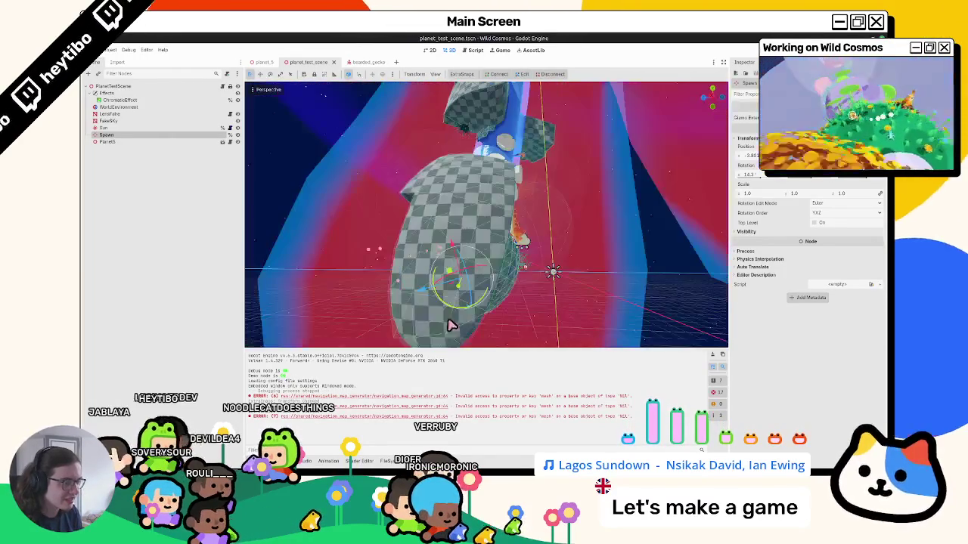
pyautogui.moveTo(523, 267); pyautogui.dragTo(580, 420, button='middle')
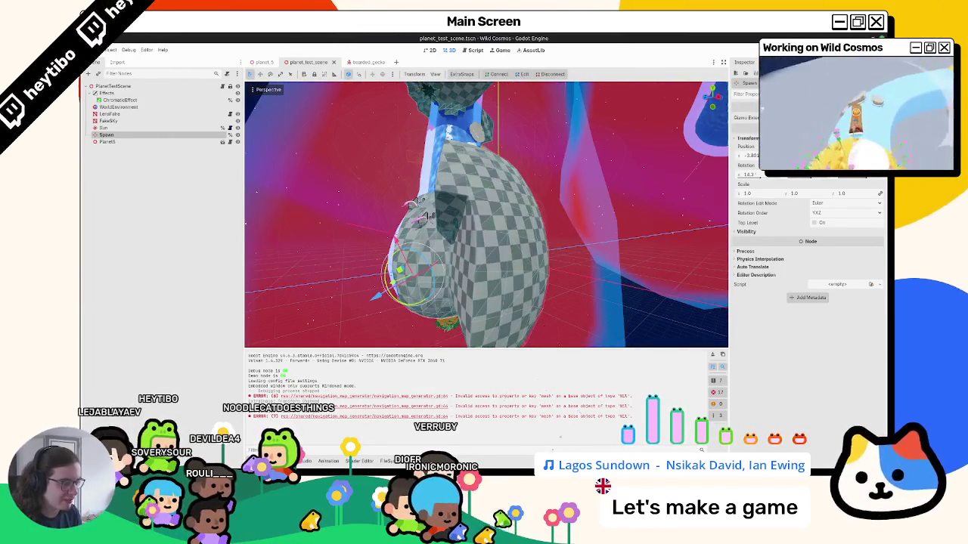
# Step: In Blender, put the planet_5_geo PlanetGeo mesh into Edit Mode and frame it
pyautogui.hotkey('alt', 'Tab')
pyautogui.moveTo(348, 259)
pyautogui.mouseDown(button='middle')
pyautogui.moveTo(353, 235)
pyautogui.moveTo(416, 212)
pyautogui.moveTo(363, 249)
pyautogui.moveTo(329, 256)
pyautogui.moveTo(346, 231)
pyautogui.moveTo(310, 221)
pyautogui.mouseUp(button='middle')
pyautogui.press('Tab')
pyautogui.press('KP_Decimal')
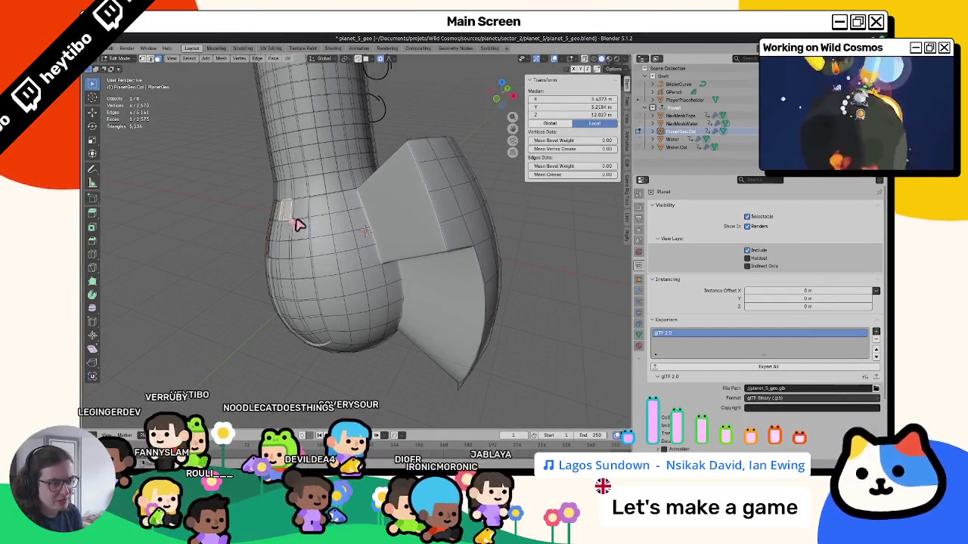
# Step: Fill a block of faces on the bulb with black vertex colour, then return to Edit Mode
pyautogui.click(323, 274)
pyautogui.moveTo(324, 275); pyautogui.dragTo(335, 209, button='middle')
pyautogui.click(329, 225)
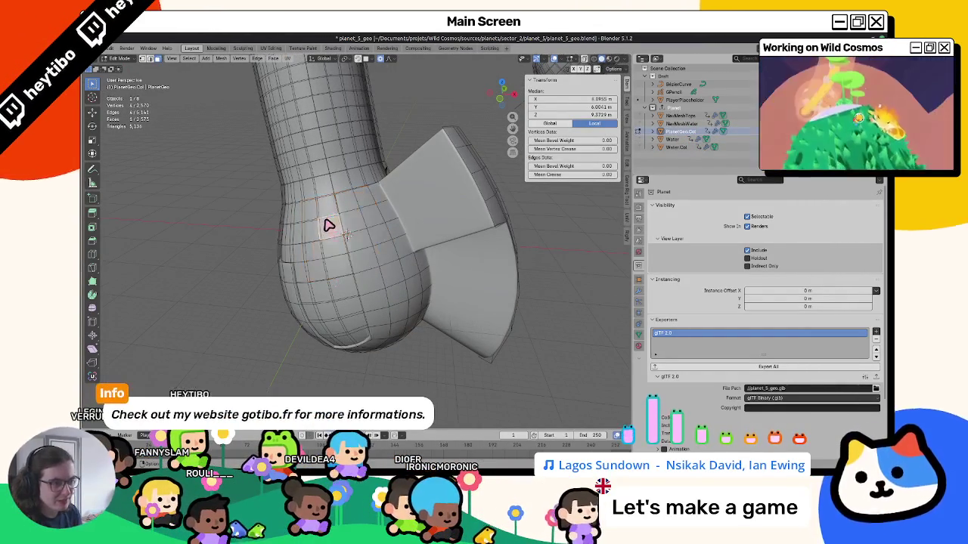
pyautogui.keyDown('ctrl'); pyautogui.keyDown('shift'); pyautogui.click(383, 274); pyautogui.keyUp('shift'); pyautogui.keyUp('ctrl')
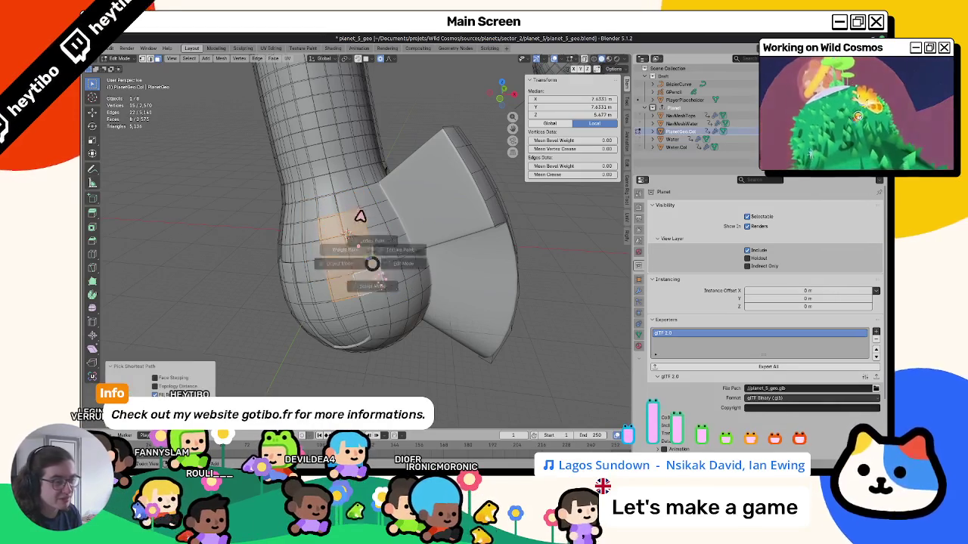
pyautogui.click(360, 217)
pyautogui.hotkey('shift', 'k')
pyautogui.press('Tab')
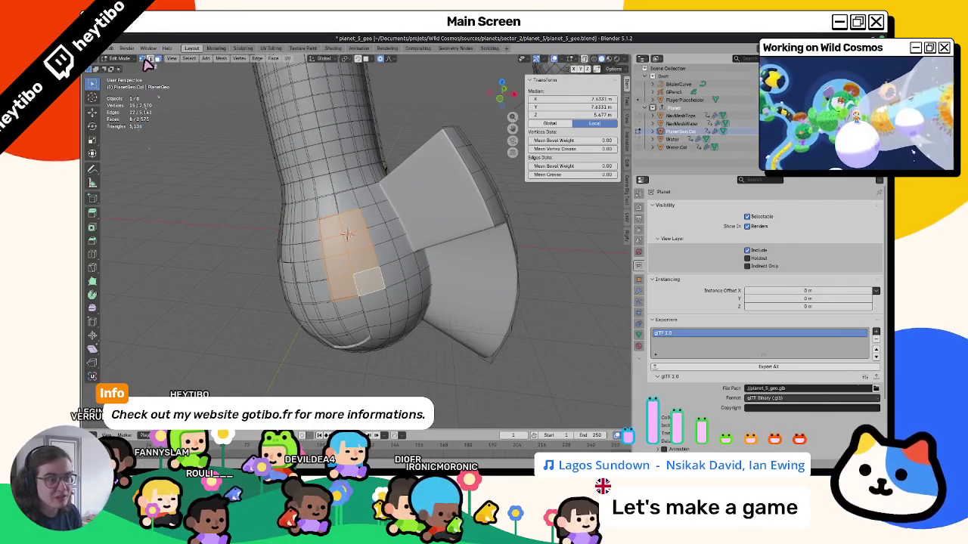
# Step: Connect pairs of bulb vertices with new edges using F
pyautogui.click(340, 195)
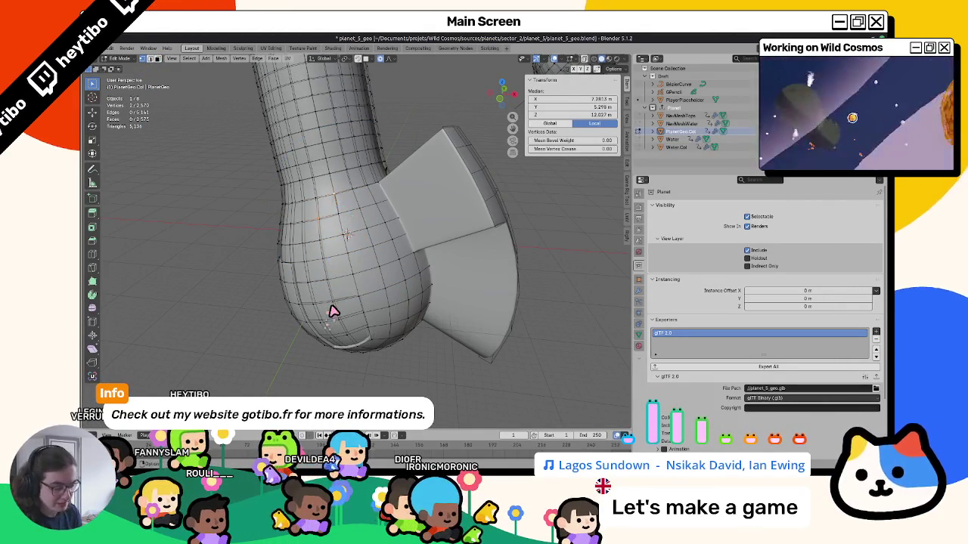
pyautogui.press('f')
pyautogui.moveTo(332, 308); pyautogui.dragTo(337, 242, button='middle')
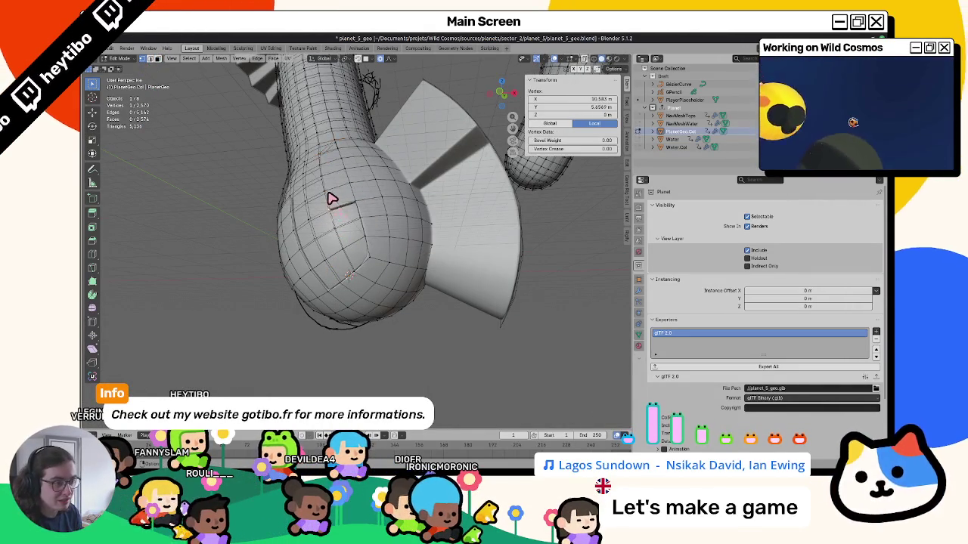
pyautogui.moveTo(356, 205); pyautogui.dragTo(339, 201, button='middle')
pyautogui.press('f')
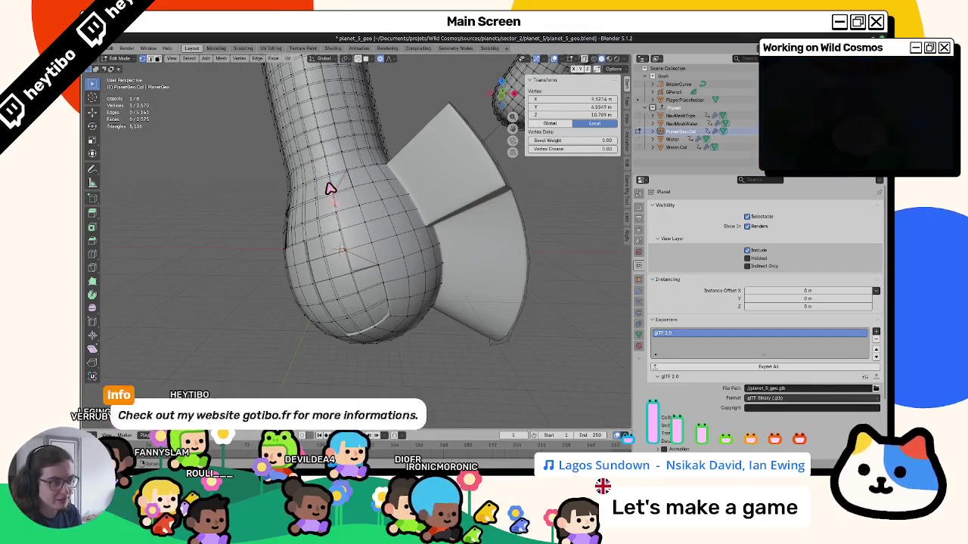
pyautogui.moveTo(352, 168)
pyautogui.mouseDown(button='middle')
pyautogui.moveTo(363, 139)
pyautogui.moveTo(362, 271)
pyautogui.mouseUp(button='middle')
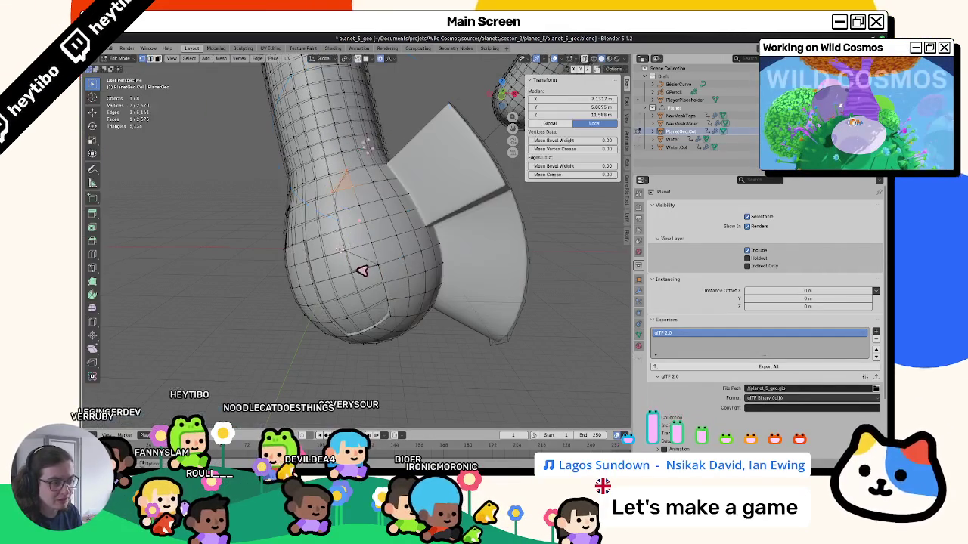
pyautogui.click(355, 257)
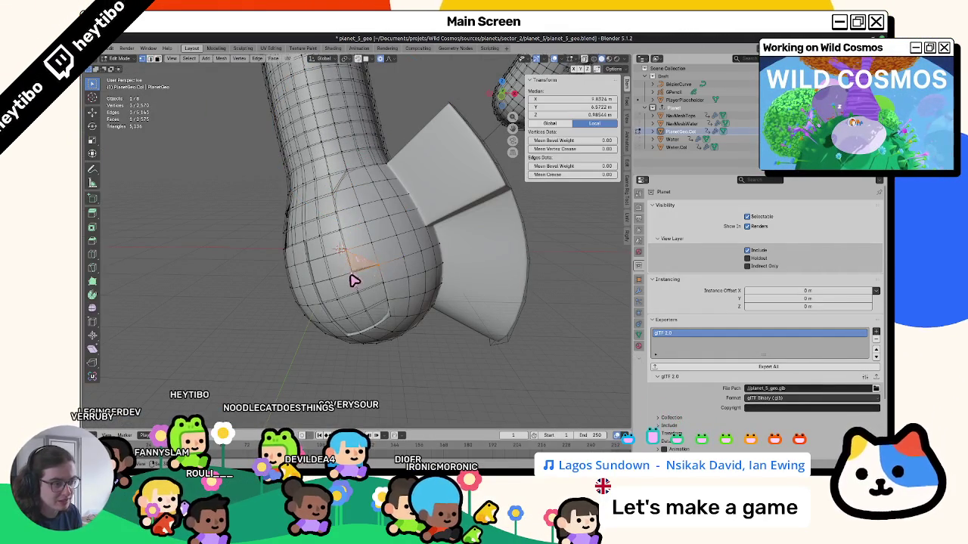
# Step: Flood the mesh vertex colours with near-white F1F1F1 (Value 0.965)
pyautogui.click(357, 176)
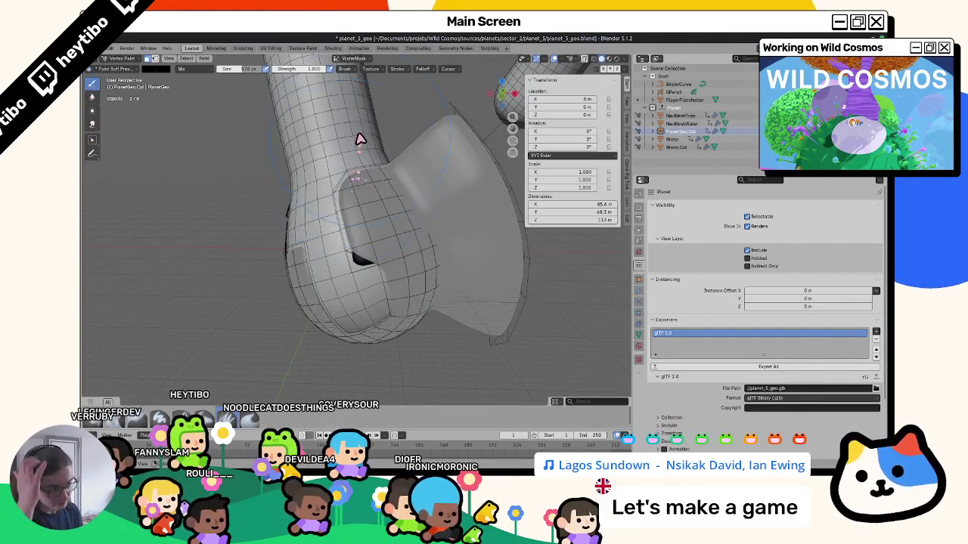
pyautogui.click(152, 69)
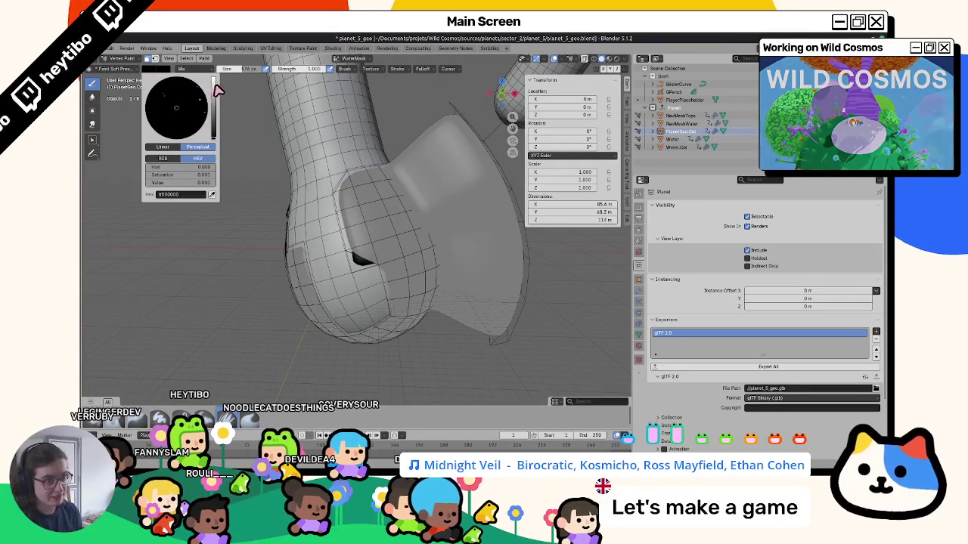
pyautogui.click(156, 72)
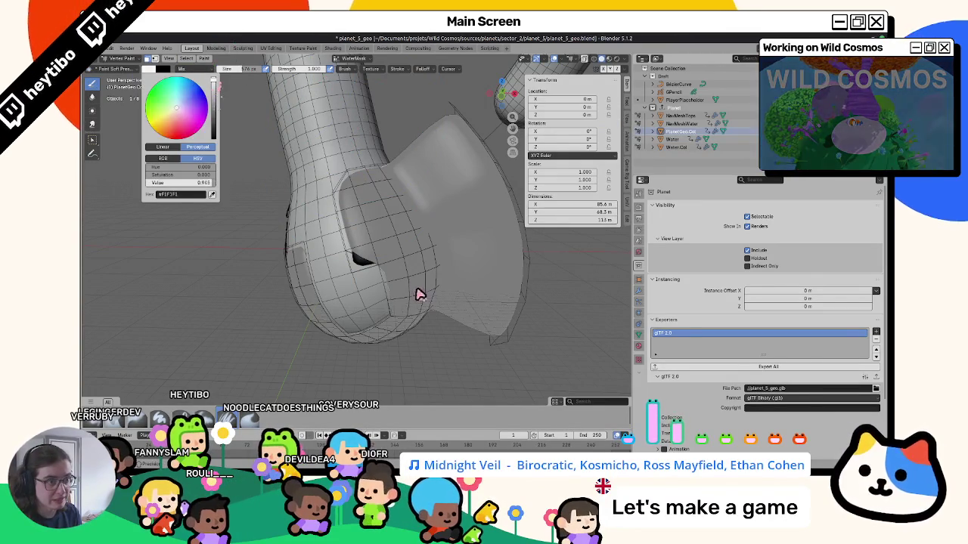
pyautogui.hotkey('shift', 'k')
pyautogui.click(369, 247)
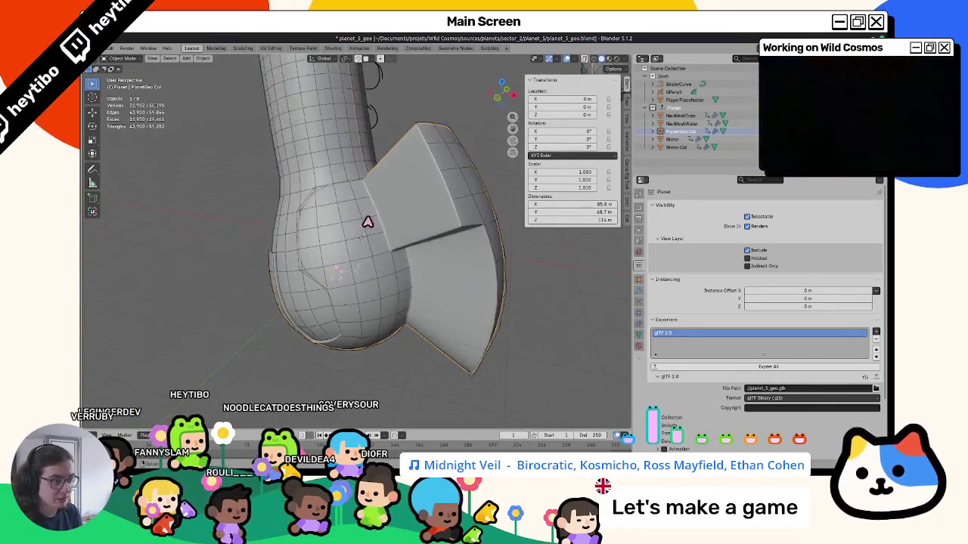
pyautogui.moveTo(368, 216); pyautogui.dragTo(296, 235, button='middle')
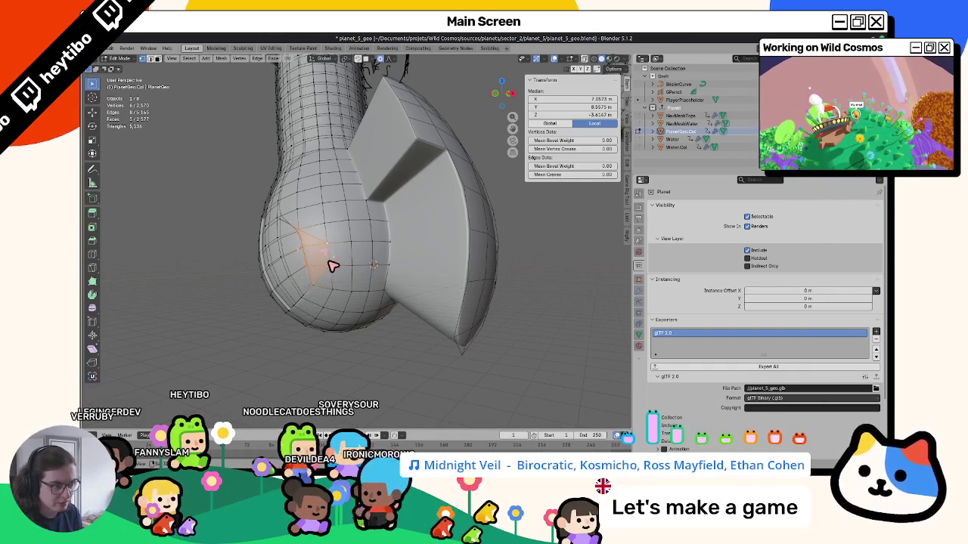
# Step: Re-enter Edit Mode with X-ray on and select a vertex inside the bulb
pyautogui.hotkey('ctrl', 'Tab')
pyautogui.click(335, 189)
pyautogui.moveTo(335, 190)
pyautogui.mouseDown(button='middle')
pyautogui.moveTo(237, 216)
pyautogui.moveTo(276, 270)
pyautogui.mouseUp(button='middle')
pyautogui.moveTo(357, 201)
pyautogui.mouseDown(button='middle')
pyautogui.moveTo(335, 295)
pyautogui.moveTo(358, 265)
pyautogui.moveTo(419, 290)
pyautogui.moveTo(444, 266)
pyautogui.moveTo(385, 277)
pyautogui.moveTo(371, 257)
pyautogui.moveTo(333, 248)
pyautogui.moveTo(373, 277)
pyautogui.moveTo(366, 237)
pyautogui.mouseUp(button='middle')
pyautogui.press('Tab')
pyautogui.hotkey('alt', 'z')
pyautogui.click(369, 235)
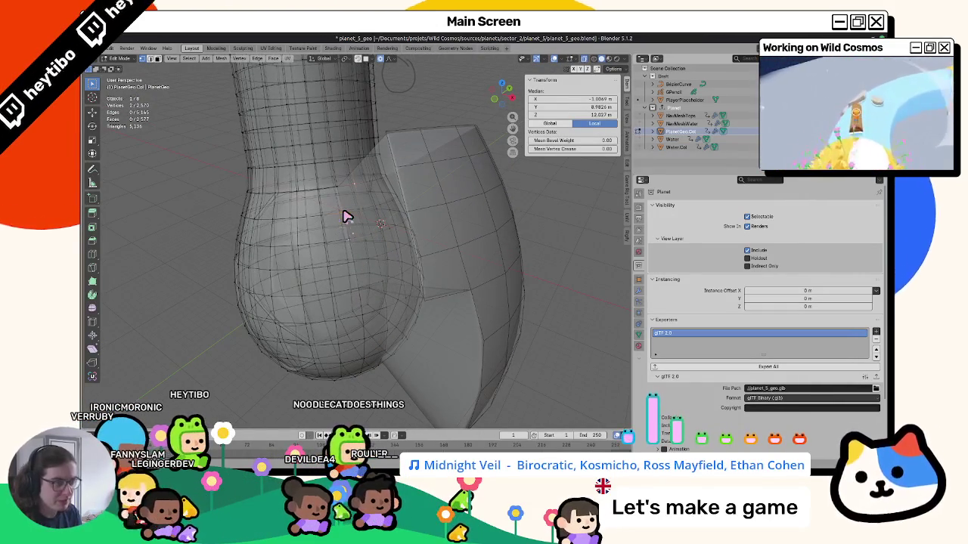
# Step: Flood the vertex colours and make Layer2 the active colour attribute
pyautogui.hotkey('ctrl', 'Tab')
pyautogui.click(335, 183)
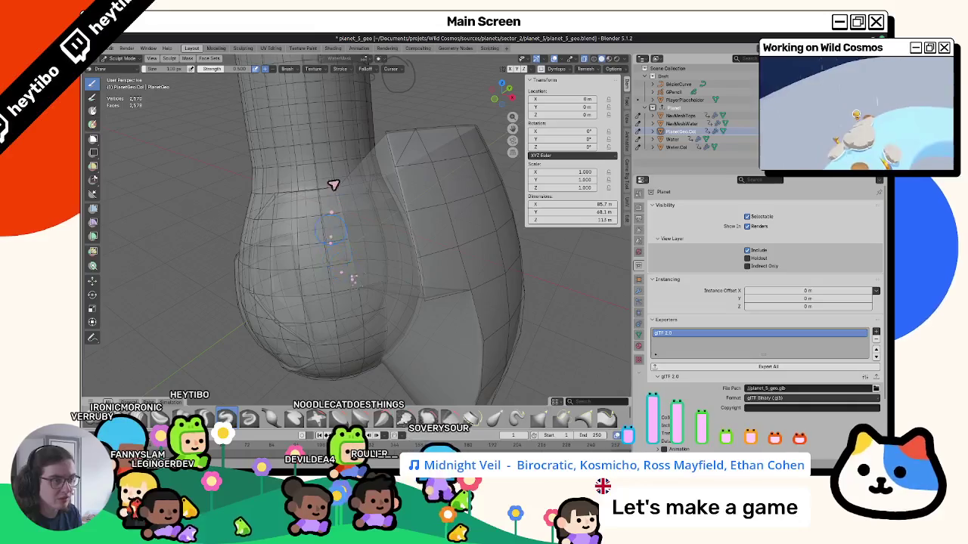
pyautogui.hotkey('shift', 'k')
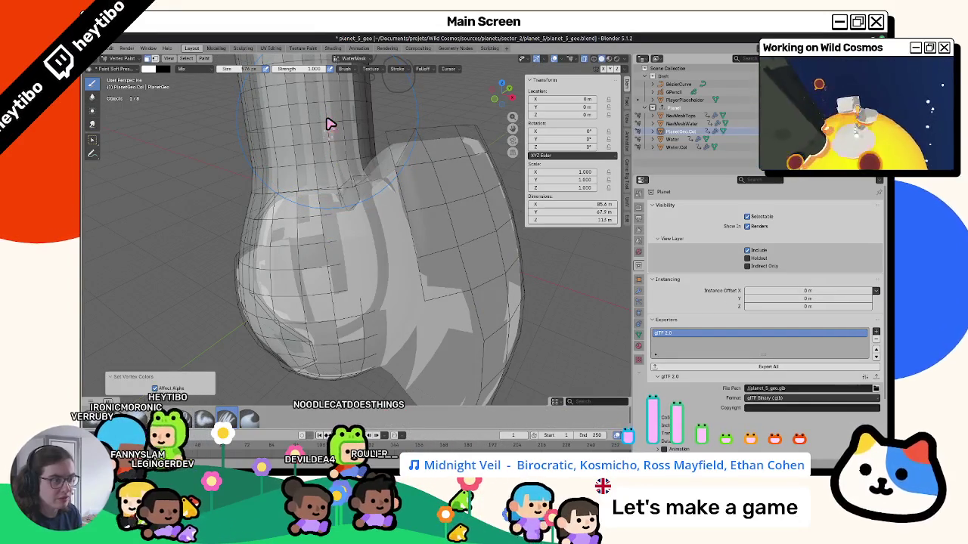
pyautogui.click(353, 58)
pyautogui.click(325, 83)
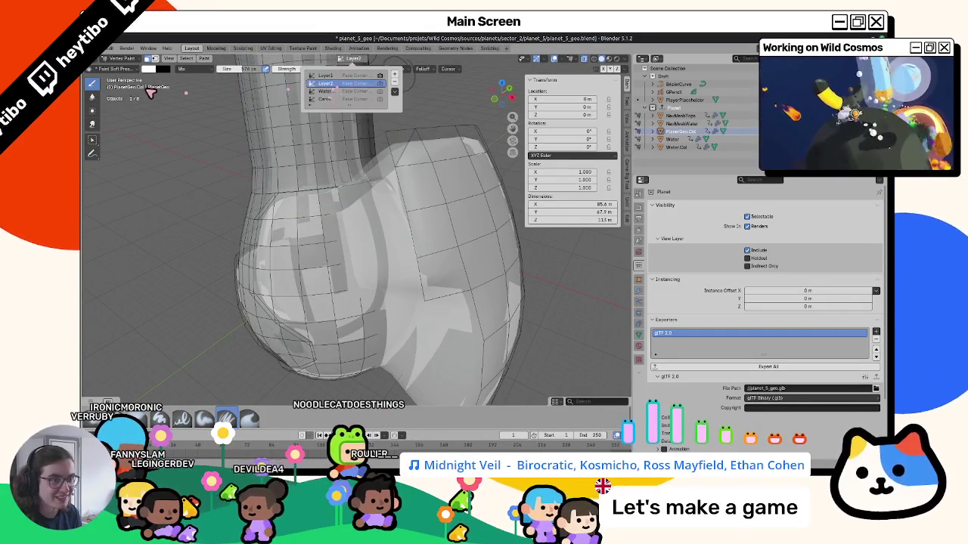
pyautogui.click(161, 69)
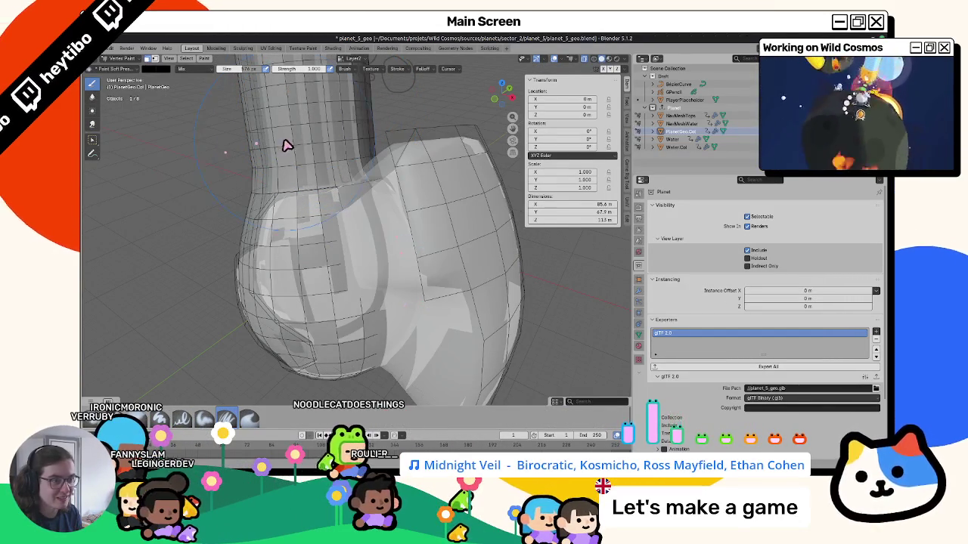
pyautogui.press('Tab')
# Step: Select two vertices near the notch and flood the vertex colours again
pyautogui.click(340, 202)
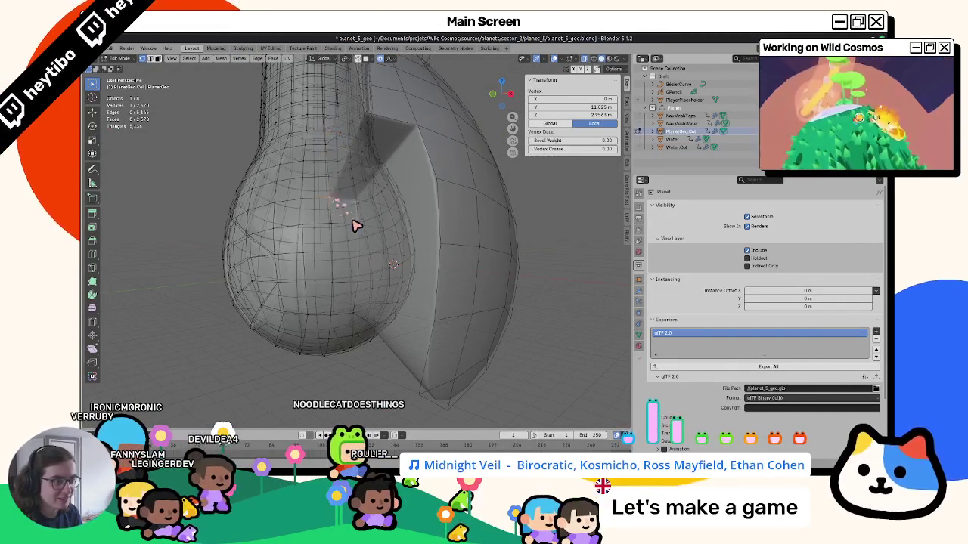
pyautogui.click(333, 185)
pyautogui.hotkey('alt', 'z')
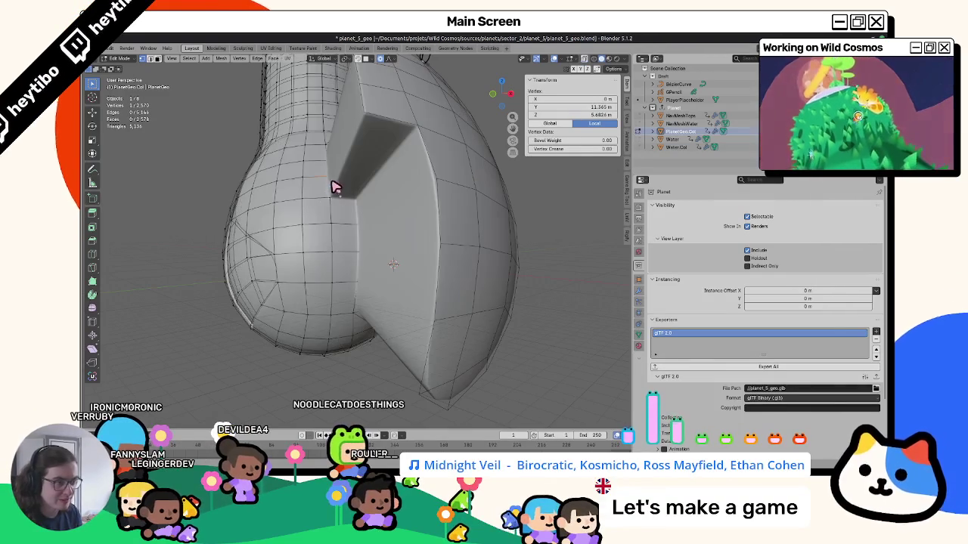
pyautogui.hotkey('alt', 'z')
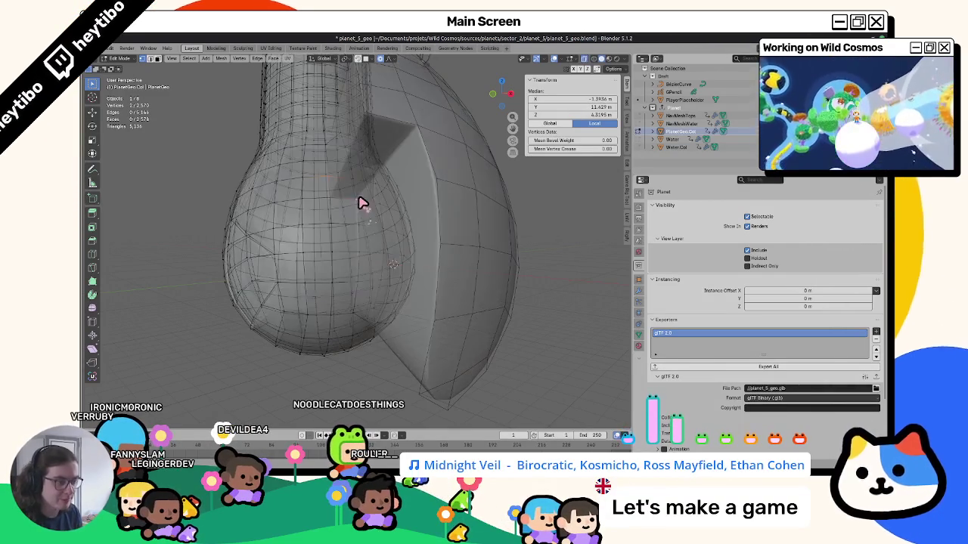
pyautogui.keyDown('shift'); pyautogui.click(360, 204); pyautogui.keyUp('shift')
pyautogui.hotkey('alt', 'z')
pyautogui.hotkey('ctrl', 'Tab')
pyautogui.hotkey('shift', 'k')
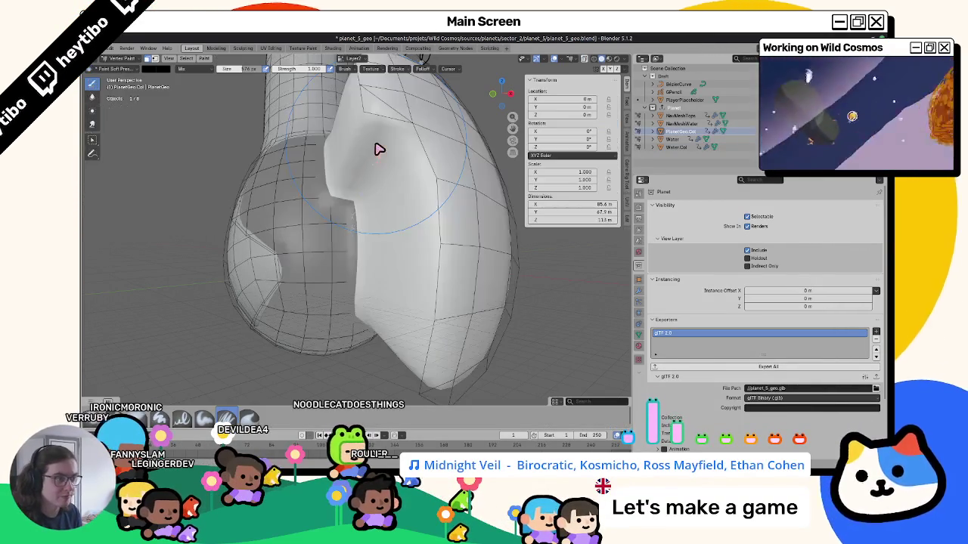
# Step: Hide the large shell part so only the sphere and bulb remain visible
pyautogui.hotkey('alt', 'h')
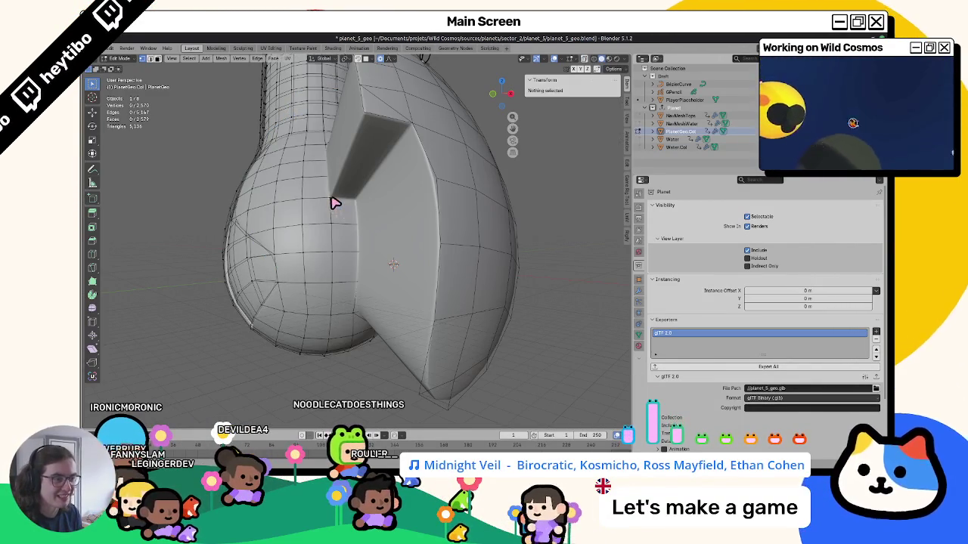
pyautogui.hotkey('ctrl', 'z')
pyautogui.hotkey('alt', 'h')
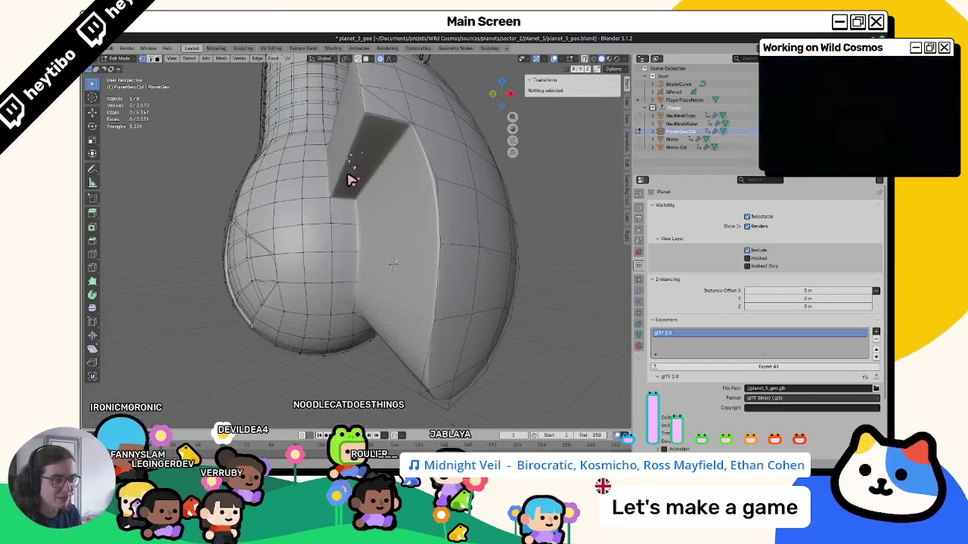
pyautogui.press('Tab')
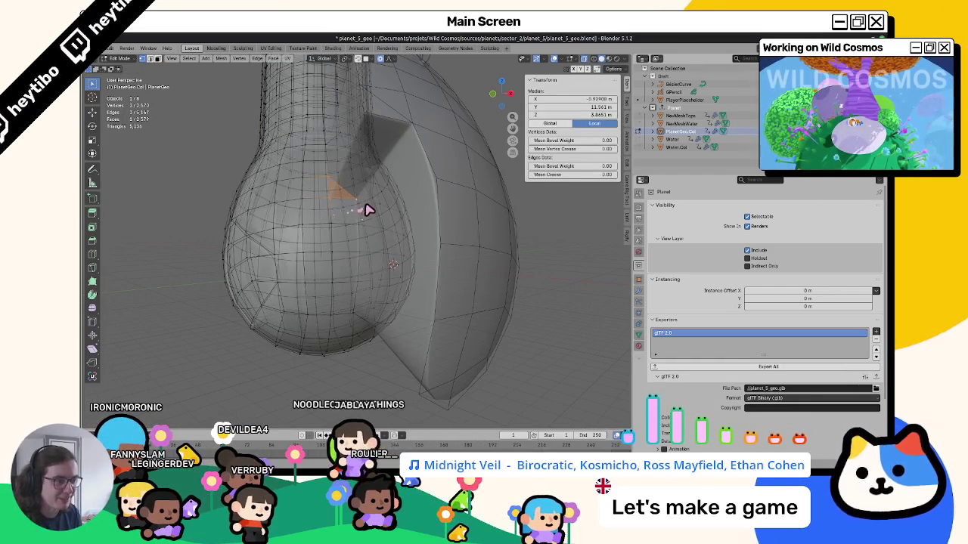
pyautogui.press('Tab')
pyautogui.moveTo(376, 163)
pyautogui.mouseDown(button='middle')
pyautogui.moveTo(384, 164)
pyautogui.moveTo(313, 212)
pyautogui.moveTo(367, 234)
pyautogui.moveTo(293, 206)
pyautogui.mouseUp(button='middle')
pyautogui.press('Tab')
pyautogui.press('h')
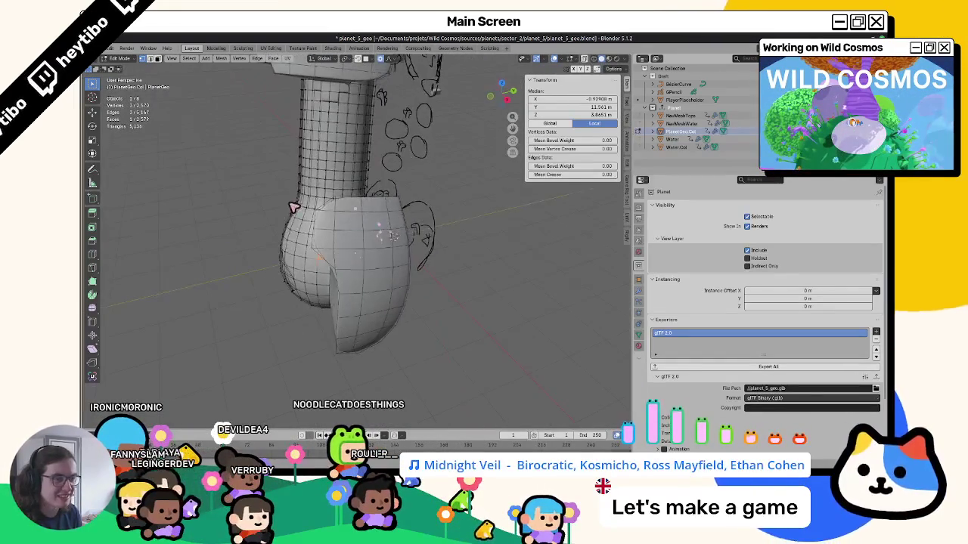
pyautogui.moveTo(321, 174)
pyautogui.mouseDown(button='middle')
pyautogui.moveTo(274, 176)
pyautogui.moveTo(288, 134)
pyautogui.moveTo(339, 164)
pyautogui.moveTo(351, 157)
pyautogui.moveTo(350, 136)
pyautogui.mouseUp(button='middle')
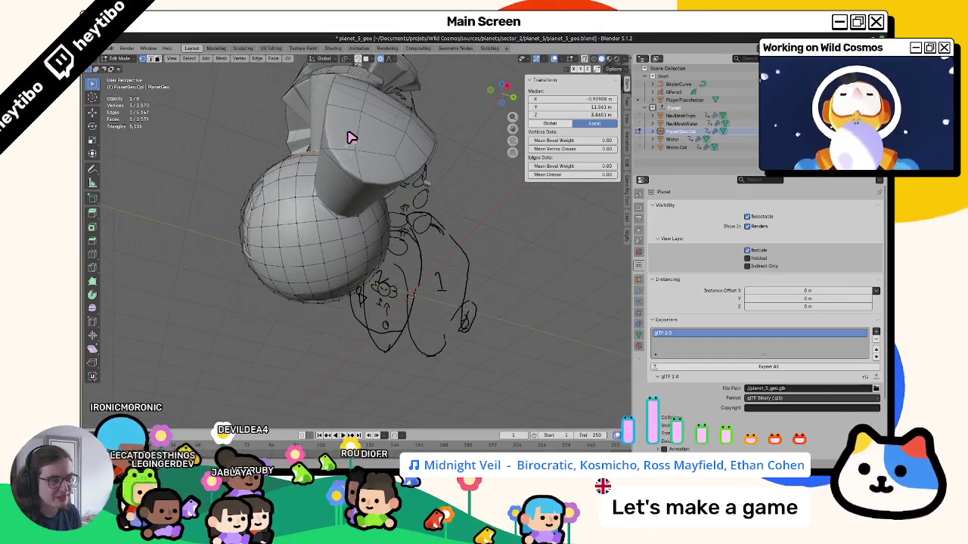
# Step: Add another shell vertex to the selection and enable X-ray view
pyautogui.scroll(3, 303, 173)
pyautogui.scroll(8, 297, 218)
pyautogui.scroll(-8, 298, 217)
pyautogui.moveTo(324, 222)
pyautogui.mouseDown(button='middle')
pyautogui.moveTo(348, 218)
pyautogui.moveTo(340, 238)
pyautogui.mouseUp(button='middle')
pyautogui.scroll(8, 290, 204)
pyautogui.scroll(-3, 289, 208)
pyautogui.scroll(-5, 292, 213)
pyautogui.moveTo(295, 214)
pyautogui.mouseDown(button='middle')
pyautogui.moveTo(320, 225)
pyautogui.moveTo(280, 204)
pyautogui.moveTo(309, 194)
pyautogui.moveTo(320, 219)
pyautogui.moveTo(329, 202)
pyautogui.moveTo(320, 225)
pyautogui.mouseUp(button='middle')
pyautogui.keyDown('shift'); pyautogui.click(322, 195); pyautogui.keyUp('shift')
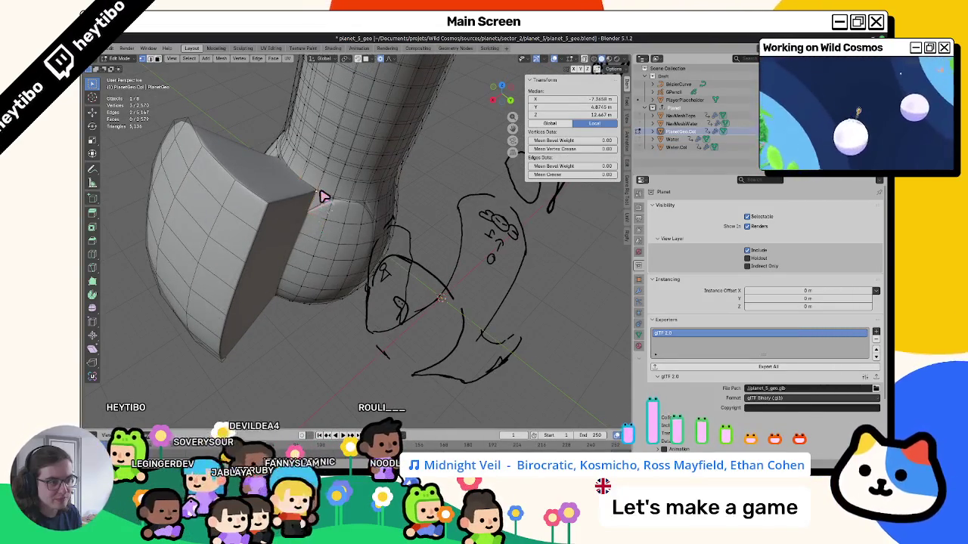
pyautogui.hotkey('alt', 'z')
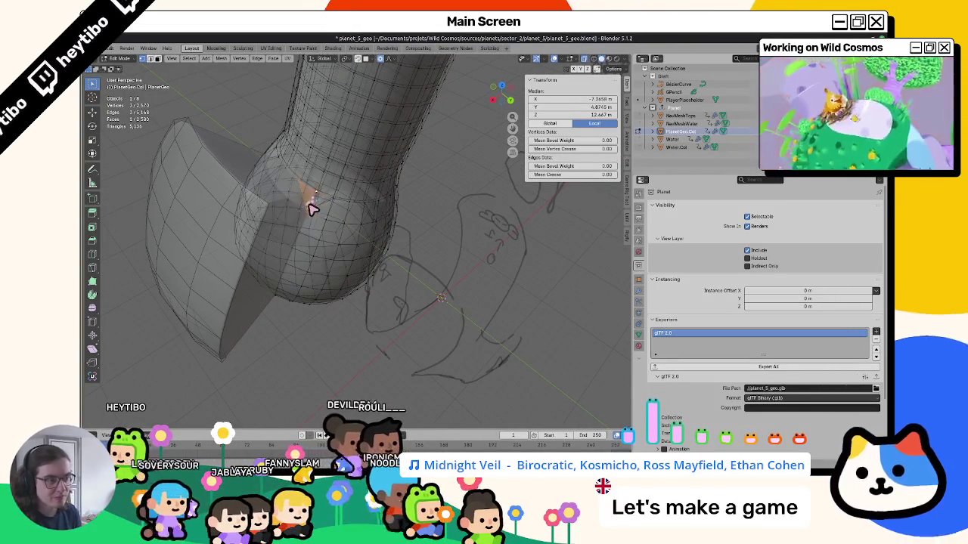
# Step: Flood the Layer2 colours, make WaterMask active with white paint, and return to Object Mode
pyautogui.hotkey('ctrl', 'Tab')
pyautogui.hotkey('shift', 'k')
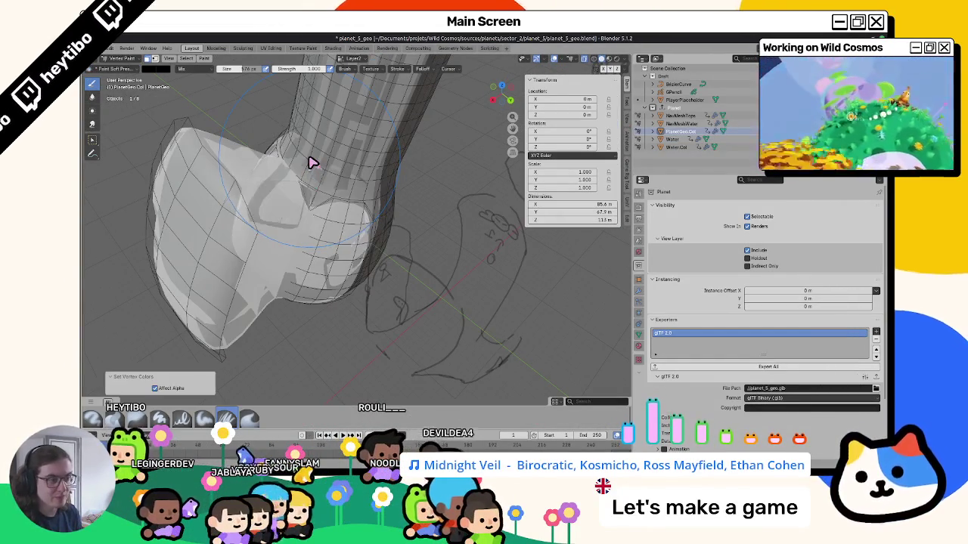
pyautogui.hotkey('alt', 'z')
pyautogui.click(357, 60)
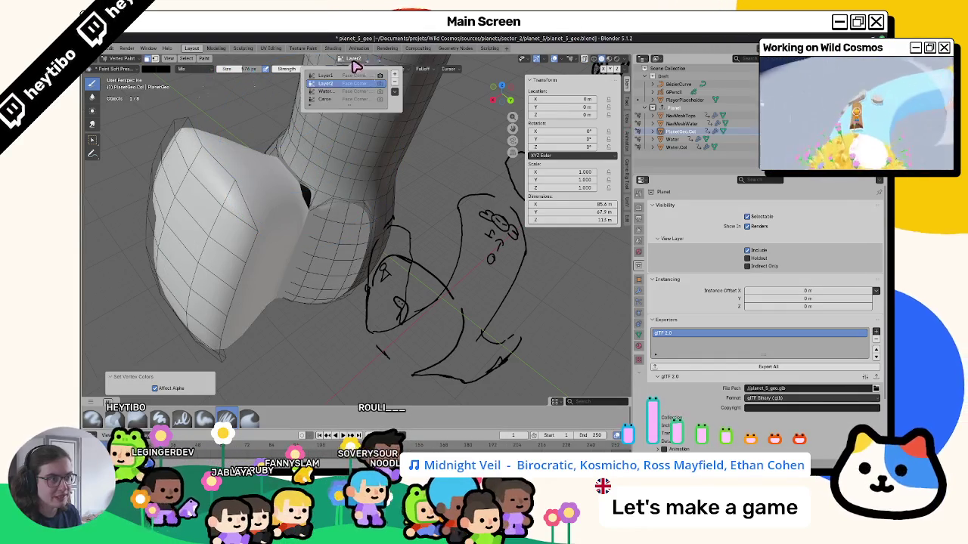
pyautogui.click(332, 91)
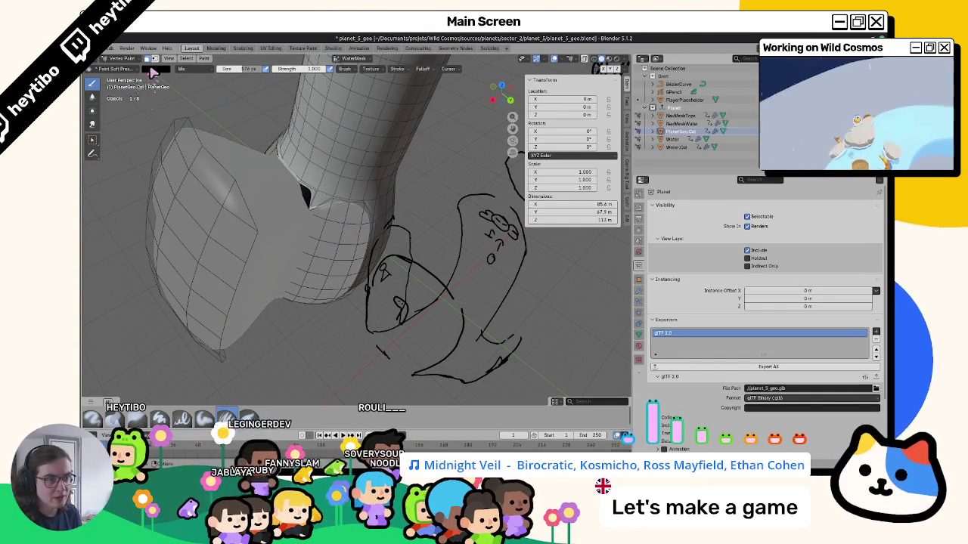
pyautogui.click(153, 69)
pyautogui.click(214, 79)
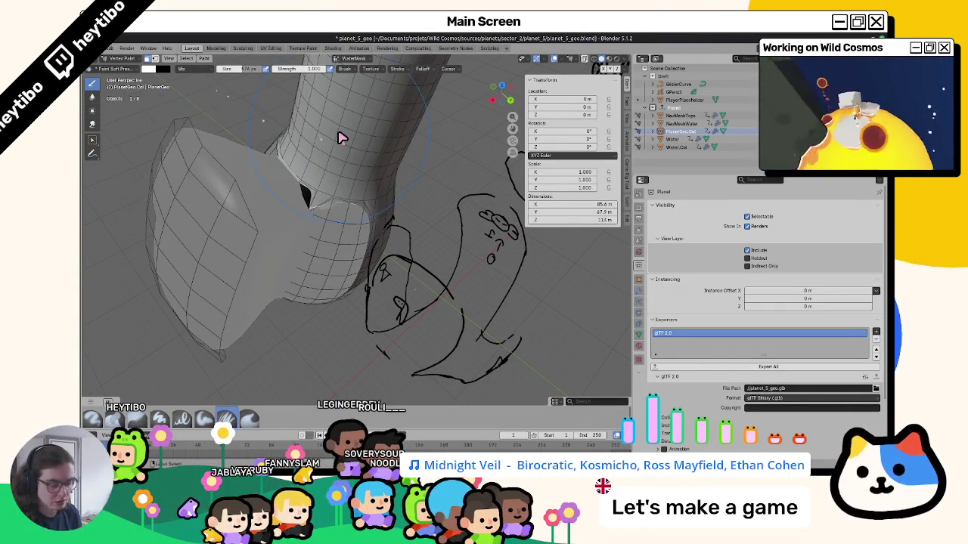
pyautogui.moveTo(351, 206); pyautogui.dragTo(335, 216, button='middle')
pyautogui.hotkey('ctrl', 'Tab')
pyautogui.click(344, 221)
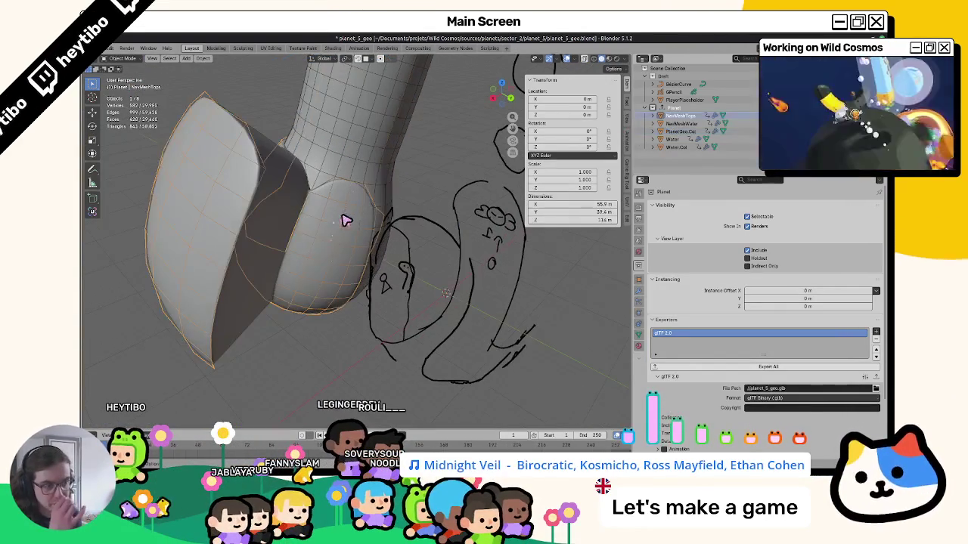
# Step: Compare NavMeshWater with the collision mesh, then reopen PlanetGeo.Col in Edit Mode
pyautogui.moveTo(197, 249)
pyautogui.mouseDown(button='middle')
pyautogui.moveTo(259, 309)
pyautogui.moveTo(321, 262)
pyautogui.moveTo(402, 290)
pyautogui.moveTo(363, 283)
pyautogui.moveTo(402, 253)
pyautogui.moveTo(389, 237)
pyautogui.moveTo(320, 214)
pyautogui.moveTo(357, 240)
pyautogui.moveTo(453, 219)
pyautogui.moveTo(510, 227)
pyautogui.moveTo(489, 266)
pyautogui.moveTo(391, 240)
pyautogui.moveTo(461, 244)
pyautogui.moveTo(415, 250)
pyautogui.moveTo(367, 233)
pyautogui.mouseUp(button='middle')
pyautogui.click(250, 335)
pyautogui.click(382, 219)
pyautogui.click(356, 221)
pyautogui.scroll(-5, 353, 218)
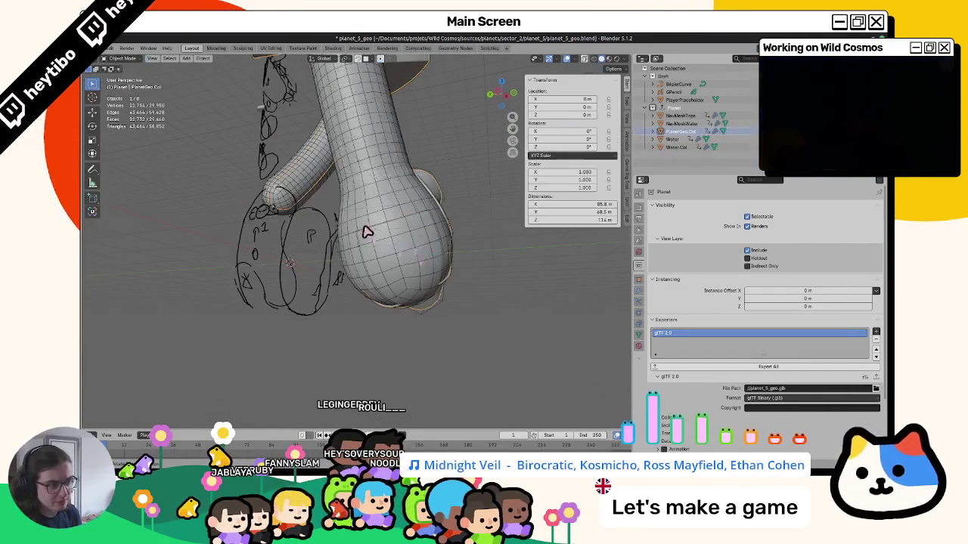
pyautogui.click(681, 124)
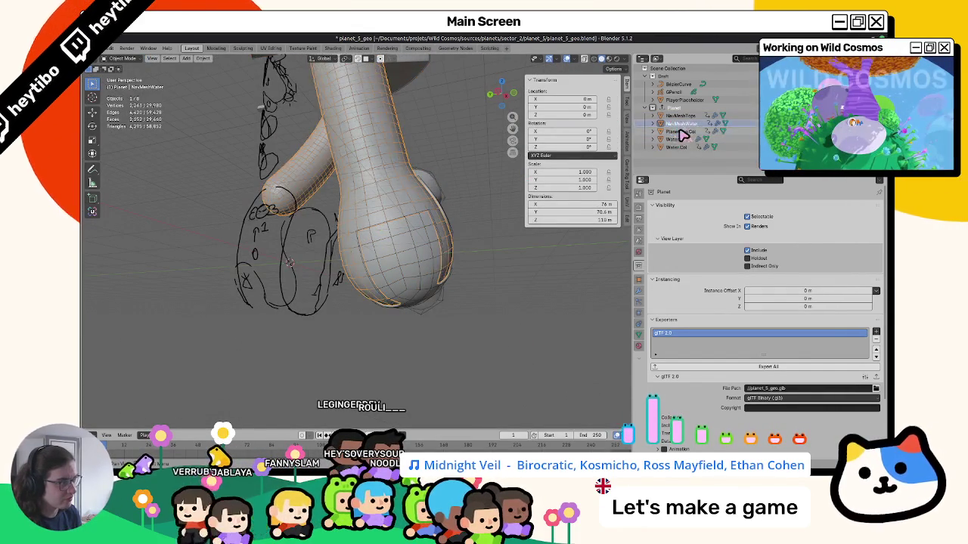
pyautogui.click(678, 131)
pyautogui.press('Tab')
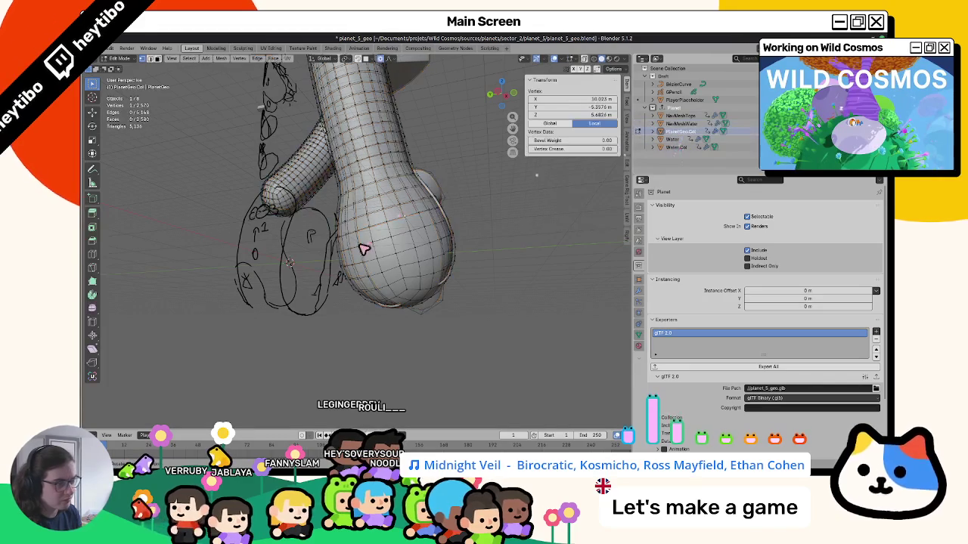
# Step: Select the water-mask band faces and fill them with black vertex colour
pyautogui.moveTo(366, 214)
pyautogui.mouseDown(button='middle')
pyautogui.moveTo(391, 224)
pyautogui.moveTo(344, 225)
pyautogui.moveTo(381, 223)
pyautogui.moveTo(352, 180)
pyautogui.mouseUp(button='middle')
pyautogui.keyDown('shift'); pyautogui.click(389, 224); pyautogui.keyUp('shift')
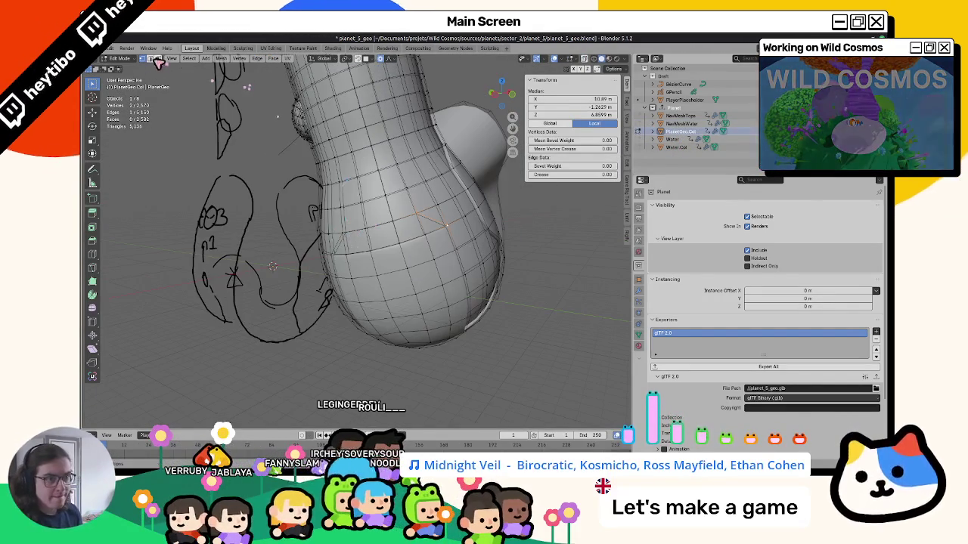
pyautogui.hotkey('alt', 'a')
pyautogui.click(426, 231)
pyautogui.keyDown('alt'); pyautogui.click(399, 223); pyautogui.keyUp('alt')
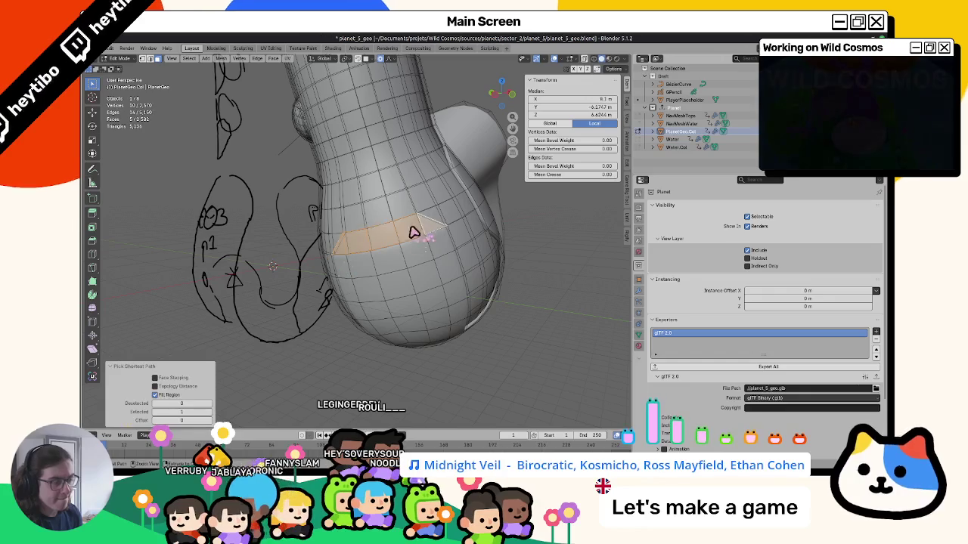
pyautogui.hotkey('ctrl', 'Tab')
pyautogui.click(348, 59)
pyautogui.hotkey('shift', 'k')
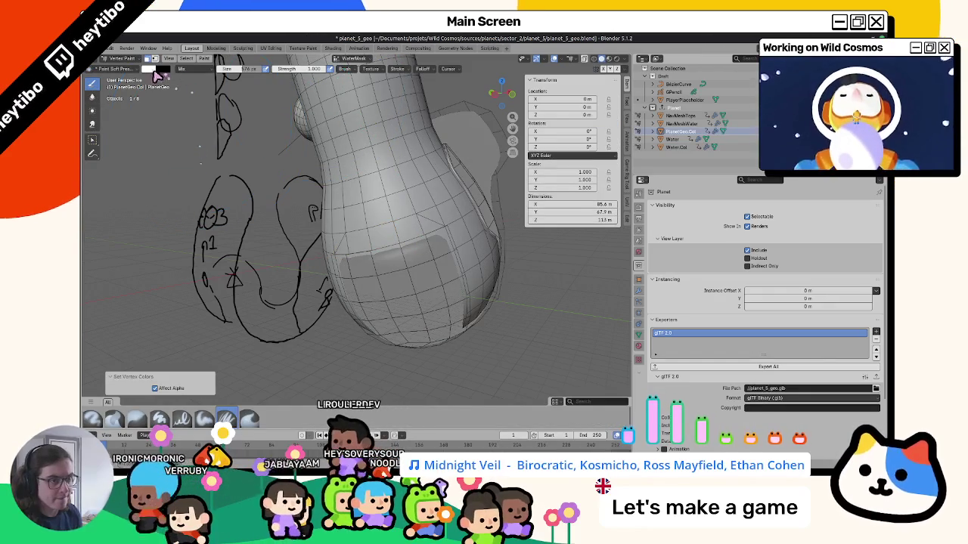
pyautogui.click(149, 68)
pyautogui.moveTo(213, 79); pyautogui.dragTo(224, 146)
pyautogui.hotkey('shift', 'k')
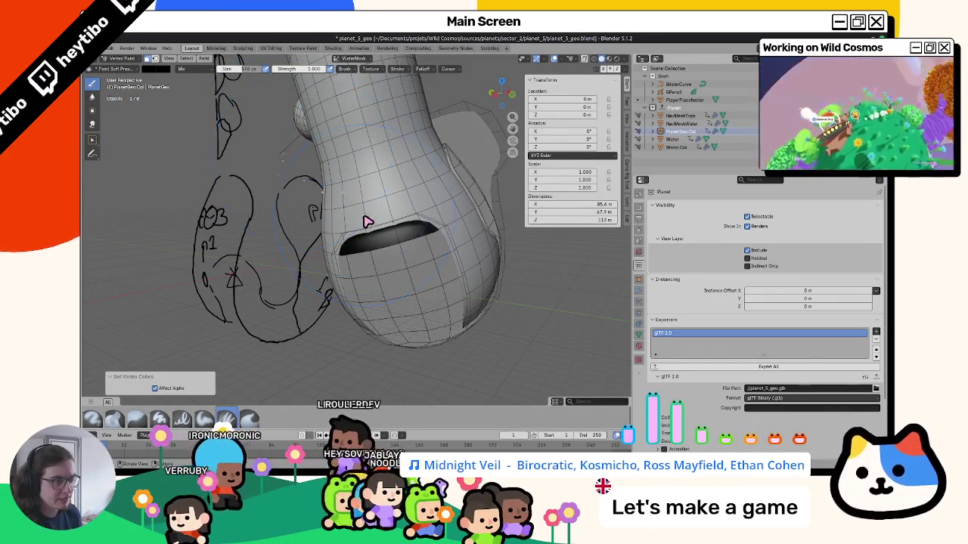
# Step: Clear the selection and select a region of faces on the sphere
pyautogui.press('Tab')
pyautogui.hotkey('alt', 'a')
pyautogui.moveTo(345, 255)
pyautogui.mouseDown(button='middle')
pyautogui.moveTo(352, 225)
pyautogui.moveTo(428, 229)
pyautogui.mouseUp(button='middle')
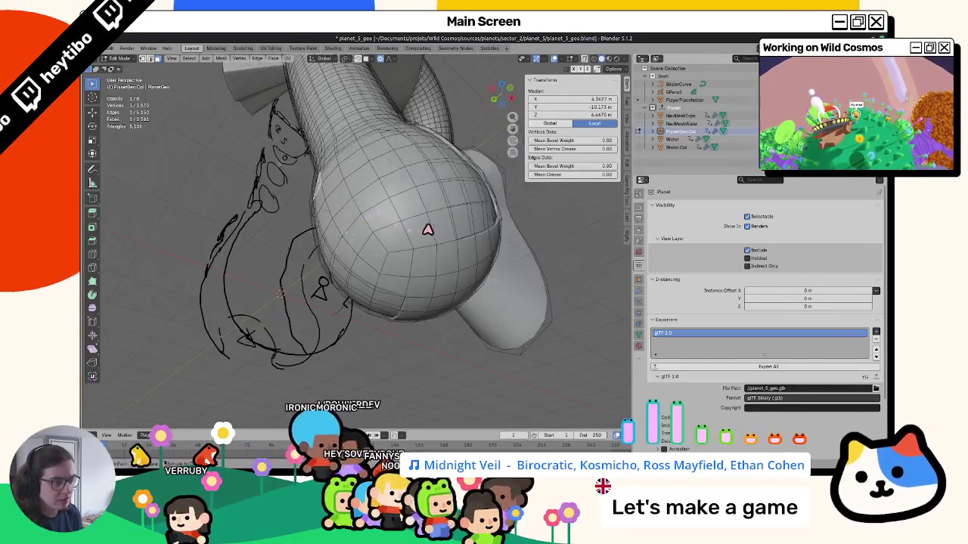
pyautogui.keyDown('ctrl'); pyautogui.keyDown('shift'); pyautogui.click(431, 227); pyautogui.keyUp('shift'); pyautogui.keyUp('ctrl')
pyautogui.keyDown('shift'); pyautogui.click(401, 280); pyautogui.keyUp('shift')
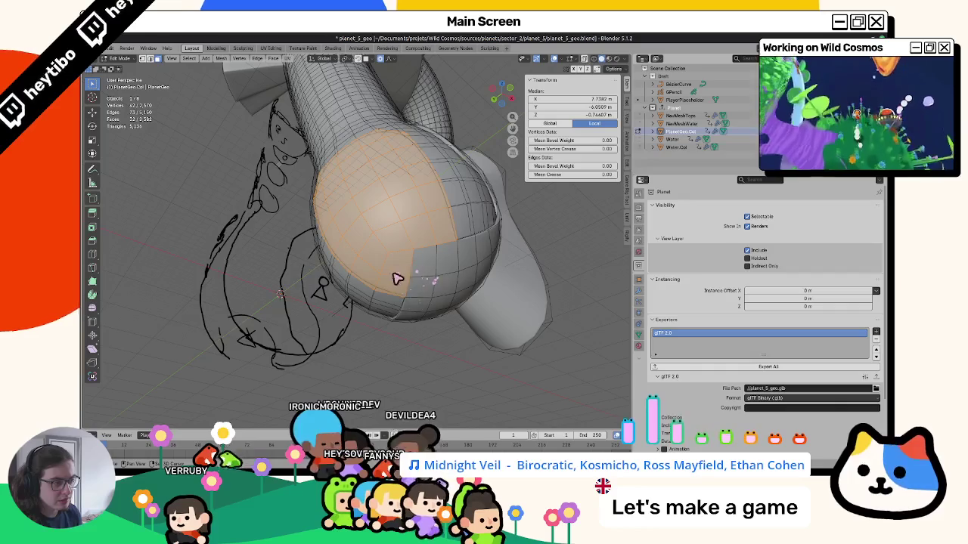
pyautogui.moveTo(397, 278); pyautogui.dragTo(405, 187, button='middle')
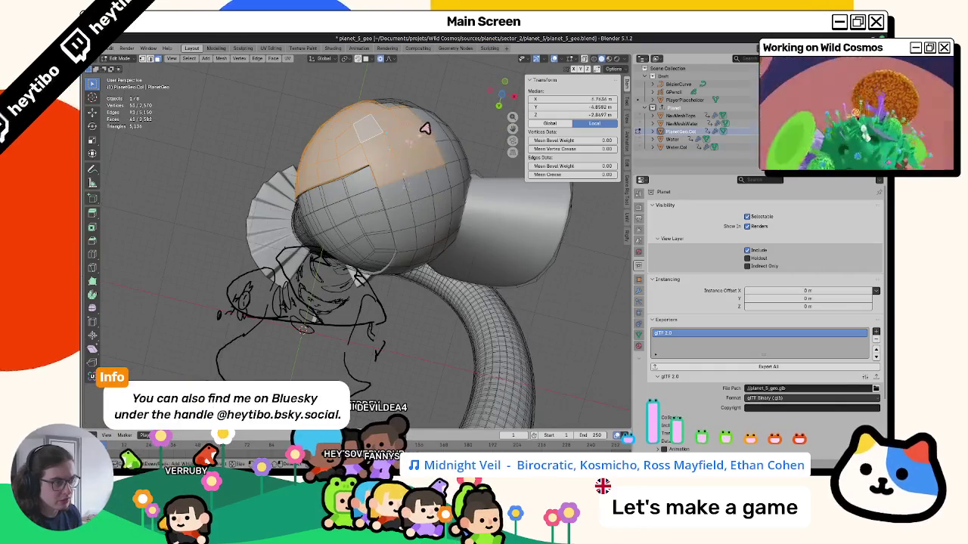
pyautogui.moveTo(425, 129); pyautogui.dragTo(396, 201, button='middle')
pyautogui.keyDown('ctrl'); pyautogui.keyDown('shift'); pyautogui.click(400, 254); pyautogui.keyUp('shift'); pyautogui.keyUp('ctrl')
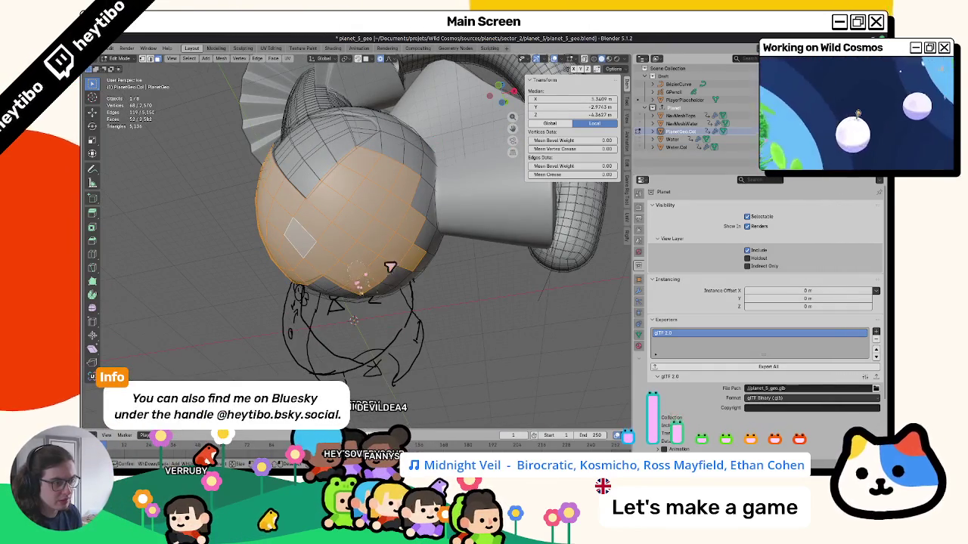
pyautogui.moveTo(393, 174)
pyautogui.mouseDown(button='middle')
pyautogui.moveTo(385, 199)
pyautogui.moveTo(341, 221)
pyautogui.mouseUp(button='middle')
# Step: Switch to Vertex Paint on the sphere selection and adjust the paint colour
pyautogui.hotkey('ctrl', 'Tab')
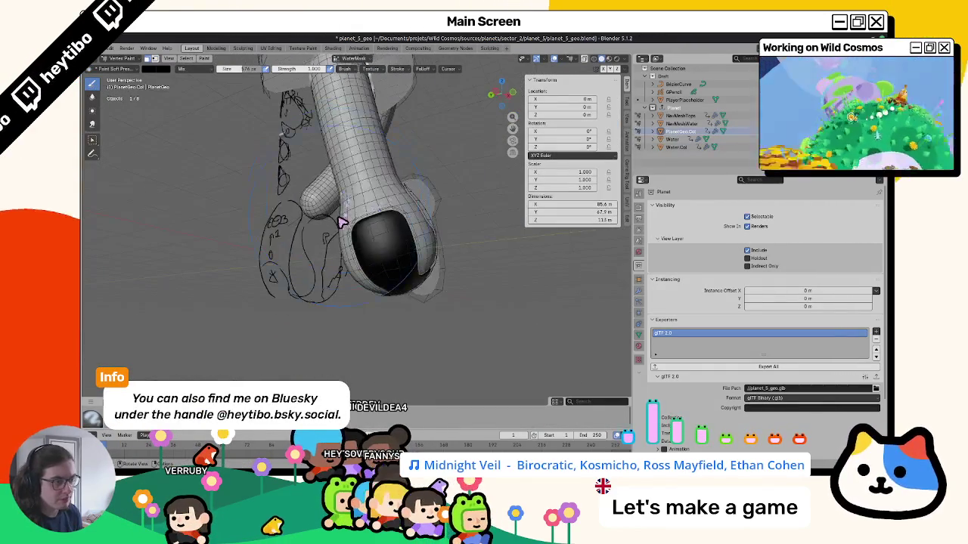
pyautogui.click(365, 59)
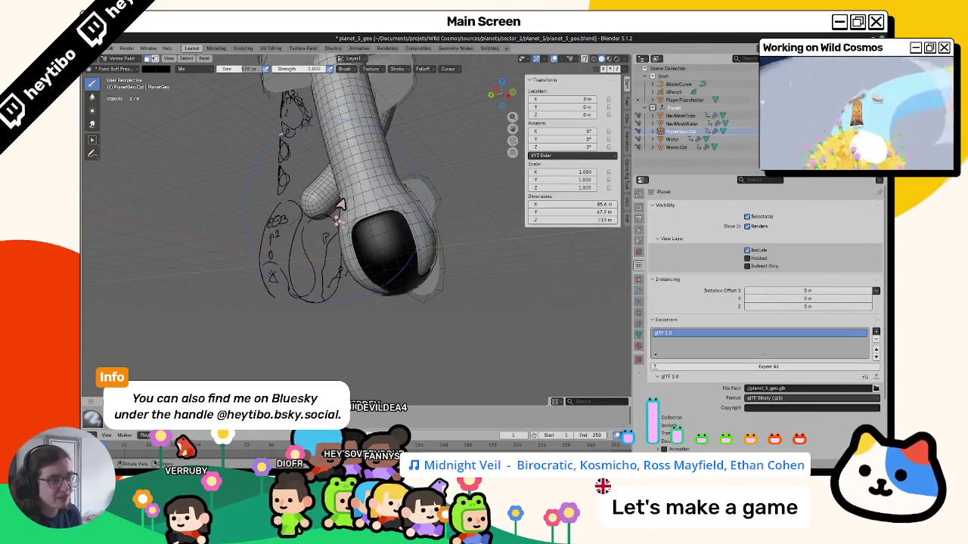
pyautogui.click(157, 69)
pyautogui.moveTo(218, 155); pyautogui.dragTo(217, 85)
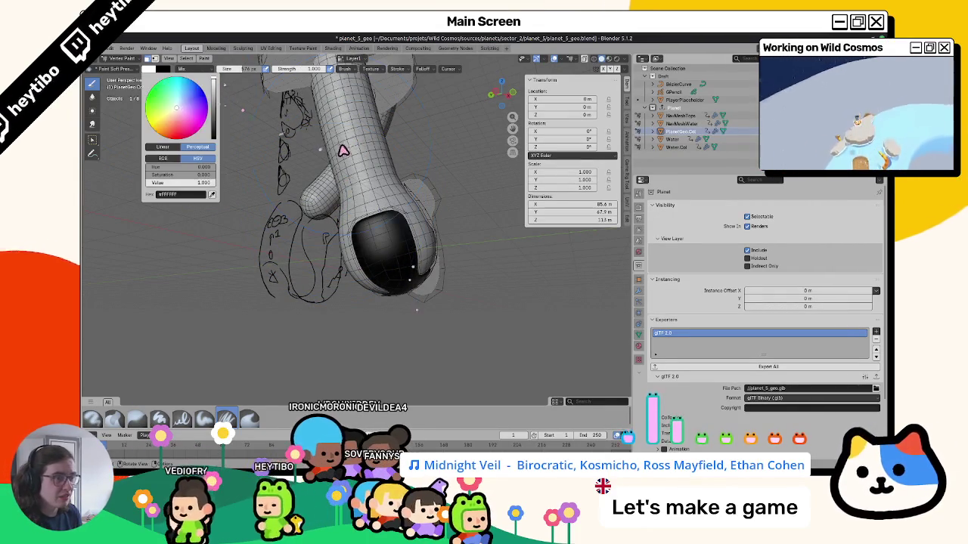
pyautogui.click(357, 208)
pyautogui.moveTo(357, 209)
pyautogui.mouseDown(button='middle')
pyautogui.moveTo(304, 212)
pyautogui.moveTo(378, 216)
pyautogui.moveTo(208, 69)
pyautogui.mouseUp(button='middle')
# Step: Apply Smooth Vertex Colors to blend the edges, then return to Object Mode
pyautogui.click(186, 59)
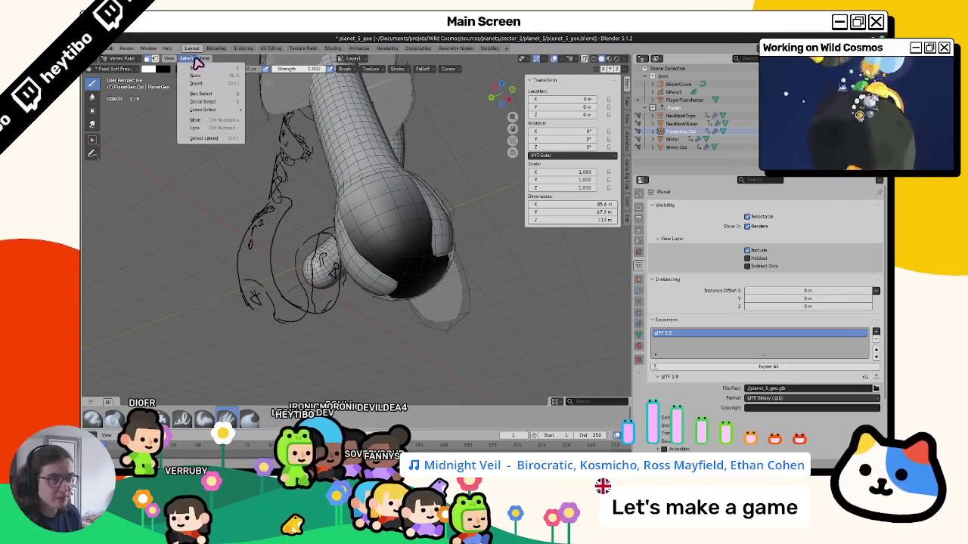
pyautogui.moveTo(204, 59)
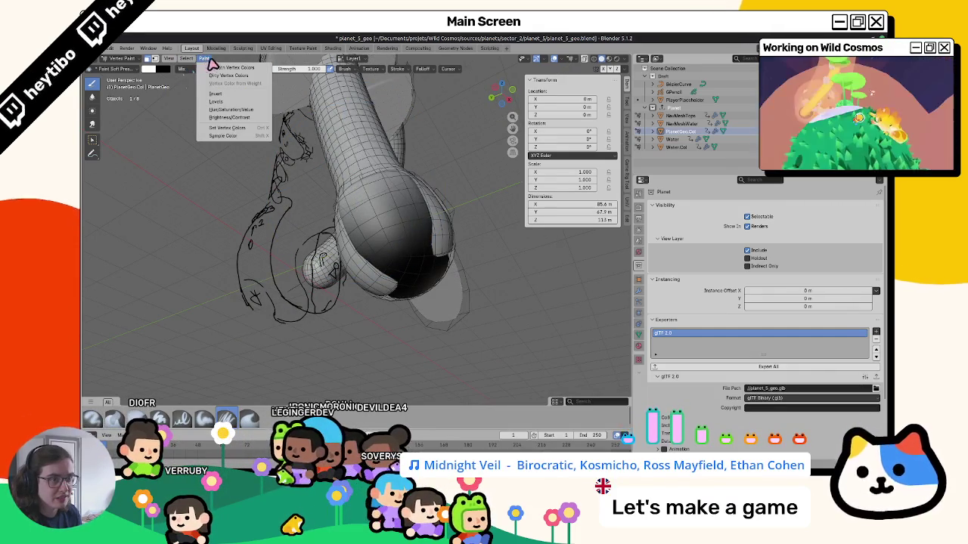
pyautogui.click(217, 68)
pyautogui.moveTo(288, 136); pyautogui.dragTo(316, 158, button='middle')
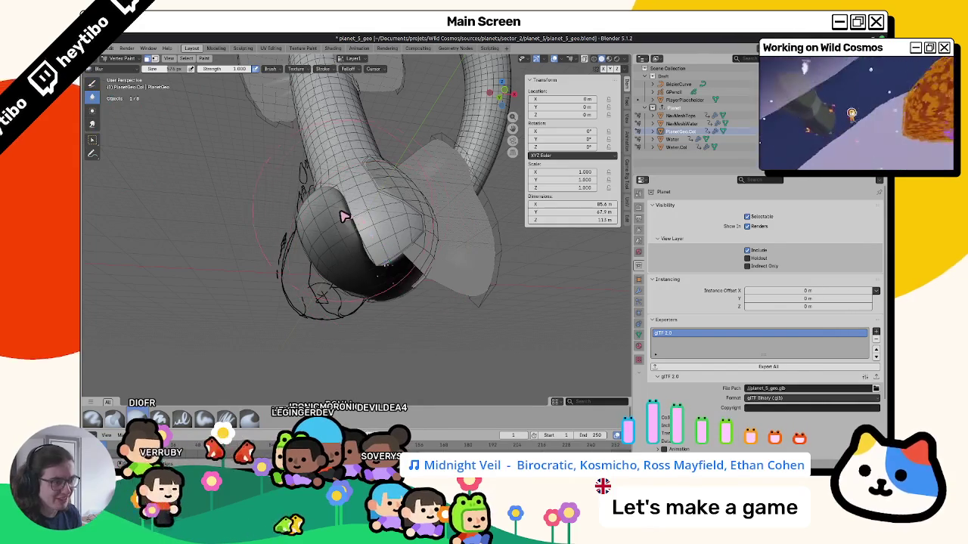
pyautogui.moveTo(304, 215)
pyautogui.mouseDown(button='middle')
pyautogui.moveTo(345, 174)
pyautogui.moveTo(330, 190)
pyautogui.mouseUp(button='middle')
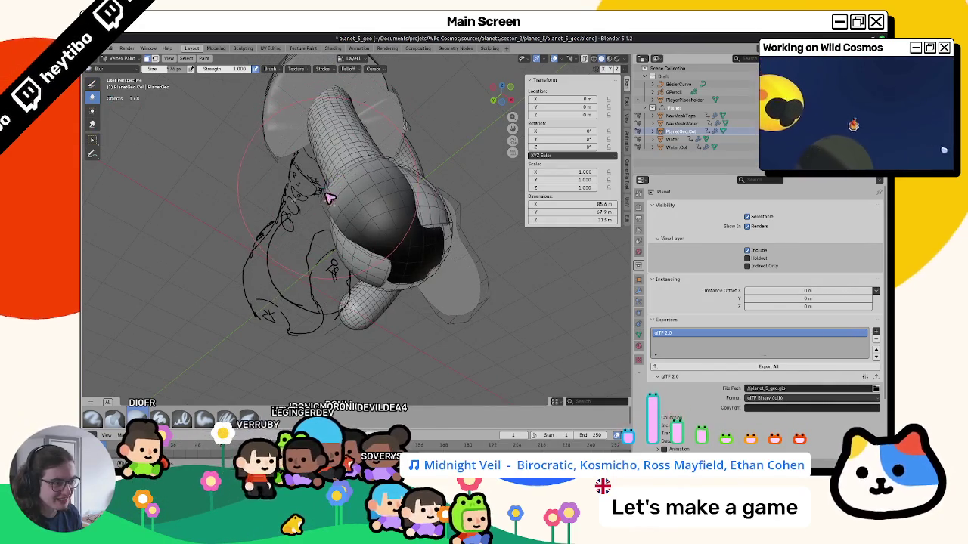
pyautogui.moveTo(380, 216); pyautogui.dragTo(318, 197, button='middle')
pyautogui.hotkey('ctrl', 'Tab')
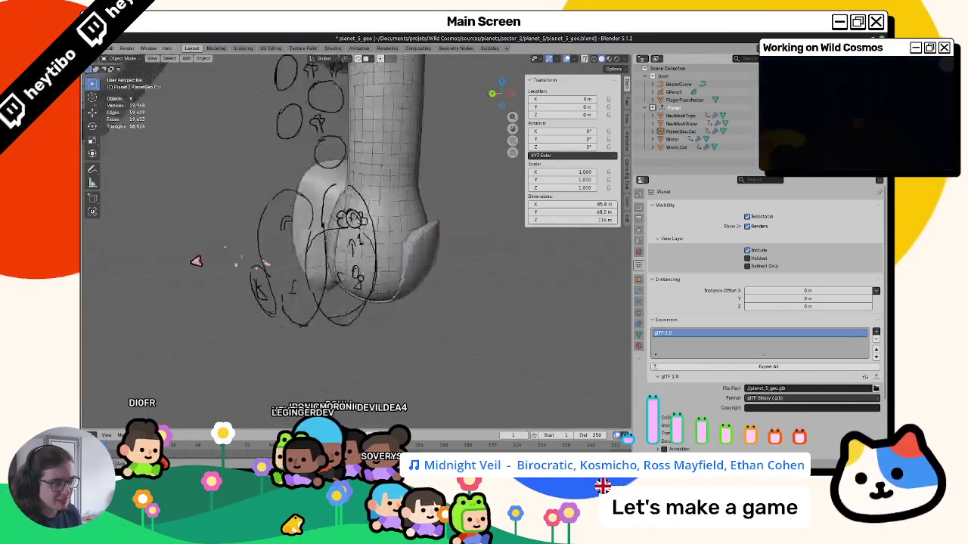
pyautogui.moveTo(101, 271)
pyautogui.mouseDown(button='middle')
pyautogui.moveTo(233, 270)
pyautogui.moveTo(356, 237)
pyautogui.moveTo(320, 237)
pyautogui.moveTo(151, 255)
pyautogui.moveTo(166, 264)
pyautogui.moveTo(515, 263)
pyautogui.moveTo(436, 204)
pyautogui.moveTo(353, 95)
pyautogui.moveTo(332, 103)
pyautogui.moveTo(320, 244)
pyautogui.mouseUp(button='middle')
pyautogui.click(319, 244)
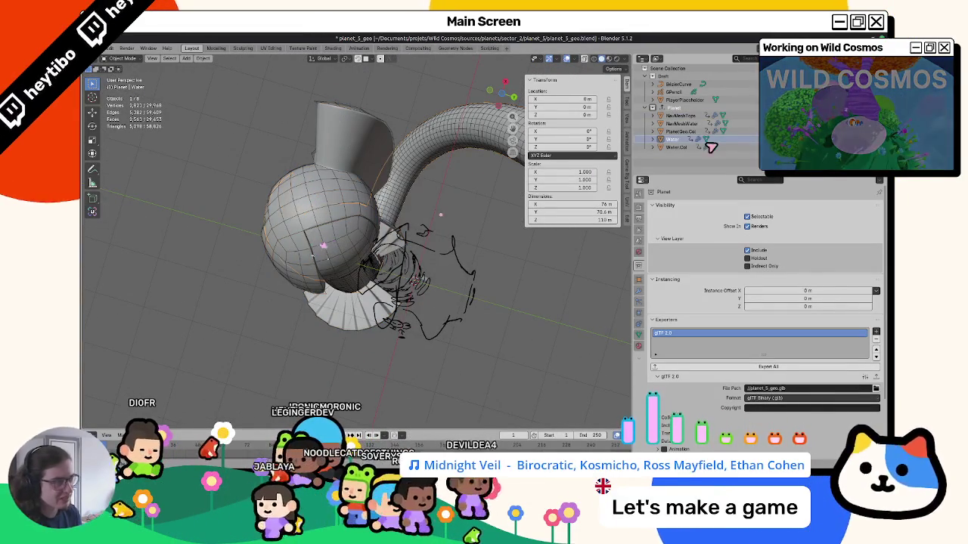
# Step: Put PlanetGeoCol into Edit Mode and select a vertex on the sphere
pyautogui.press('Up')
pyautogui.press('Up')
pyautogui.press('Up')
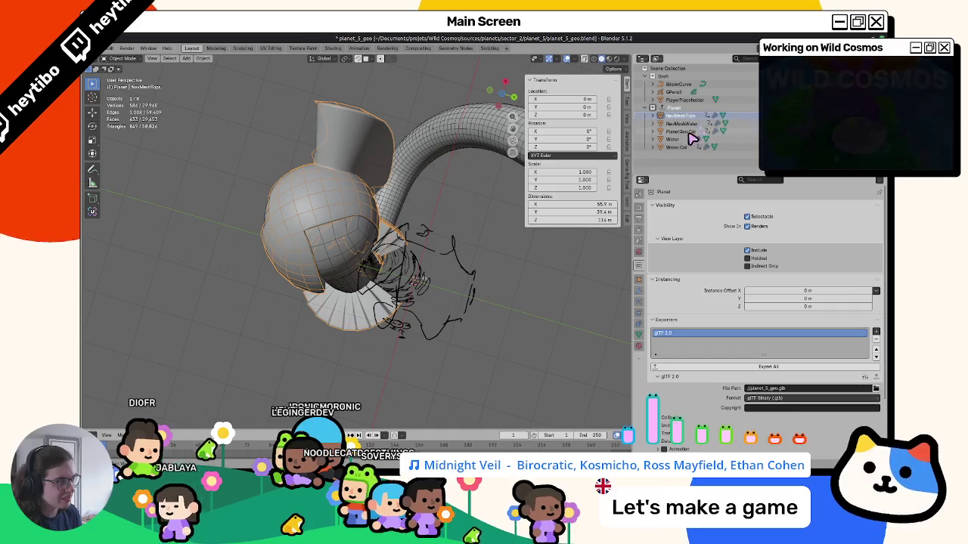
pyautogui.click(684, 131)
pyautogui.press('Tab')
pyautogui.moveTo(226, 167); pyautogui.dragTo(115, 149, button='middle')
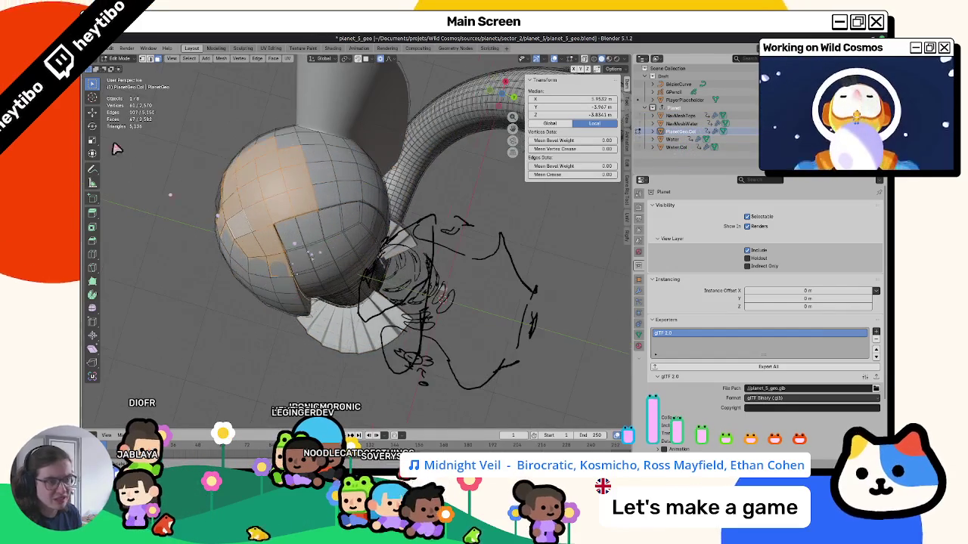
pyautogui.click(283, 237)
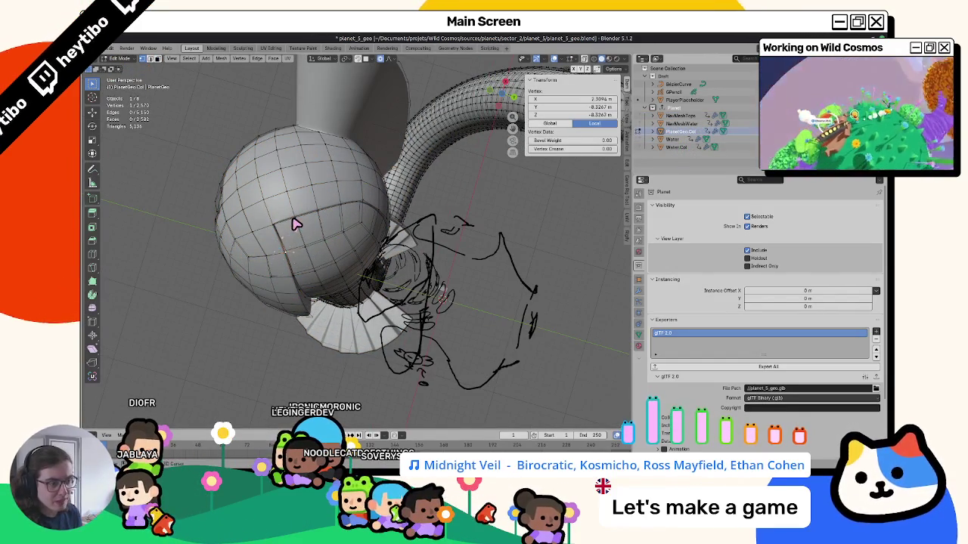
# Step: In Vertex Paint, fill the selection with black on the WaterMask colour layer
pyautogui.hotkey('ctrl', 'Tab')
pyautogui.click(286, 309)
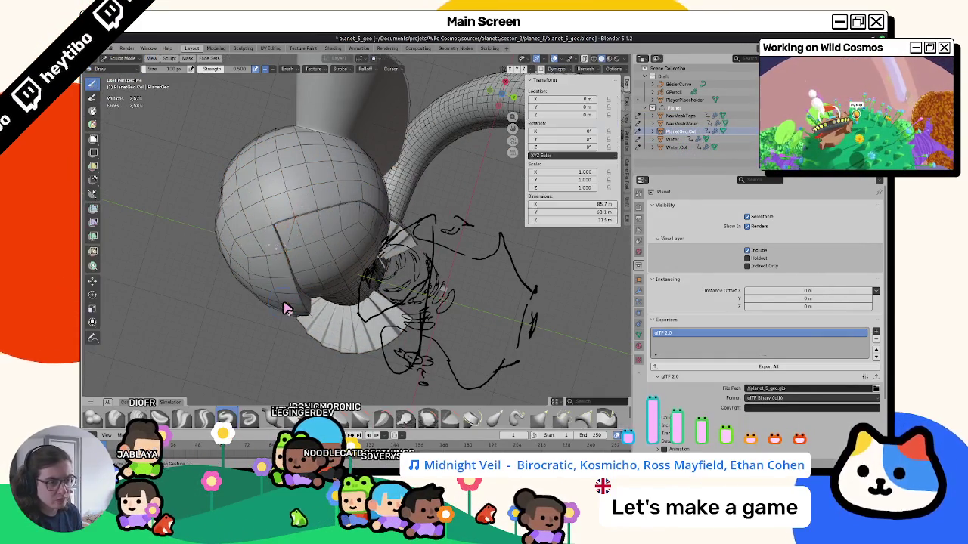
pyautogui.click(289, 174)
pyautogui.hotkey('ctrl', 'z')
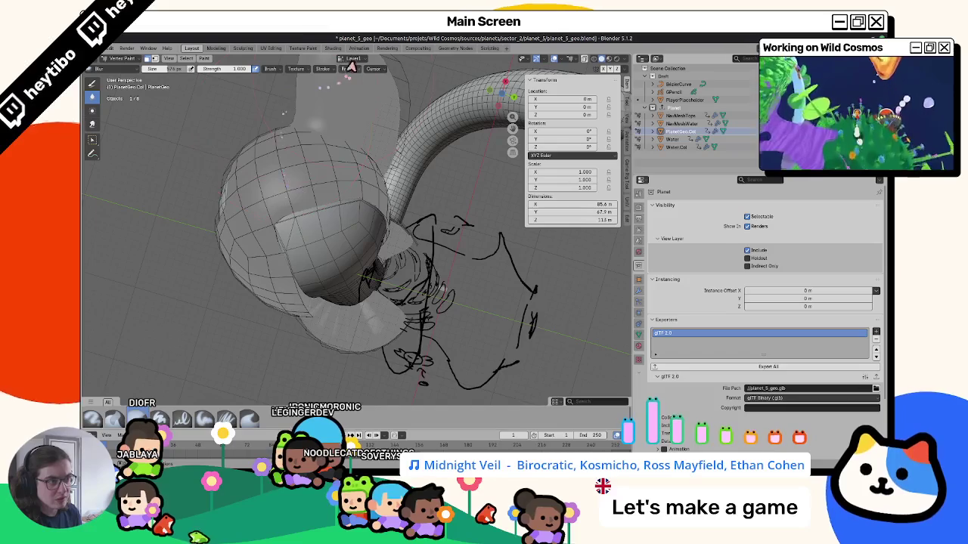
pyautogui.click(351, 61)
pyautogui.click(326, 93)
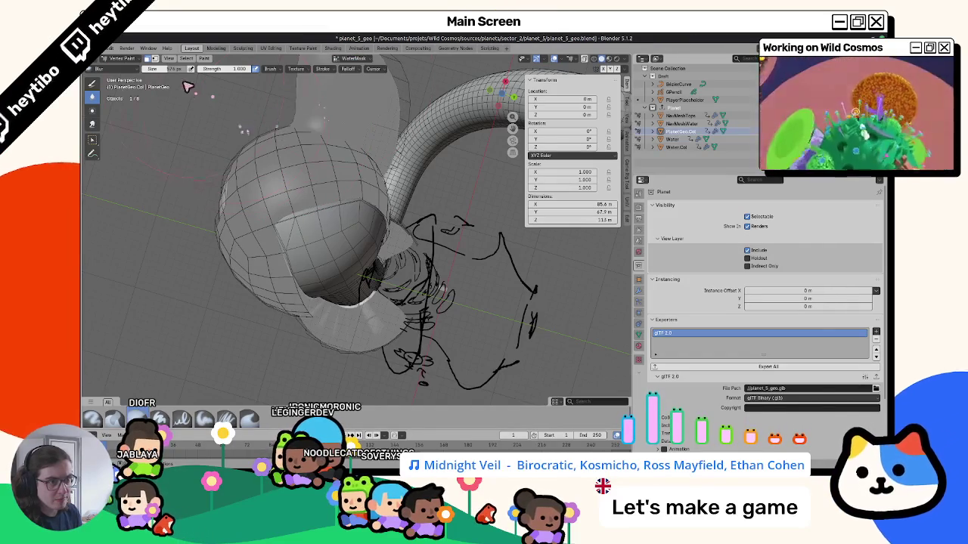
pyautogui.click(92, 84)
pyautogui.click(151, 69)
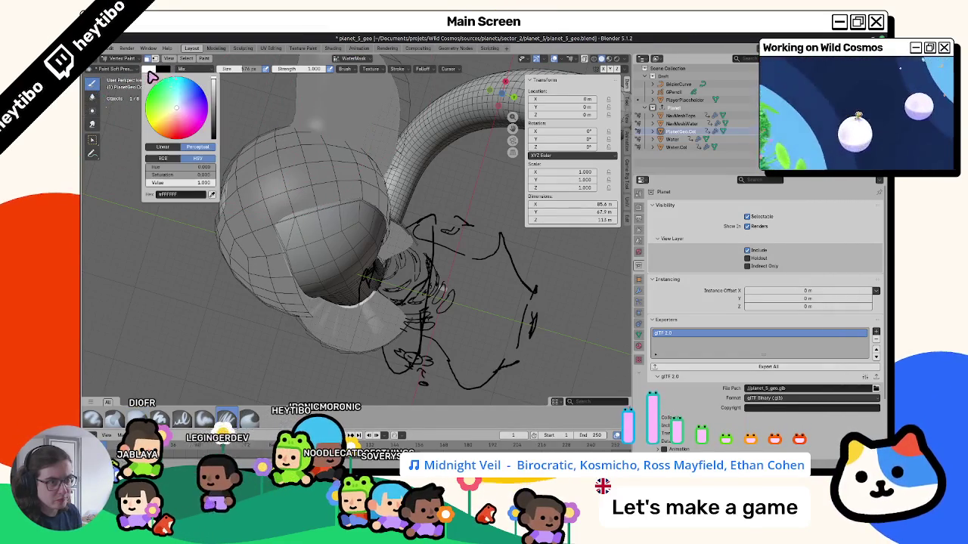
pyautogui.moveTo(214, 91); pyautogui.dragTo(214, 139)
pyautogui.hotkey('shift', 'k')
pyautogui.moveTo(340, 227)
pyautogui.mouseDown(button='middle')
pyautogui.moveTo(280, 96)
pyautogui.moveTo(321, 168)
pyautogui.mouseUp(button='middle')
# Step: Return PlanetGeo.Col to Object Mode and orbit to inspect the updated colours
pyautogui.press('Tab')
pyautogui.moveTo(295, 167); pyautogui.dragTo(333, 193, button='middle')
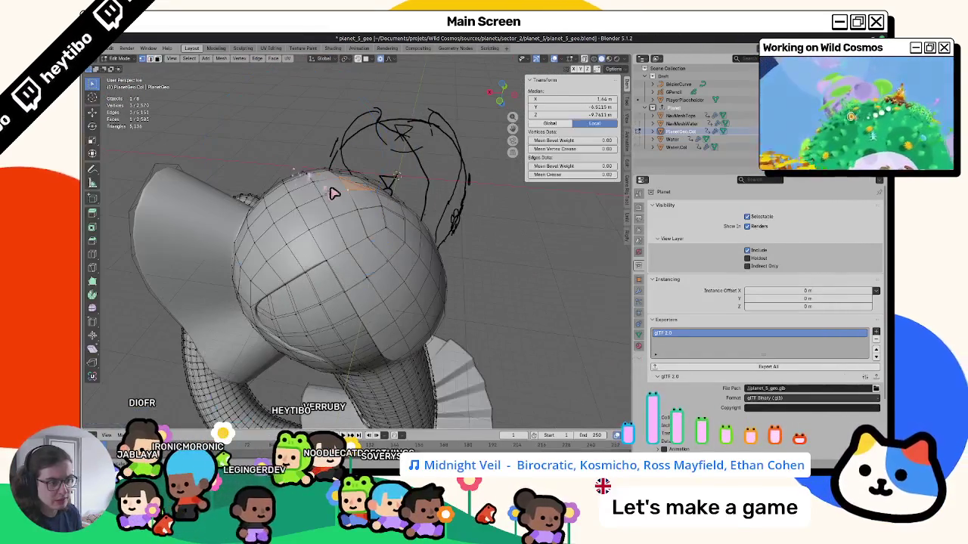
pyautogui.click(310, 281)
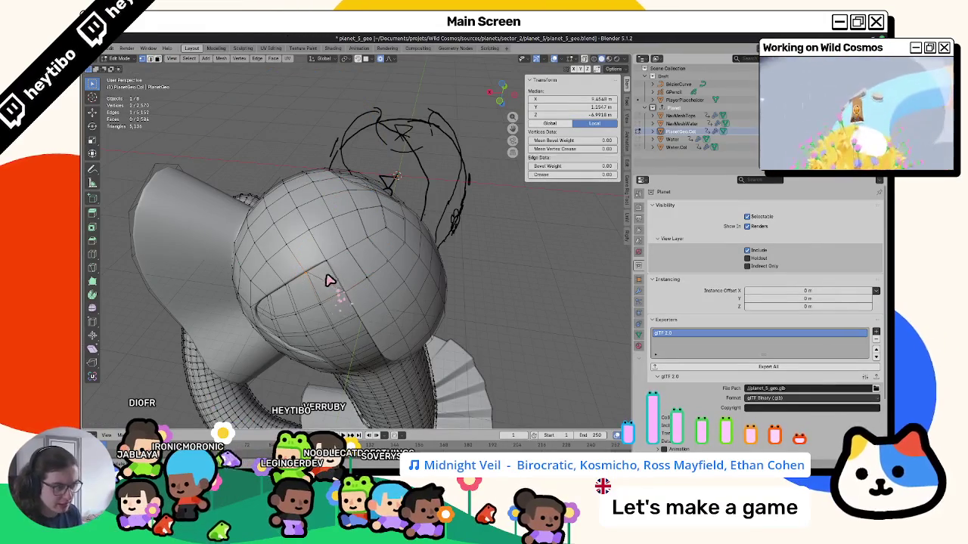
pyautogui.press('a')
pyautogui.press('Tab')
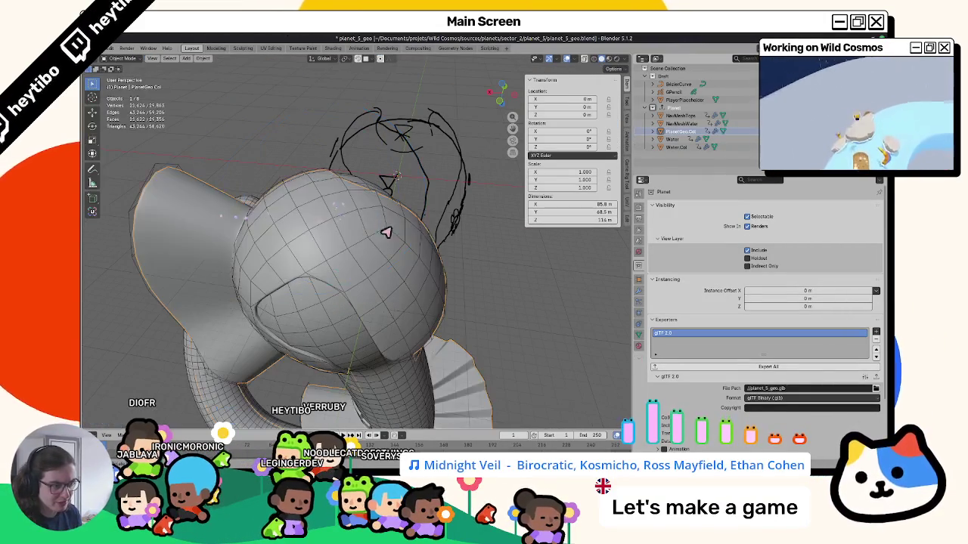
pyautogui.moveTo(497, 266)
pyautogui.mouseDown(button='middle')
pyautogui.moveTo(402, 309)
pyautogui.moveTo(356, 284)
pyautogui.mouseUp(button='middle')
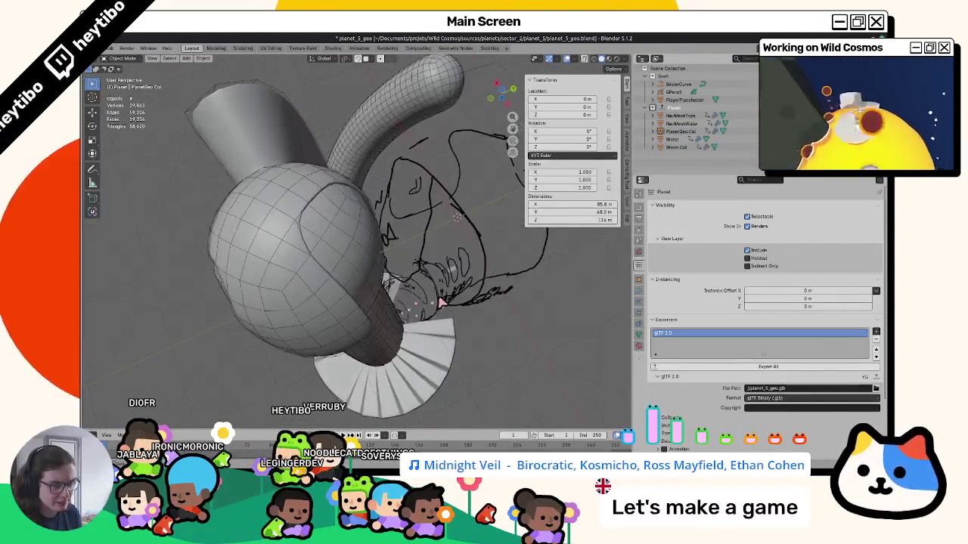
pyautogui.scroll(-3, 312, 260)
pyautogui.scroll(2, 312, 259)
pyautogui.moveTo(312, 259)
pyautogui.mouseDown(button='middle')
pyautogui.moveTo(346, 222)
pyautogui.moveTo(393, 286)
pyautogui.moveTo(318, 274)
pyautogui.moveTo(495, 268)
pyautogui.mouseUp(button='middle')
pyautogui.scroll(3, 394, 287)
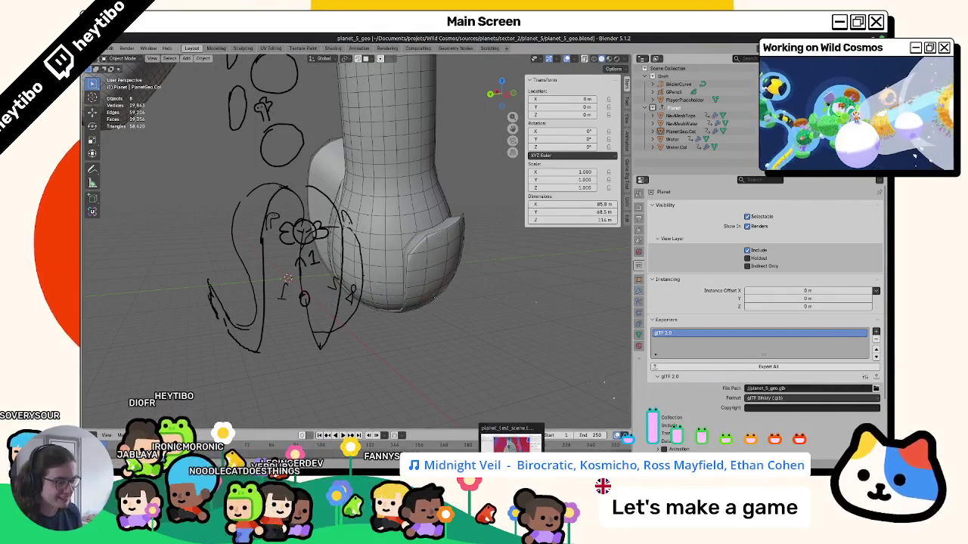
# Step: Drop planet_5_geo.glb into the Godot test scene, inspect the blue water, then return to Blender
pyautogui.click(511, 443)
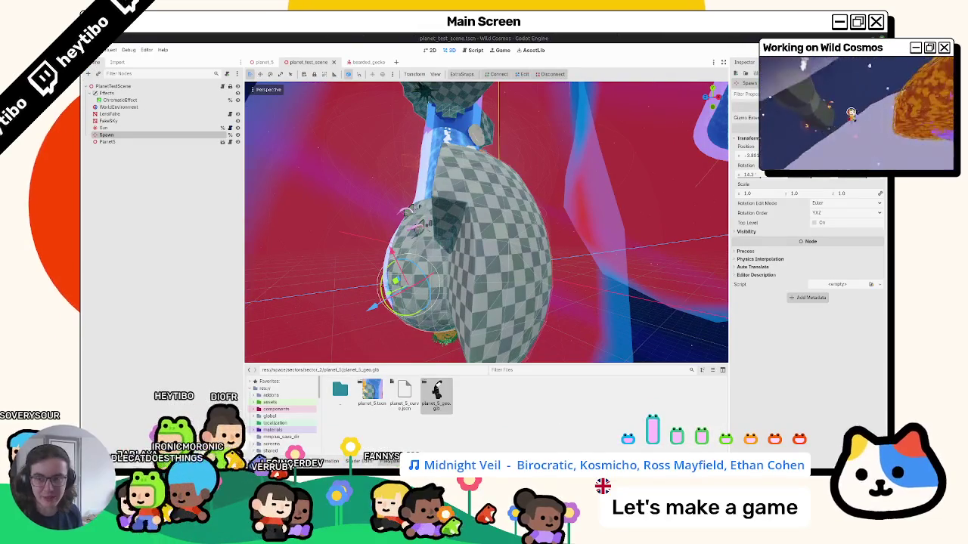
pyautogui.moveTo(491, 412); pyautogui.dragTo(478, 276)
pyautogui.click(477, 269)
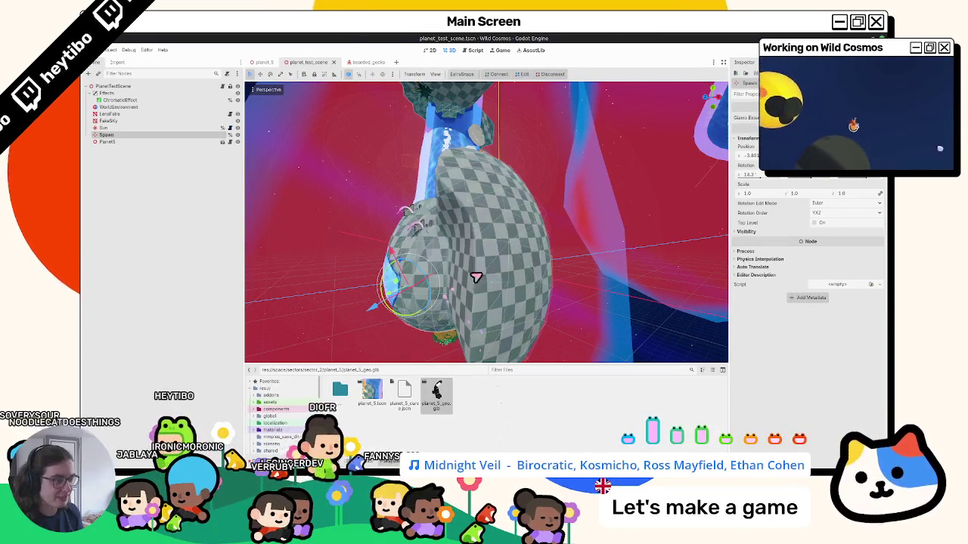
pyautogui.moveTo(477, 277); pyautogui.dragTo(444, 150, button='middle')
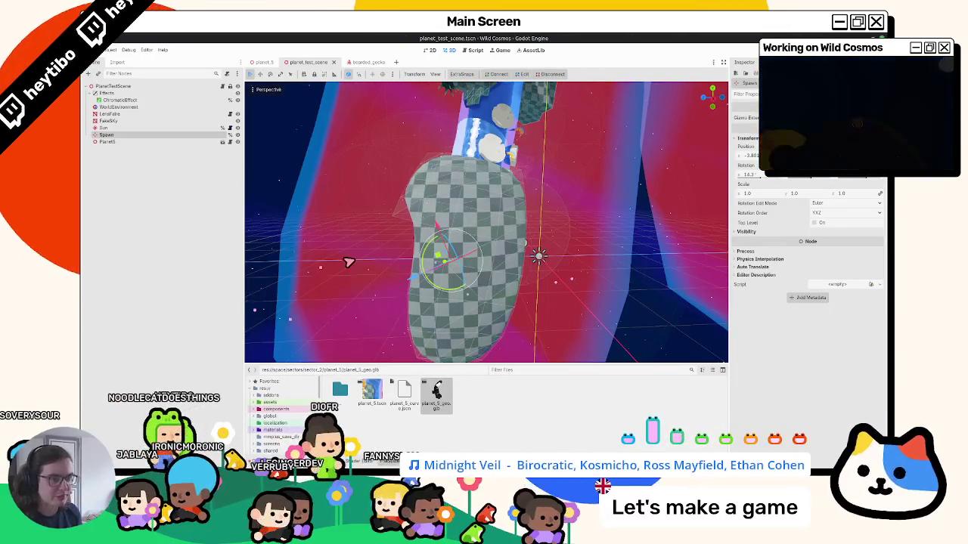
pyautogui.moveTo(488, 178)
pyautogui.mouseDown(button='middle')
pyautogui.moveTo(301, 220)
pyautogui.moveTo(408, 206)
pyautogui.mouseUp(button='middle')
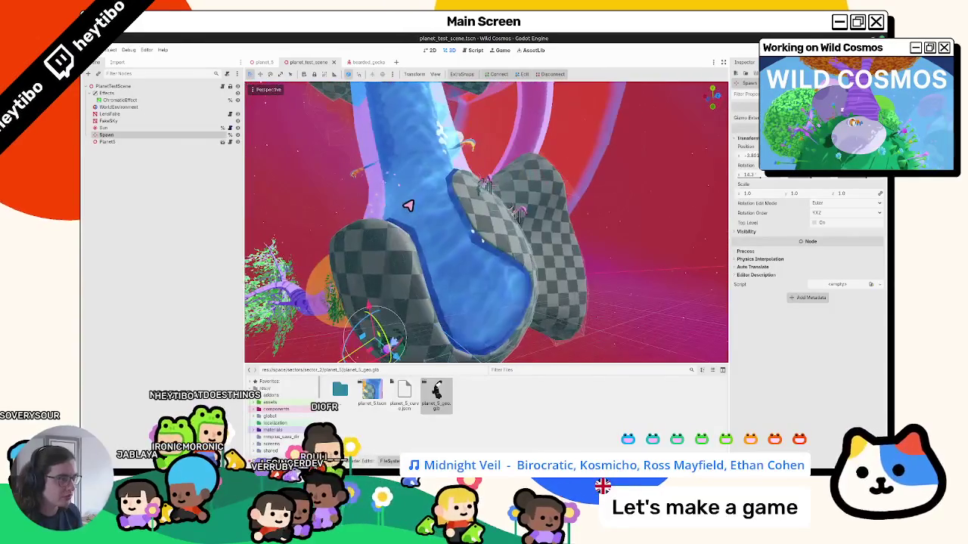
pyautogui.moveTo(421, 274)
pyautogui.mouseDown(button='middle')
pyautogui.moveTo(371, 272)
pyautogui.moveTo(368, 242)
pyautogui.moveTo(416, 210)
pyautogui.moveTo(418, 193)
pyautogui.moveTo(414, 216)
pyautogui.mouseUp(button='middle')
pyautogui.moveTo(474, 206); pyautogui.dragTo(476, 210, button='middle')
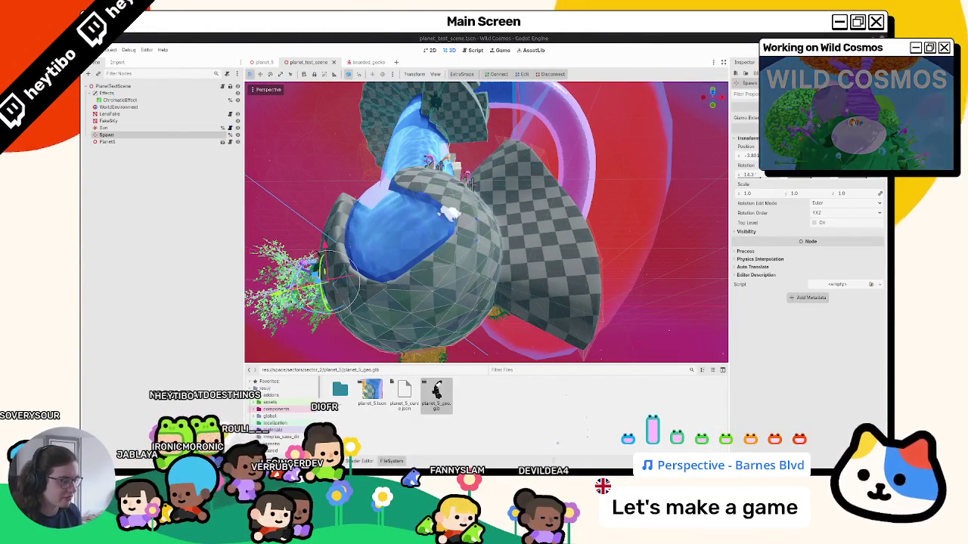
pyautogui.hotkey('alt', 'Tab')
pyautogui.hotkey('alt', 'Tab')
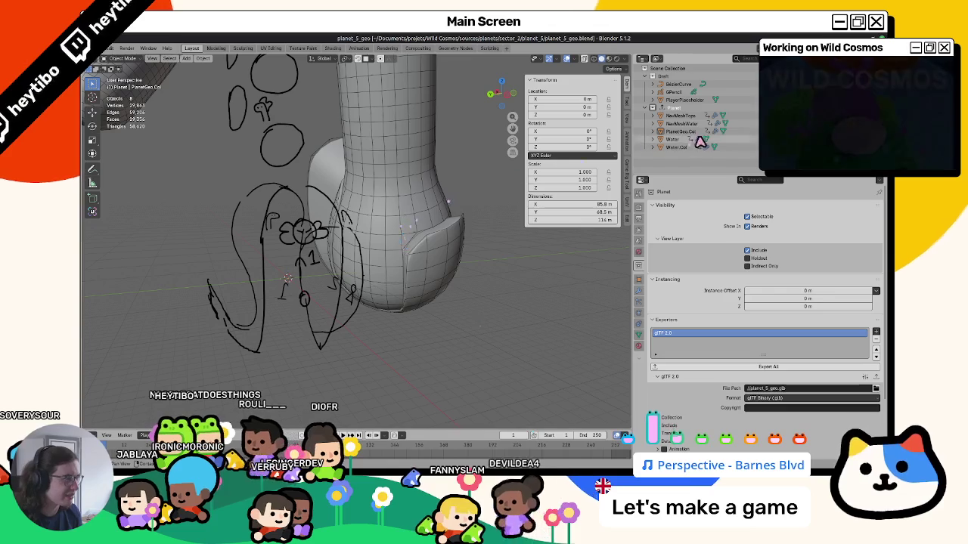
# Step: Select the water objects and enter a new Surface Depth in Water's GeometryNodes modifier
pyautogui.click(692, 122)
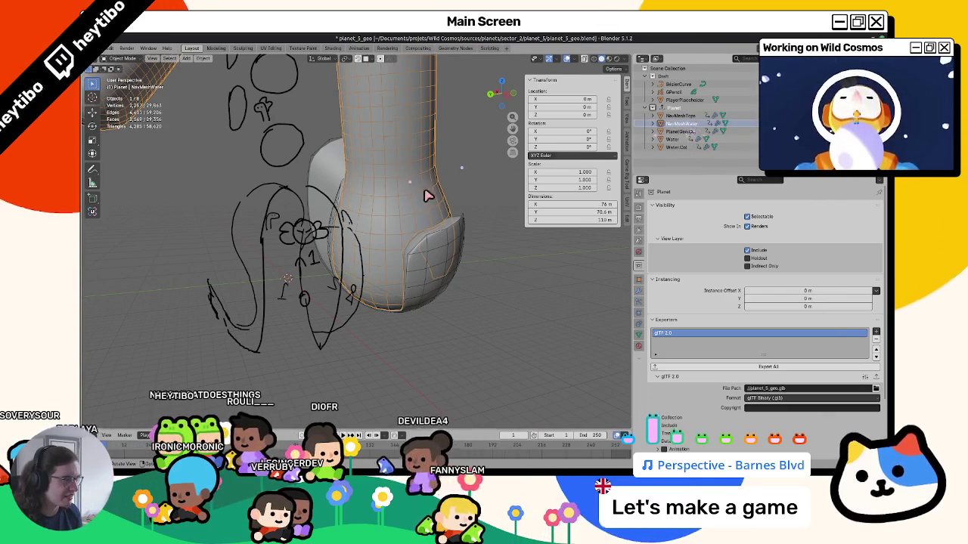
pyautogui.click(691, 132)
pyautogui.keyDown('ctrl'); pyautogui.click(691, 124); pyautogui.keyUp('ctrl')
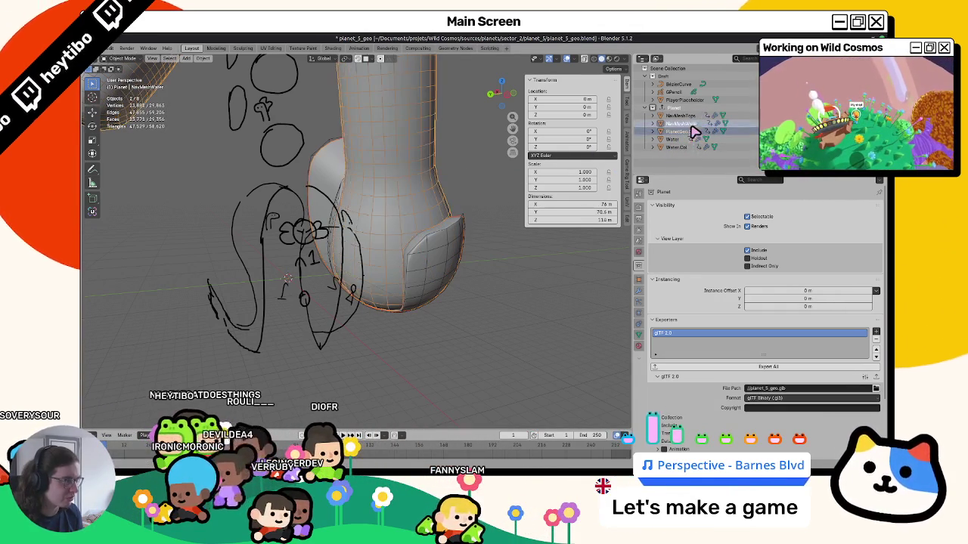
pyautogui.keyDown('ctrl'); pyautogui.click(677, 140); pyautogui.keyUp('ctrl')
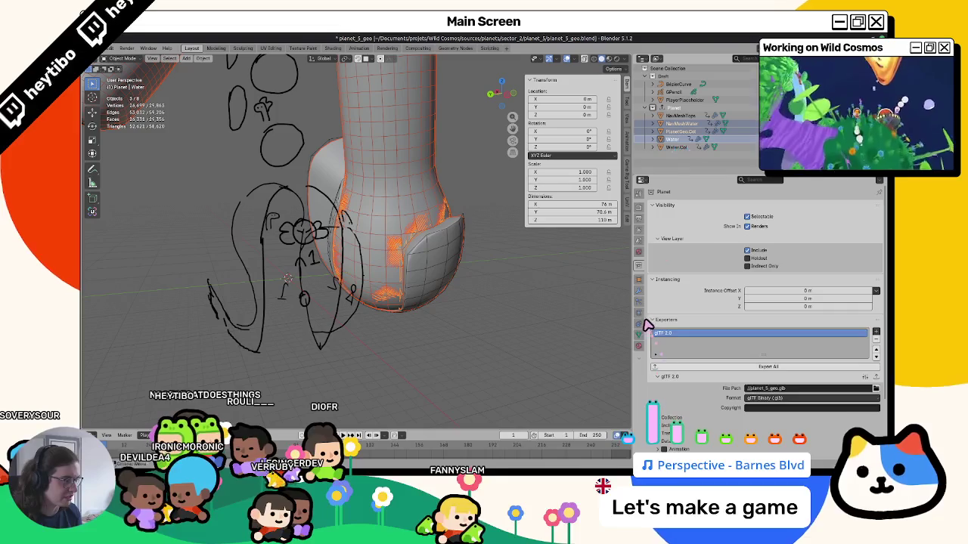
pyautogui.click(638, 280)
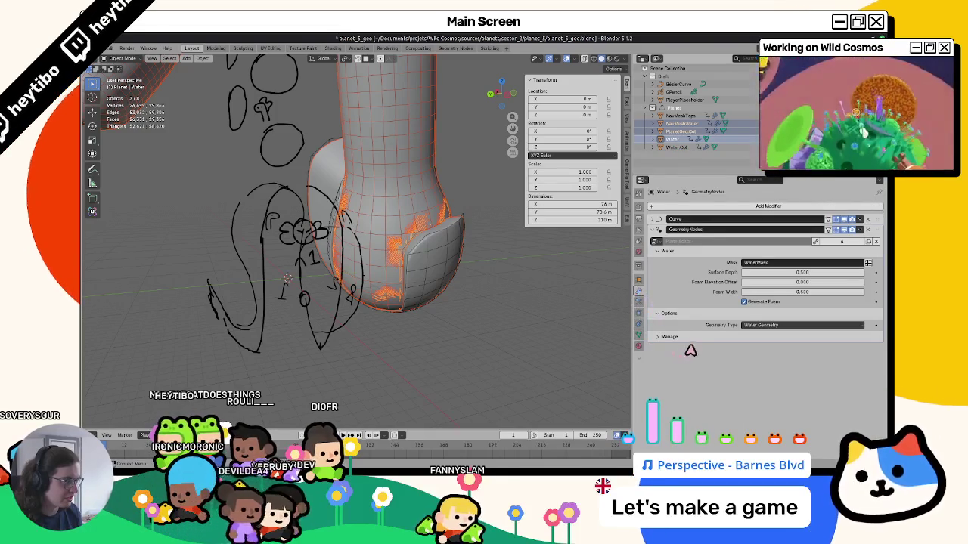
pyautogui.moveTo(765, 272); pyautogui.dragTo(787, 275)
pyautogui.click(795, 274)
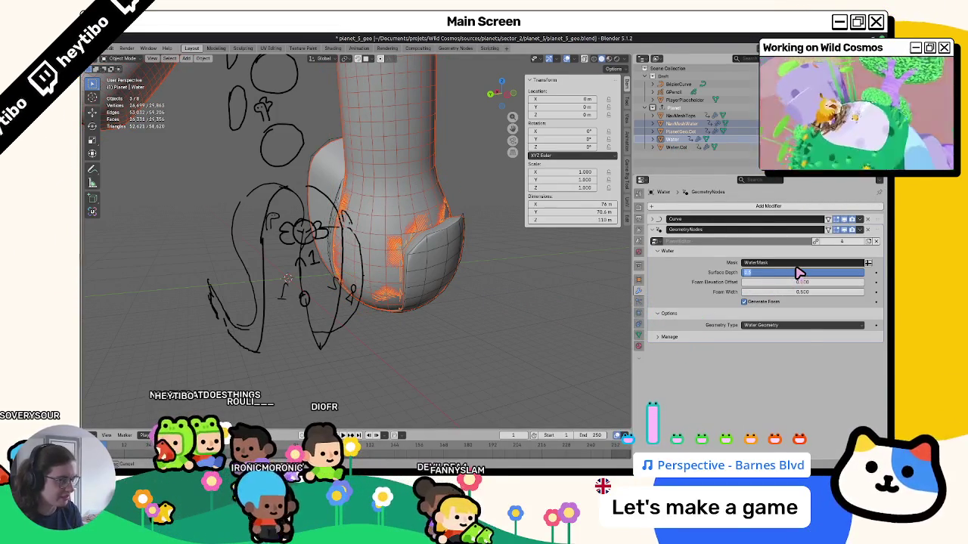
pyautogui.write('0')
pyautogui.press('Return')
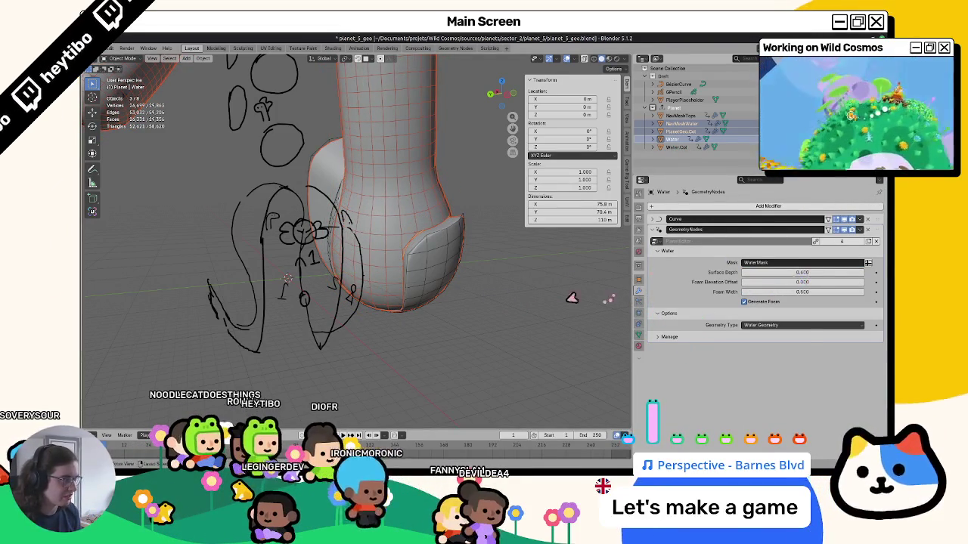
# Step: Set Water.Col's Water Surface Depth, then readjust the Water object's Surface Depth
pyautogui.moveTo(461, 272)
pyautogui.mouseDown(button='middle')
pyautogui.moveTo(421, 263)
pyautogui.moveTo(429, 249)
pyautogui.mouseUp(button='middle')
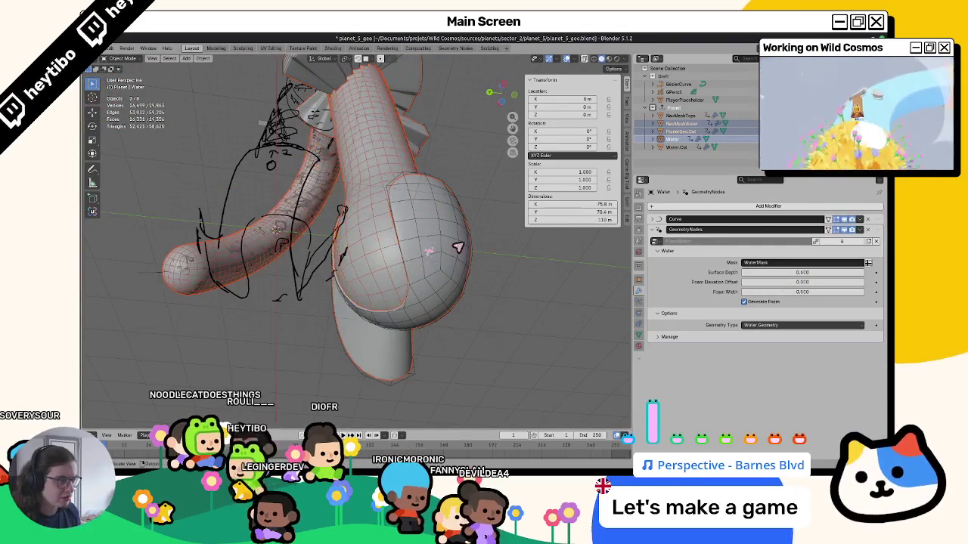
pyautogui.click(670, 131)
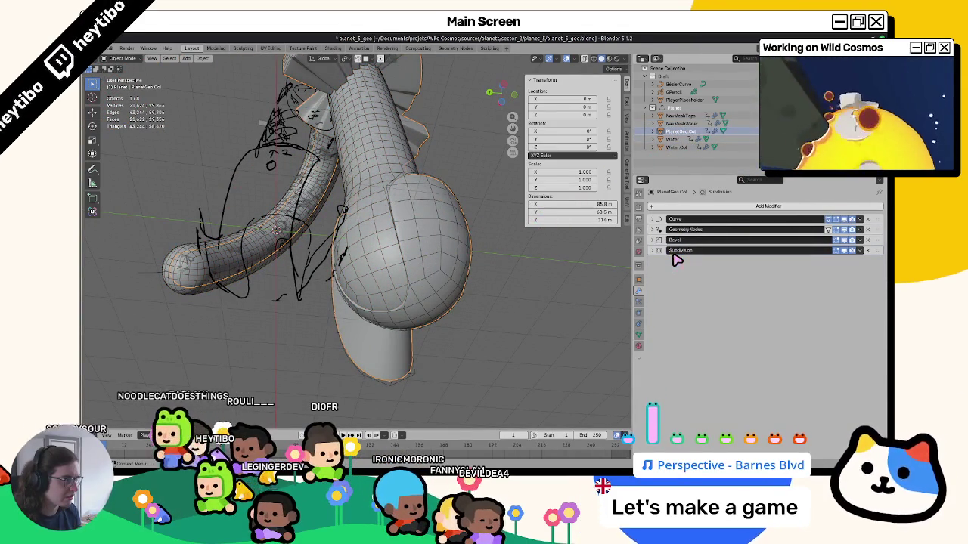
pyautogui.keyDown('ctrl'); pyautogui.click(672, 139); pyautogui.keyUp('ctrl')
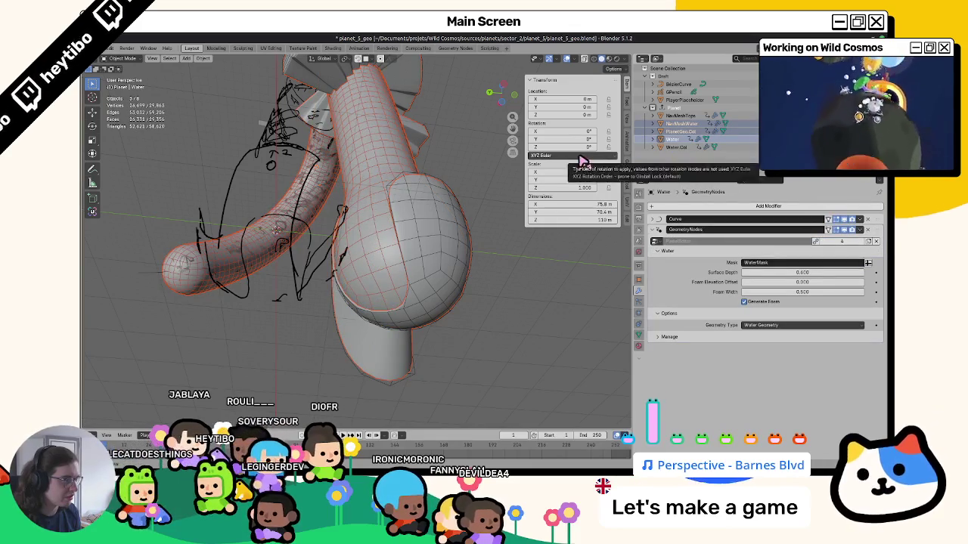
pyautogui.click(674, 147)
pyautogui.click(772, 284)
pyautogui.write('300')
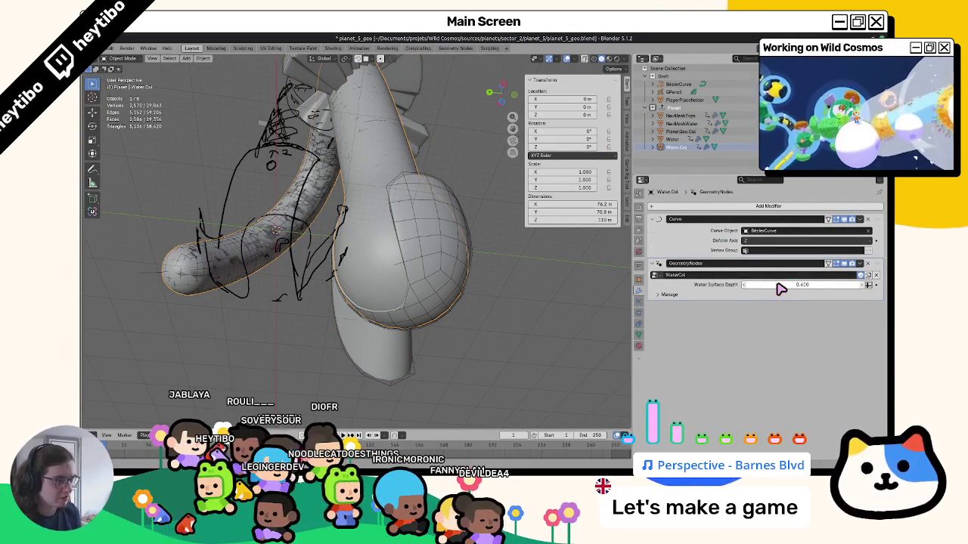
pyautogui.press('Return')
pyautogui.moveTo(410, 214); pyautogui.dragTo(375, 275, button='middle')
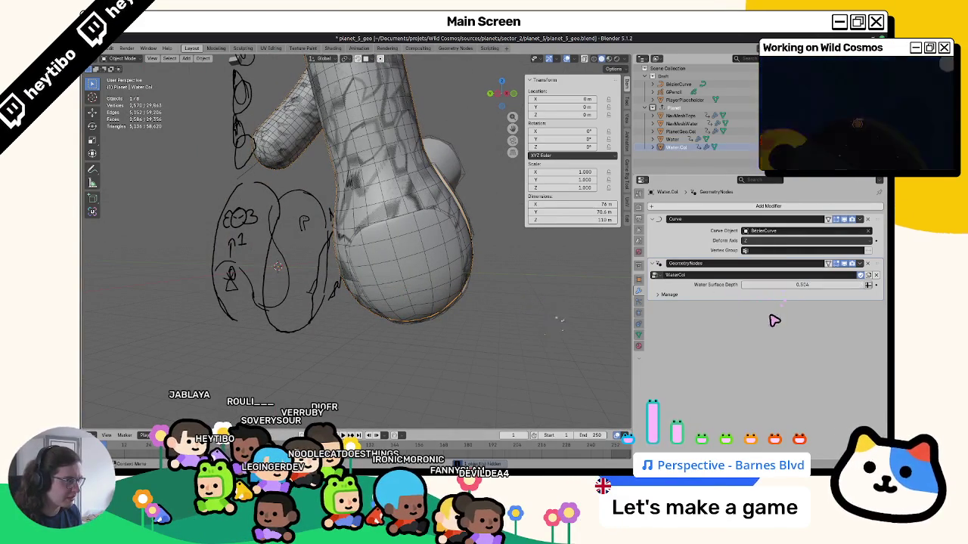
pyautogui.click(443, 203)
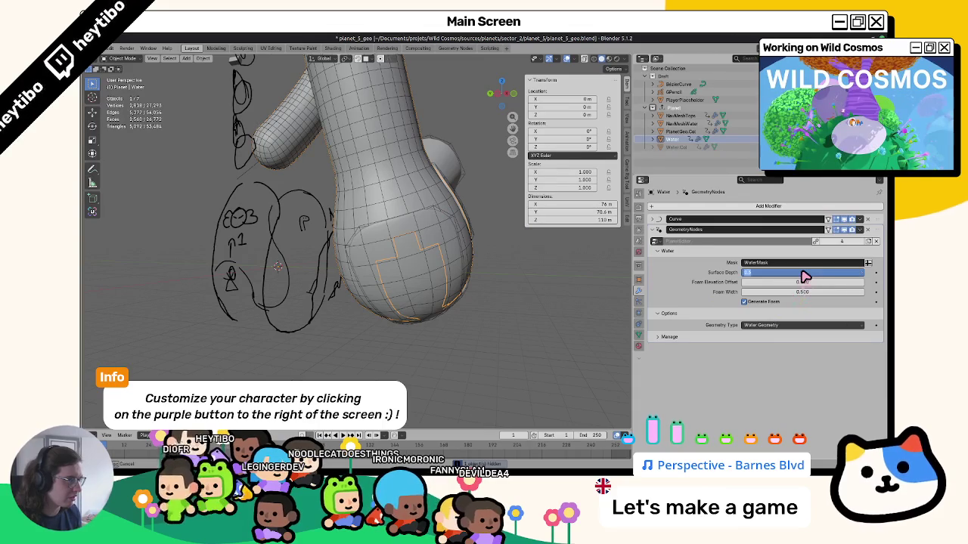
pyautogui.moveTo(817, 272); pyautogui.dragTo(806, 268)
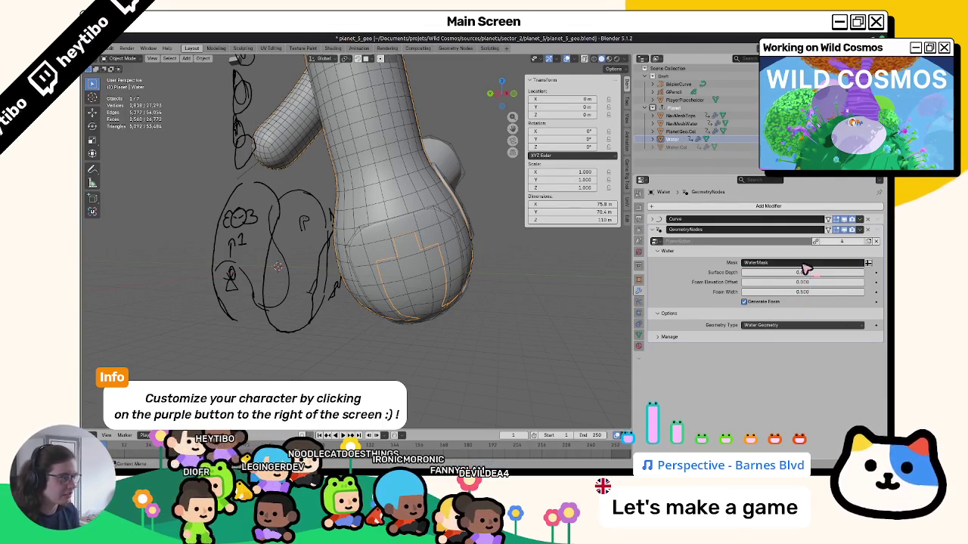
# Step: Check NavMeshWater's Surface Depth, try a lower value, and restore it to 0.600
pyautogui.click(443, 205)
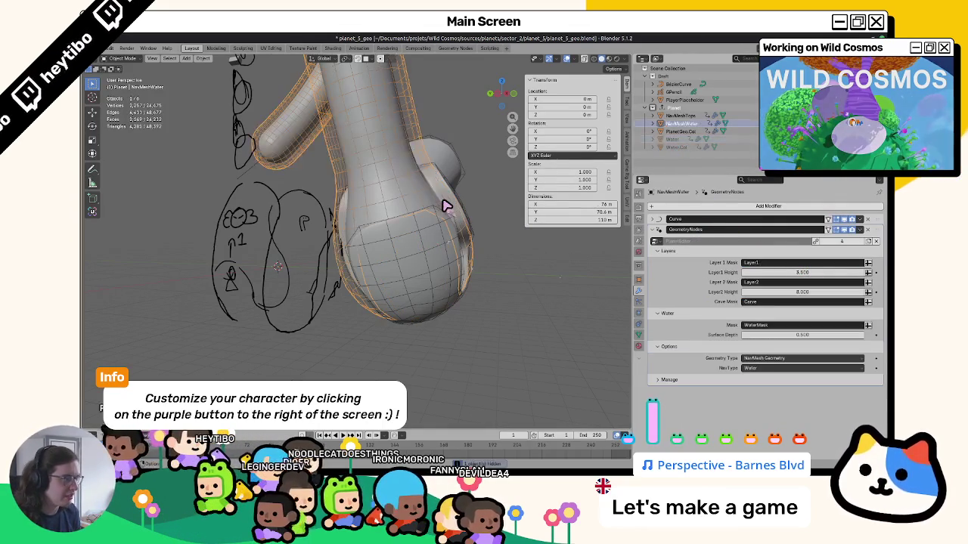
pyautogui.doubleClick(801, 334)
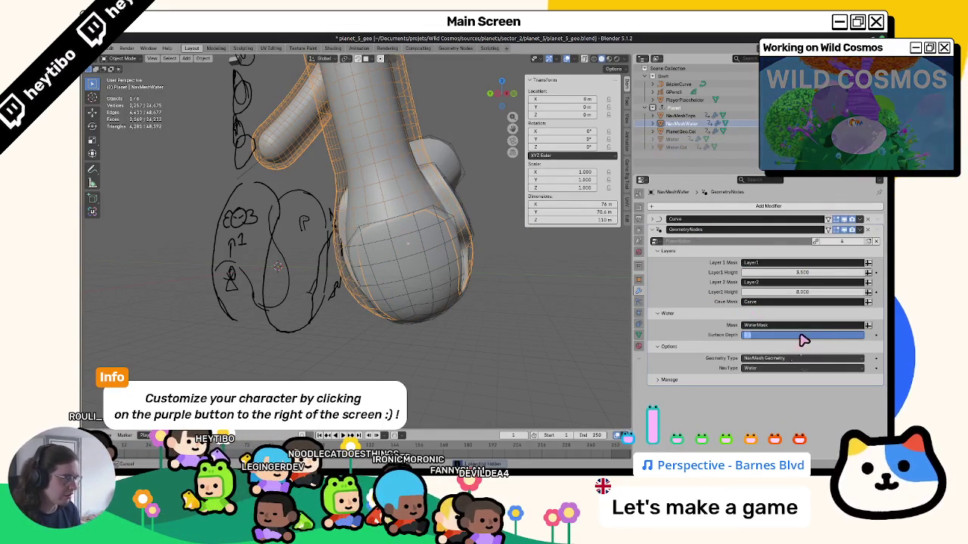
pyautogui.press('Escape')
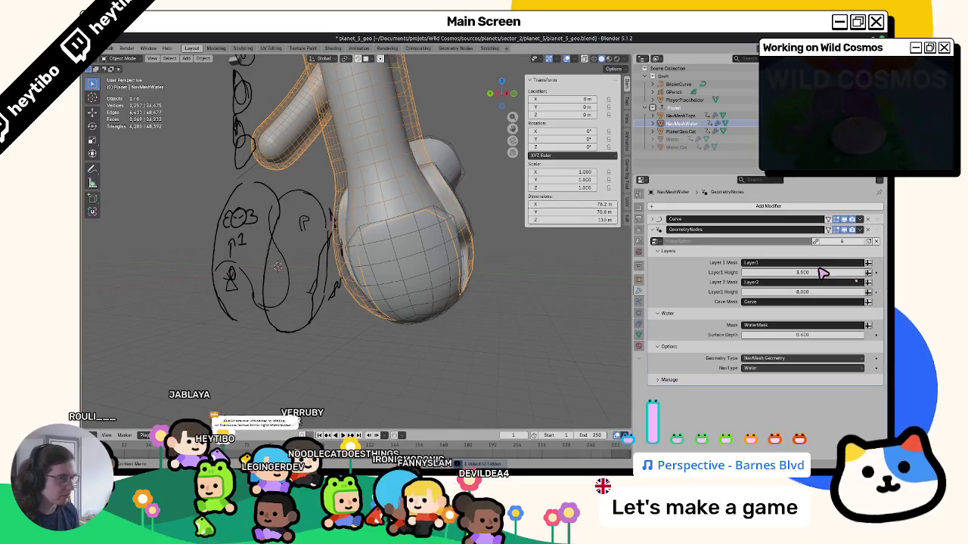
pyautogui.moveTo(629, 316)
pyautogui.mouseDown(button='middle')
pyautogui.moveTo(471, 269)
pyautogui.moveTo(488, 259)
pyautogui.moveTo(534, 357)
pyautogui.moveTo(529, 350)
pyautogui.mouseUp(button='middle')
pyautogui.click(688, 144)
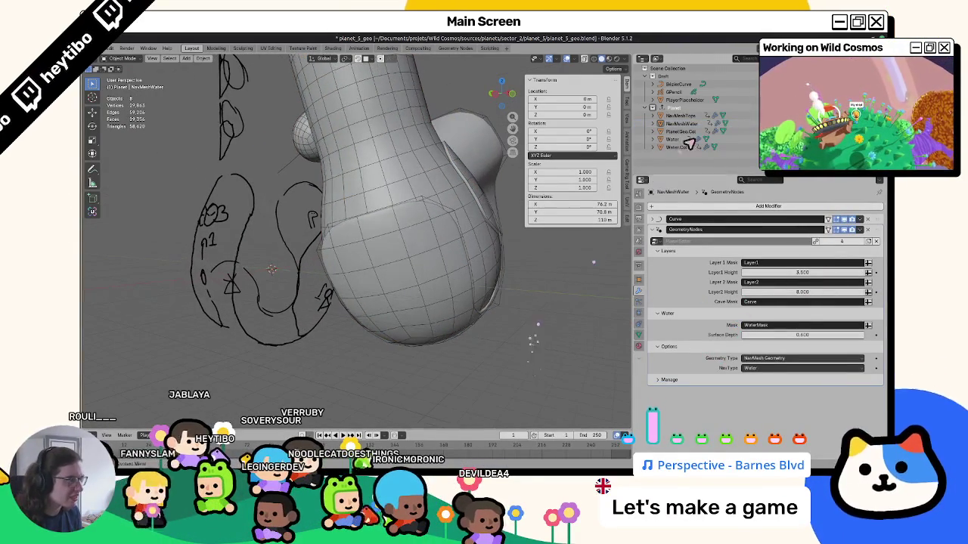
pyautogui.click(685, 125)
pyautogui.moveTo(478, 214); pyautogui.dragTo(495, 227, button='middle')
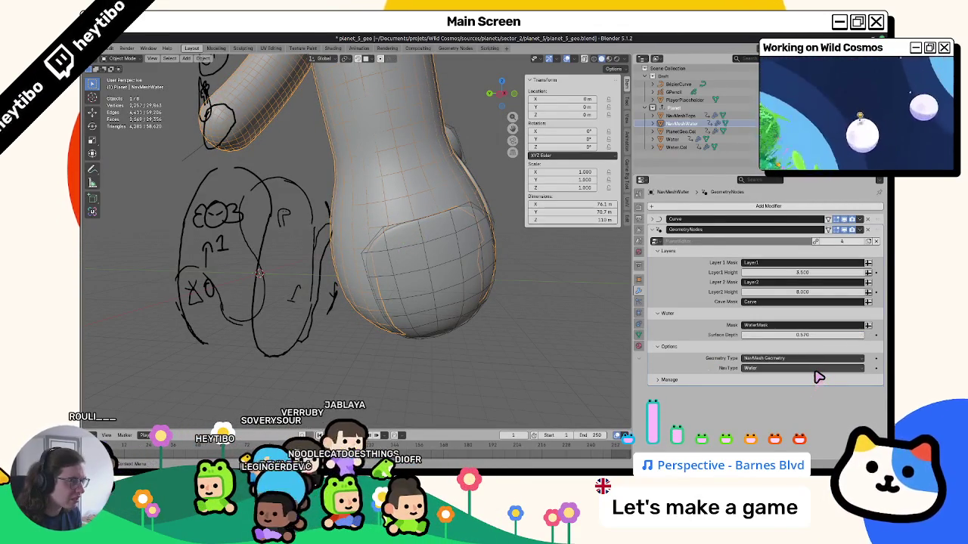
pyautogui.moveTo(804, 335); pyautogui.dragTo(810, 346)
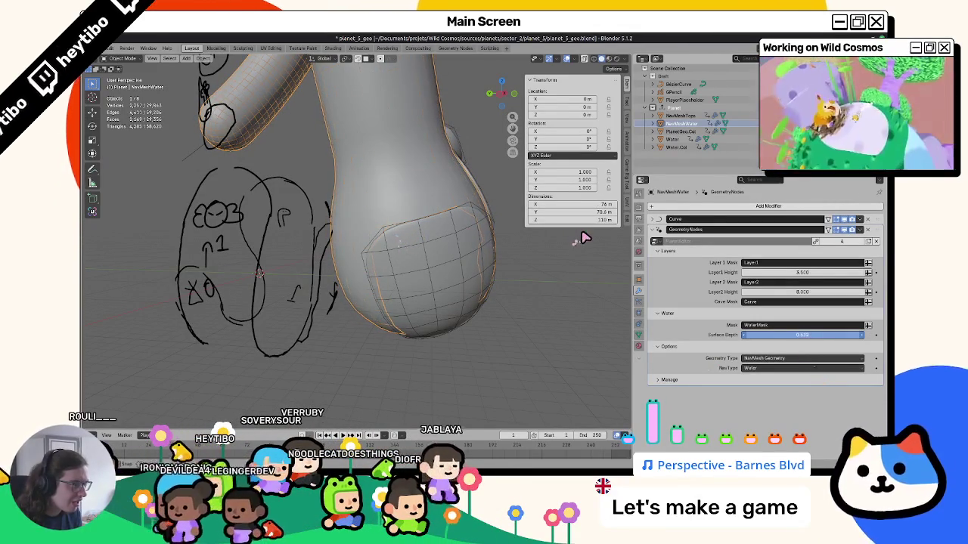
pyautogui.click(812, 340)
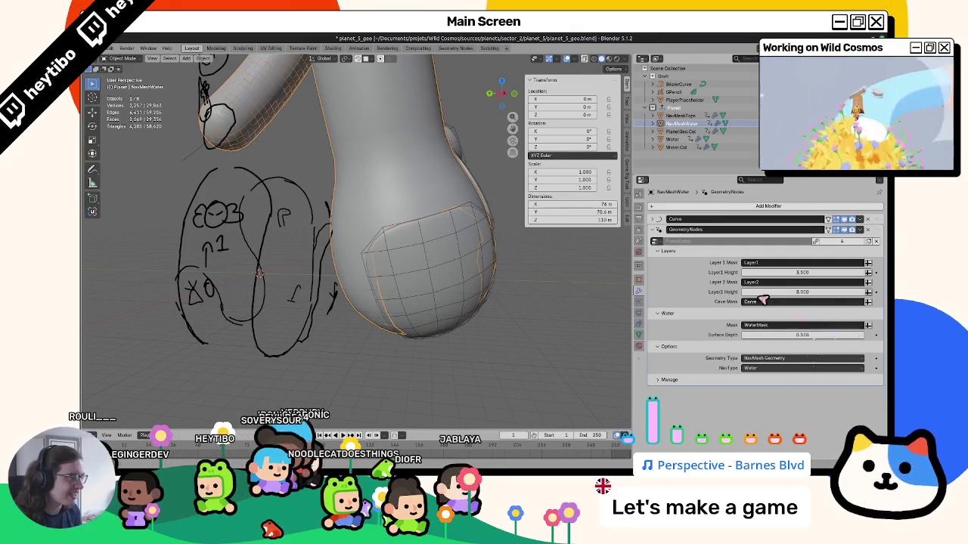
pyautogui.hotkey('ctrl', 'z')
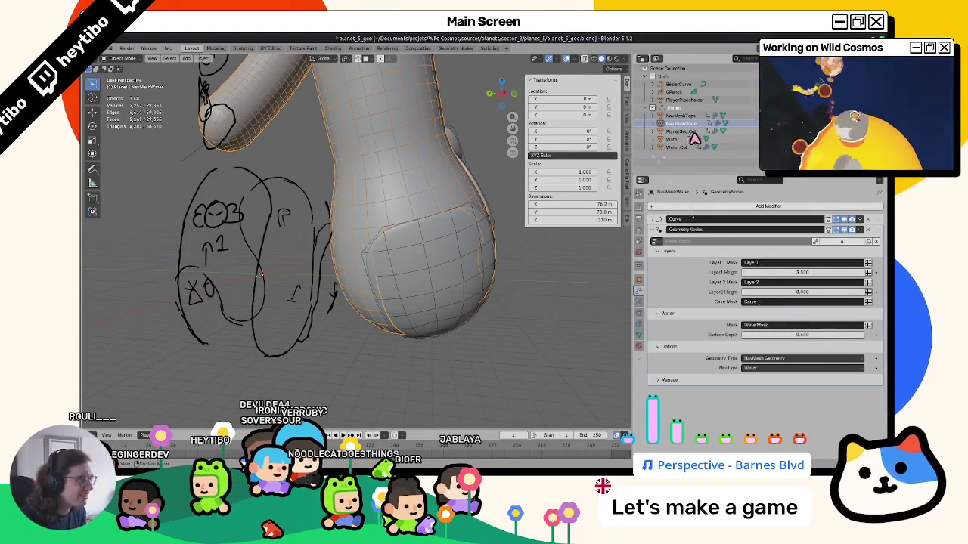
pyautogui.click(669, 139)
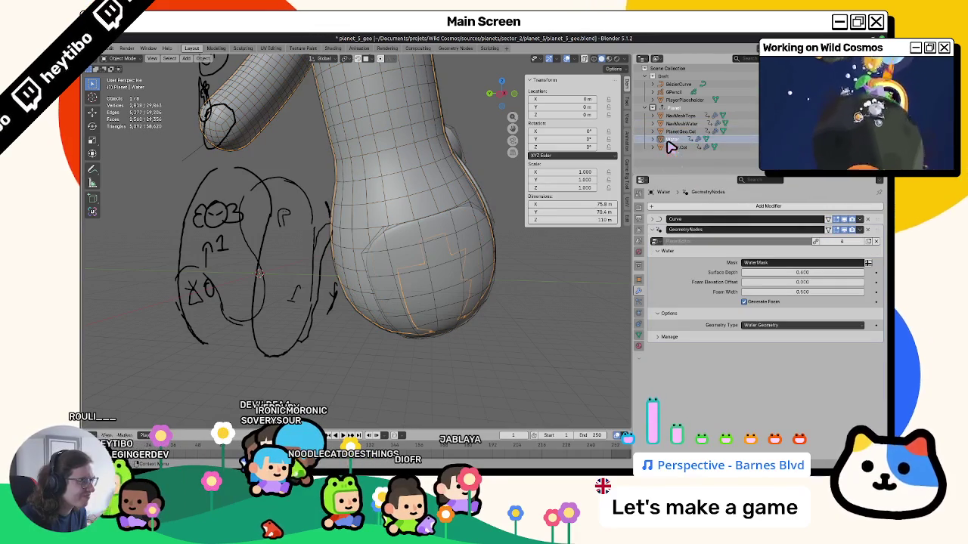
# Step: Restore Foam Width to 0.500 and compare the water mesh in wireframe and solid shading
pyautogui.click(536, 299)
pyautogui.moveTo(536, 299)
pyautogui.mouseDown(button='middle')
pyautogui.moveTo(535, 308)
pyautogui.moveTo(496, 310)
pyautogui.mouseUp(button='middle')
pyautogui.hotkey('ctrl', 'z')
pyautogui.press('z')
pyautogui.click(389, 303)
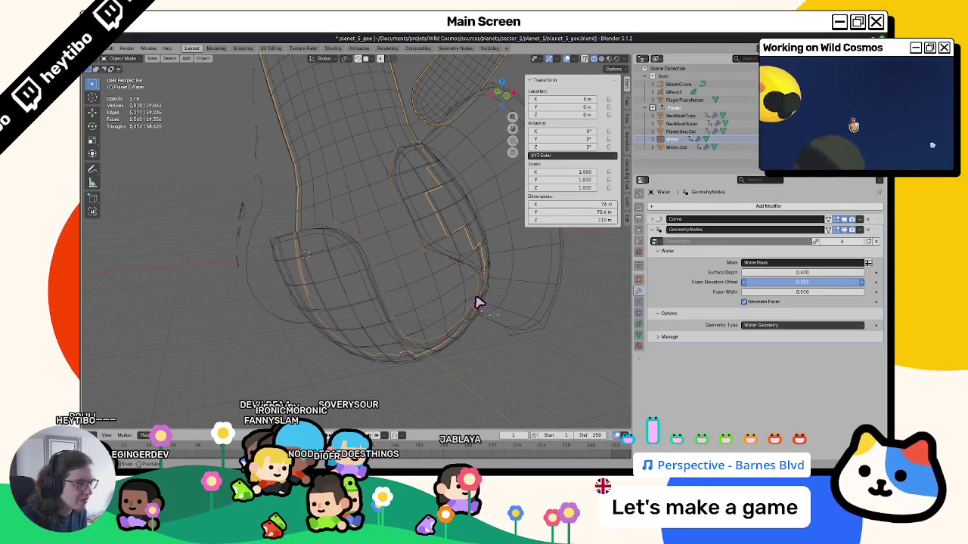
pyautogui.press('z')
pyautogui.click(539, 339)
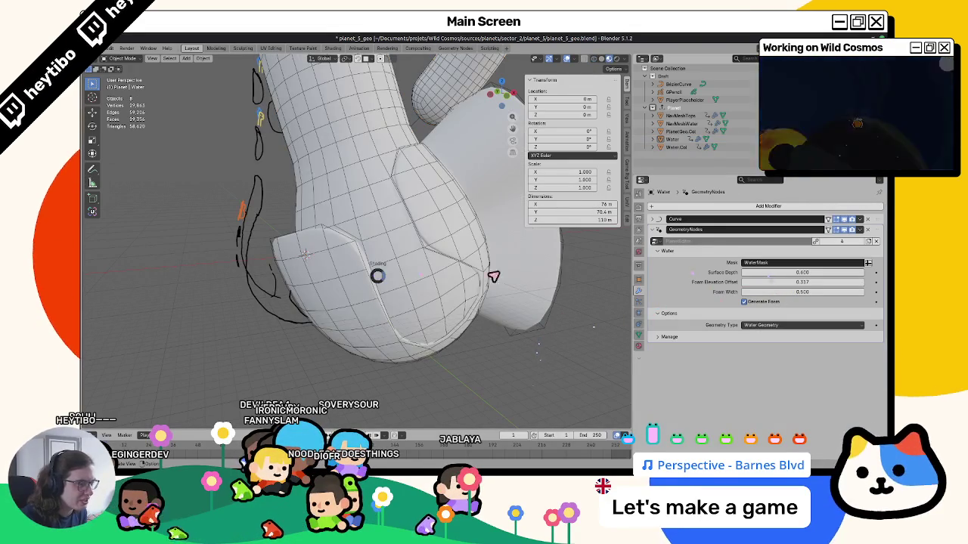
pyautogui.click(310, 276)
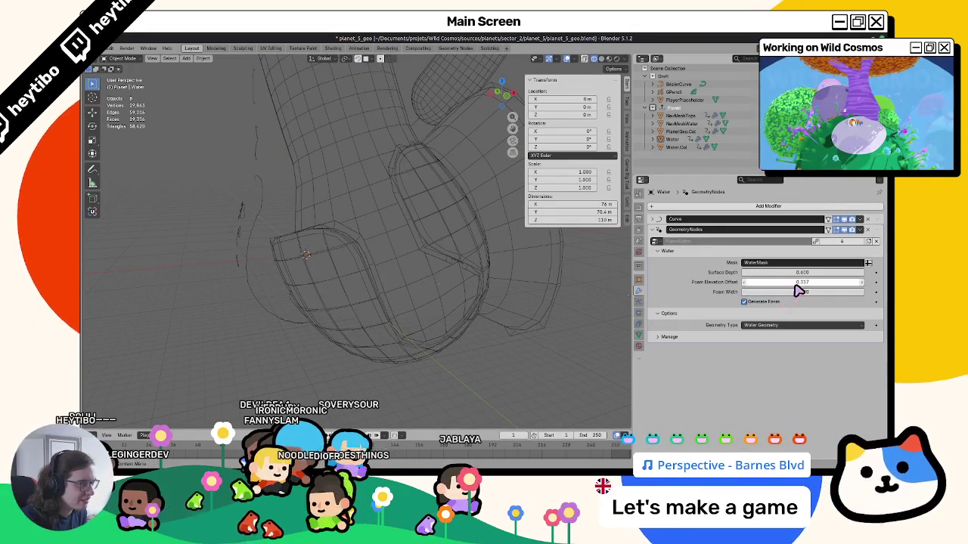
# Step: Set the Surface Depth to 0.6, test a higher depth, and check the shading
pyautogui.press('Return')
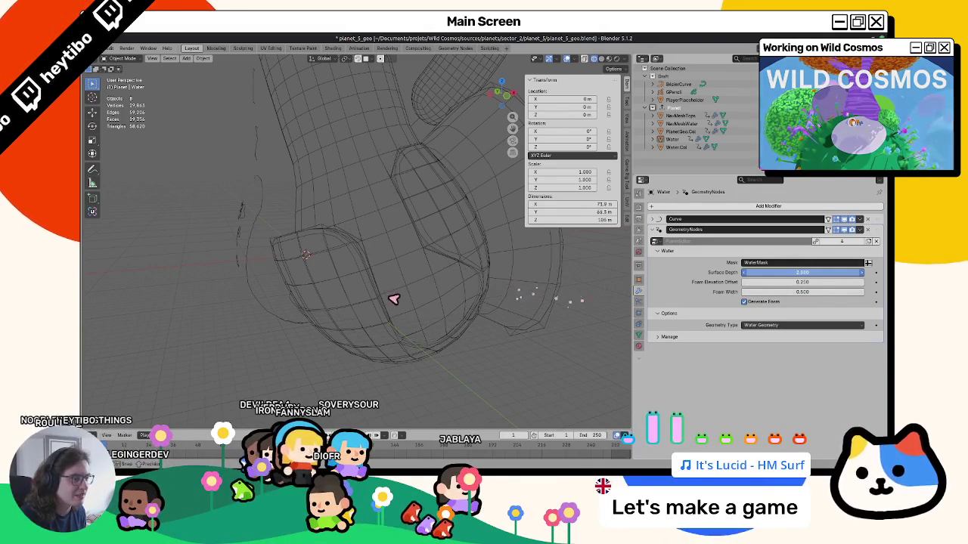
pyautogui.write('0.6')
pyautogui.press('Return')
pyautogui.moveTo(391, 256); pyautogui.dragTo(523, 299, button='middle')
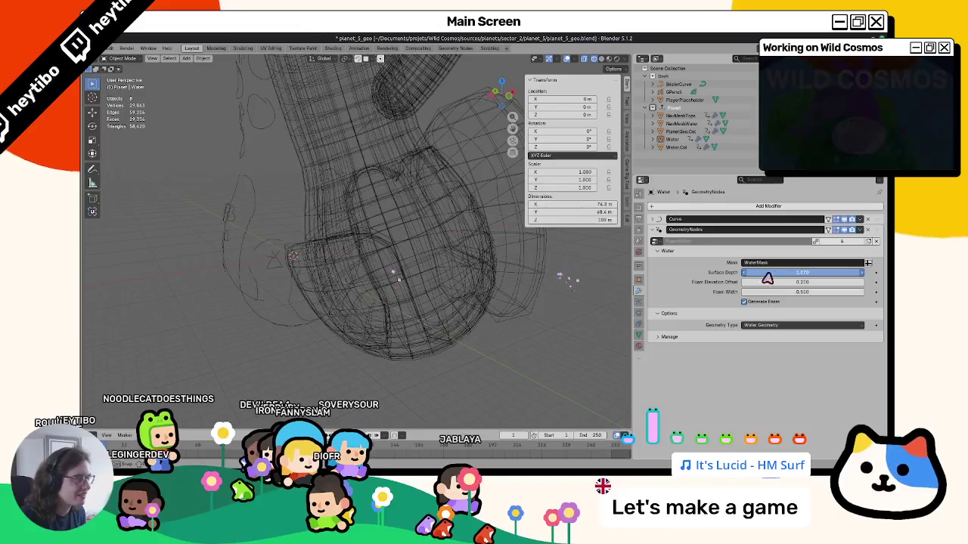
pyautogui.click(786, 273)
pyautogui.moveTo(435, 286); pyautogui.dragTo(400, 270)
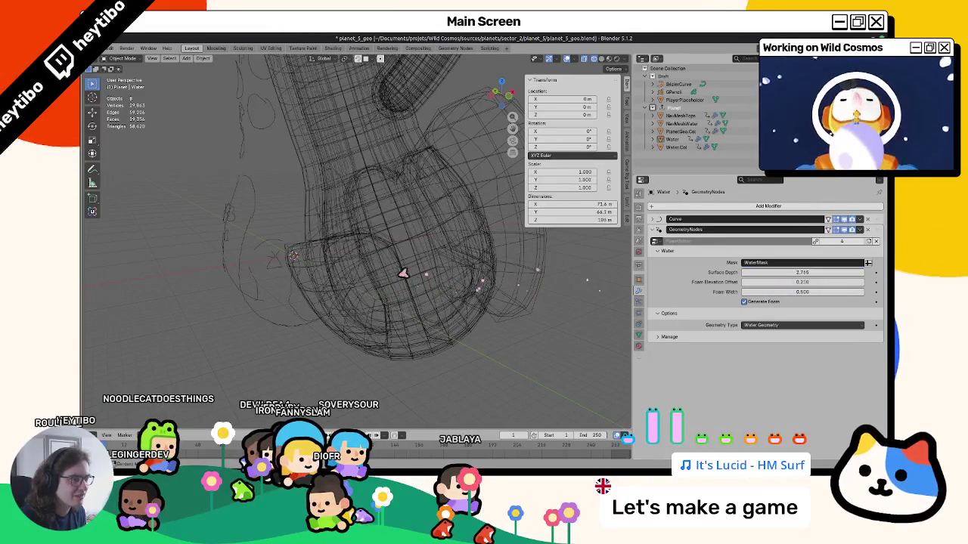
pyautogui.hotkey('shift', 'z')
pyautogui.hotkey('ctrl', 'z')
pyautogui.hotkey('shift', 'z')
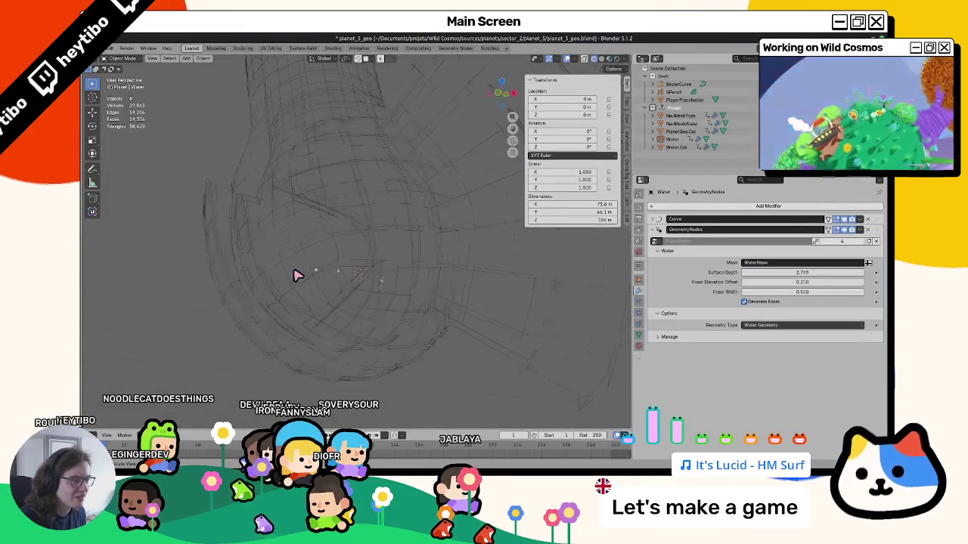
pyautogui.moveTo(295, 275); pyautogui.dragTo(320, 292, button='middle')
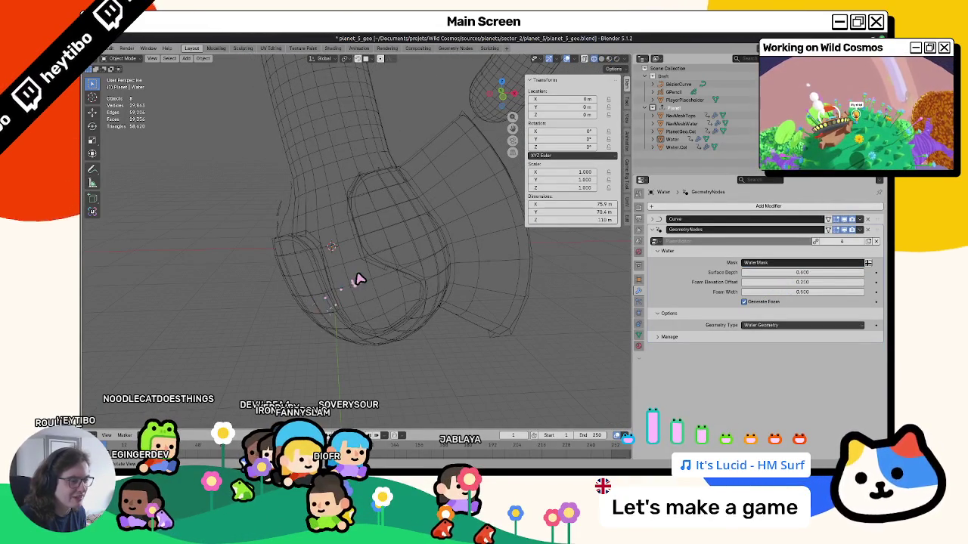
# Step: Select Water.Col and Export All of the Planet collection to glTF 2.0
pyautogui.click(360, 279)
pyautogui.moveTo(270, 268); pyautogui.dragTo(195, 272, button='middle')
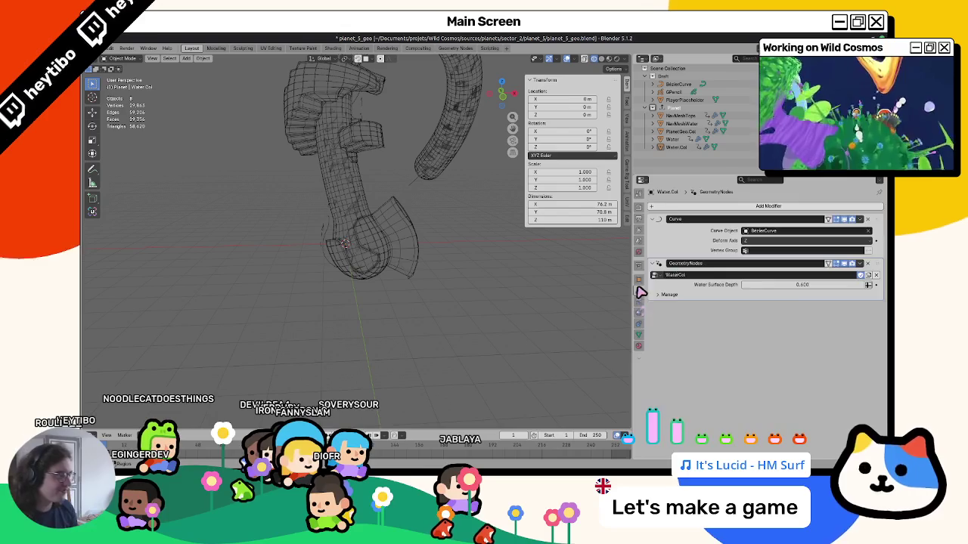
pyautogui.click(639, 264)
pyautogui.click(769, 368)
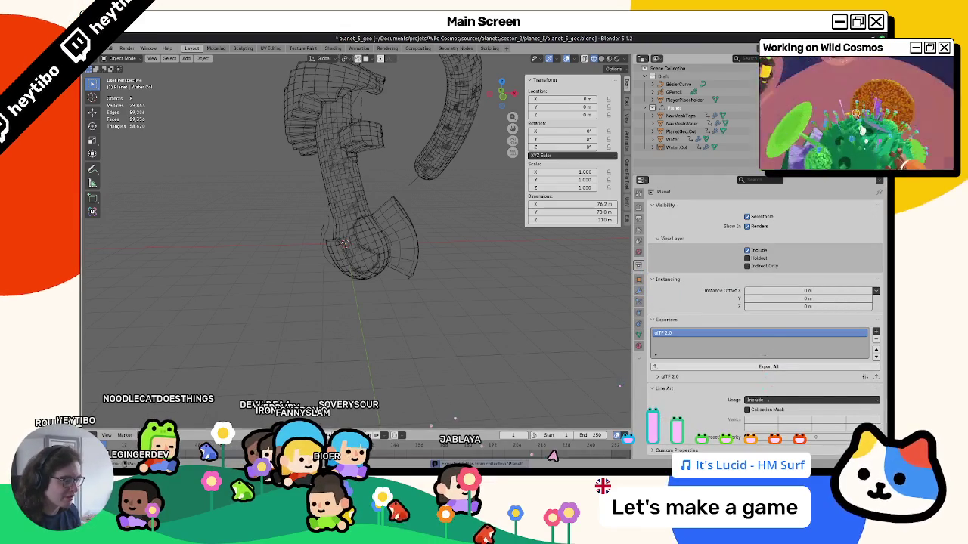
pyautogui.hotkey('alt', 'Tab')
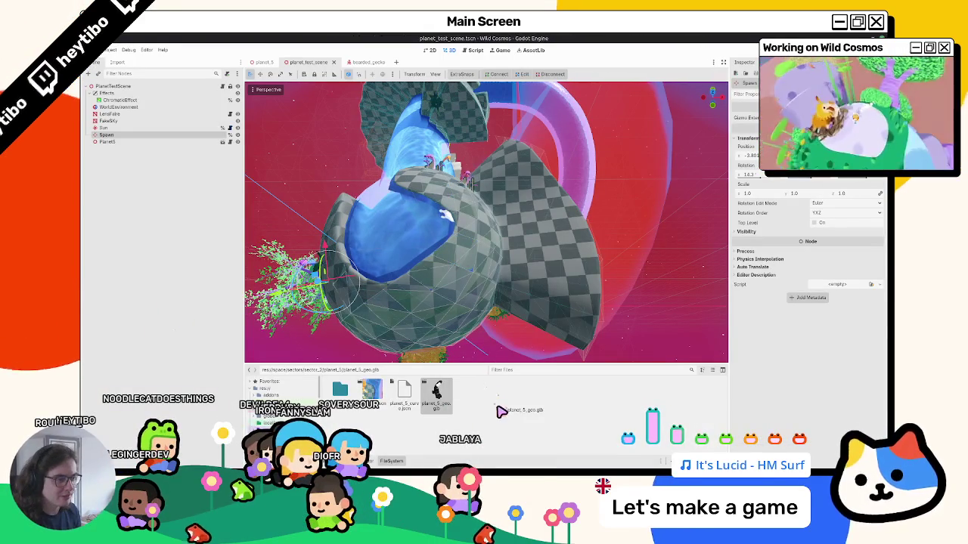
# Step: In planet_5, reassign PlanetNavGround's source node through Select a Node
pyautogui.moveTo(454, 272)
pyautogui.mouseDown(button='middle')
pyautogui.moveTo(404, 217)
pyautogui.moveTo(411, 234)
pyautogui.moveTo(378, 227)
pyautogui.mouseUp(button='middle')
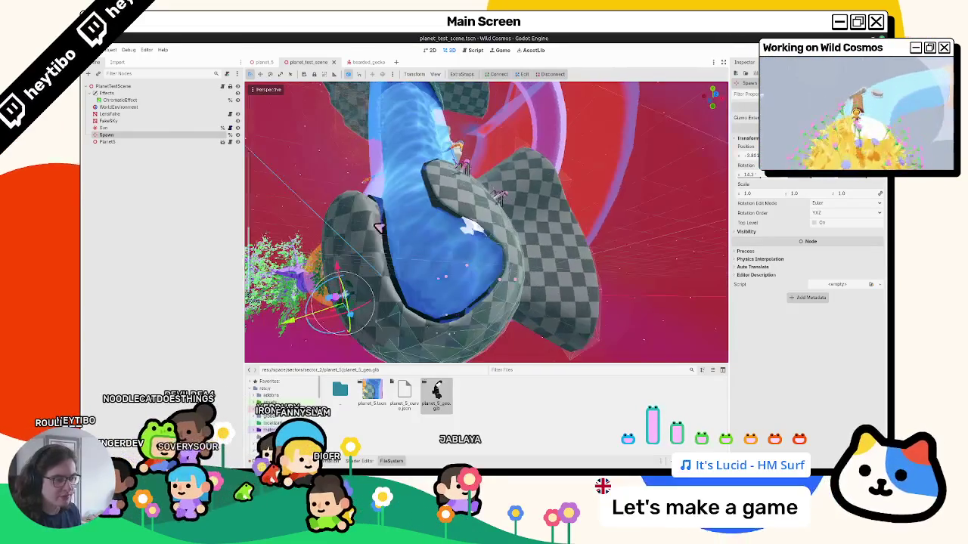
pyautogui.click(264, 62)
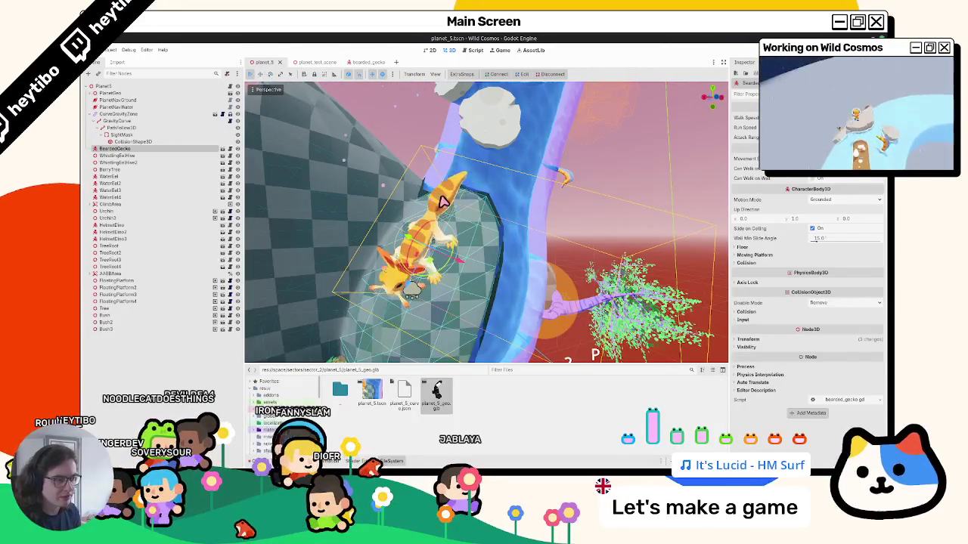
pyautogui.moveTo(443, 201); pyautogui.dragTo(378, 216, button='middle')
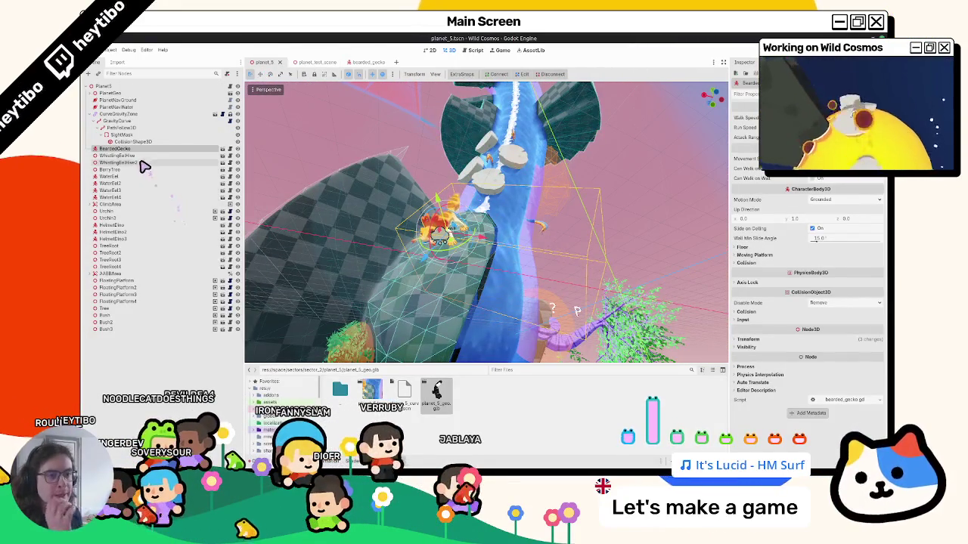
pyautogui.click(96, 121)
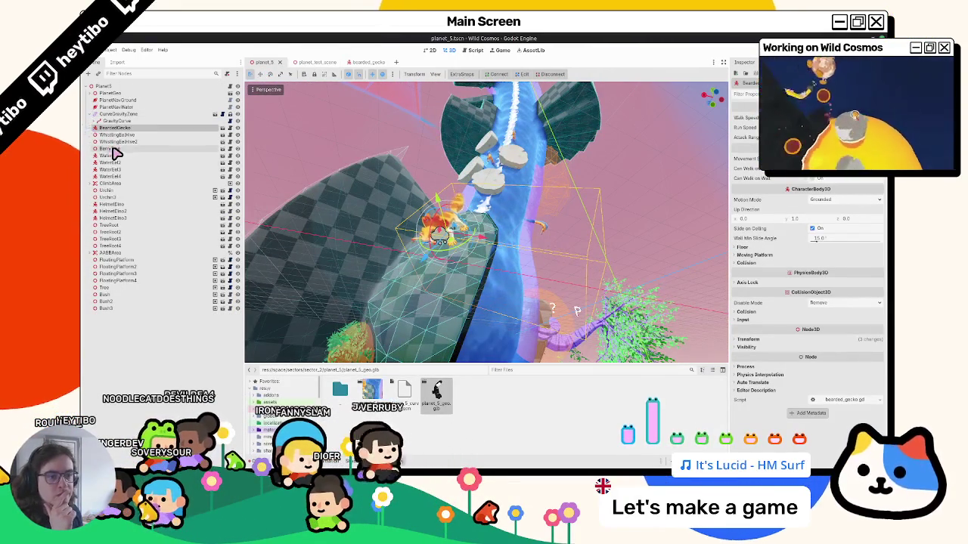
pyautogui.click(117, 100)
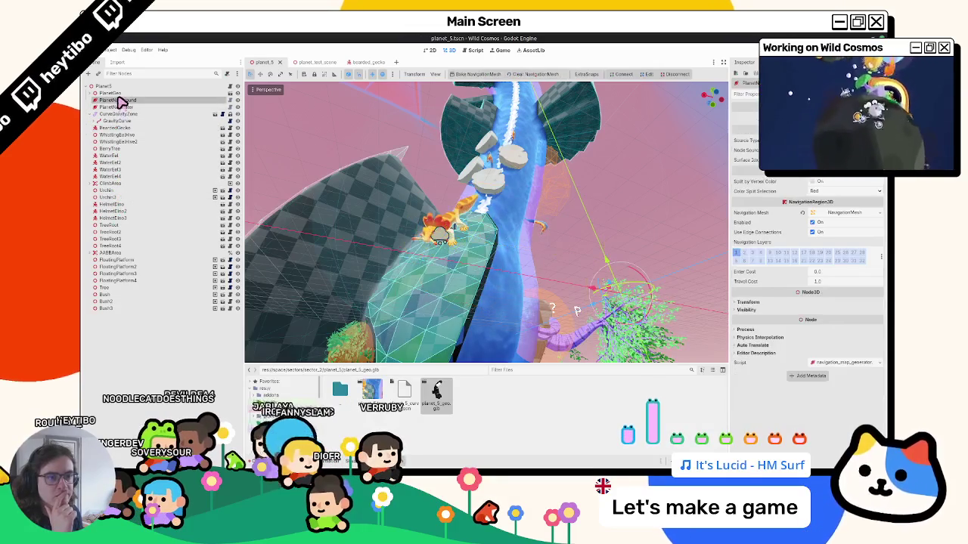
pyautogui.click(832, 149)
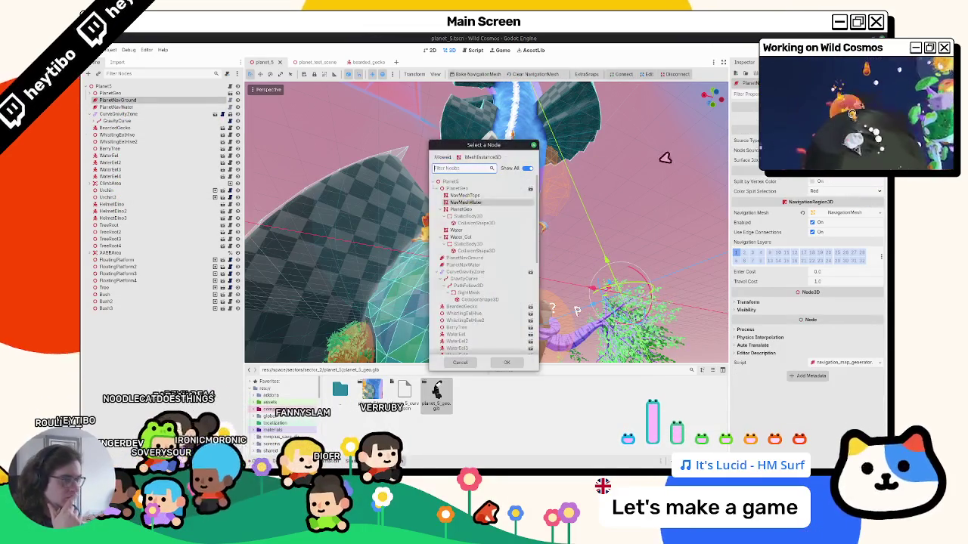
pyautogui.doubleClick(459, 203)
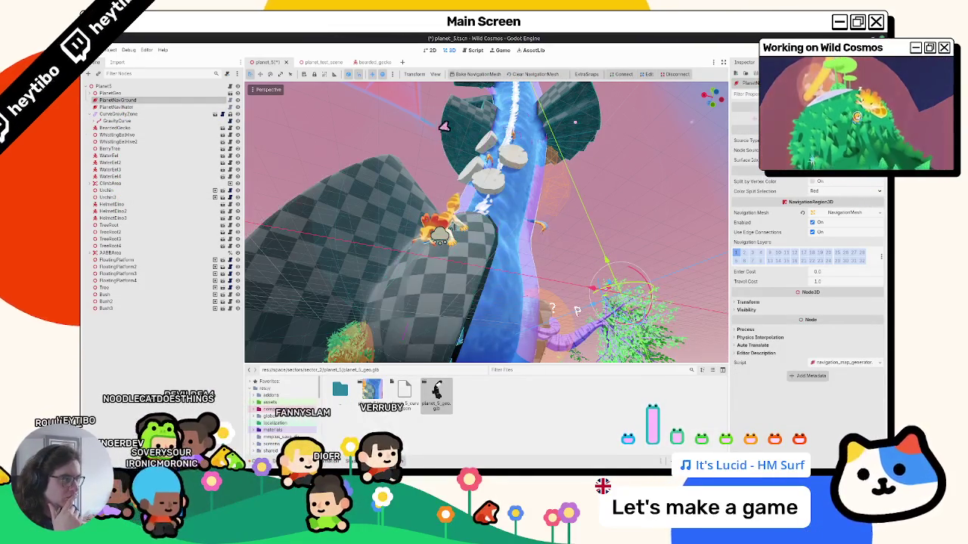
pyautogui.moveTo(486, 198); pyautogui.dragTo(521, 231, button='middle')
pyautogui.moveTo(535, 263); pyautogui.dragTo(559, 275)
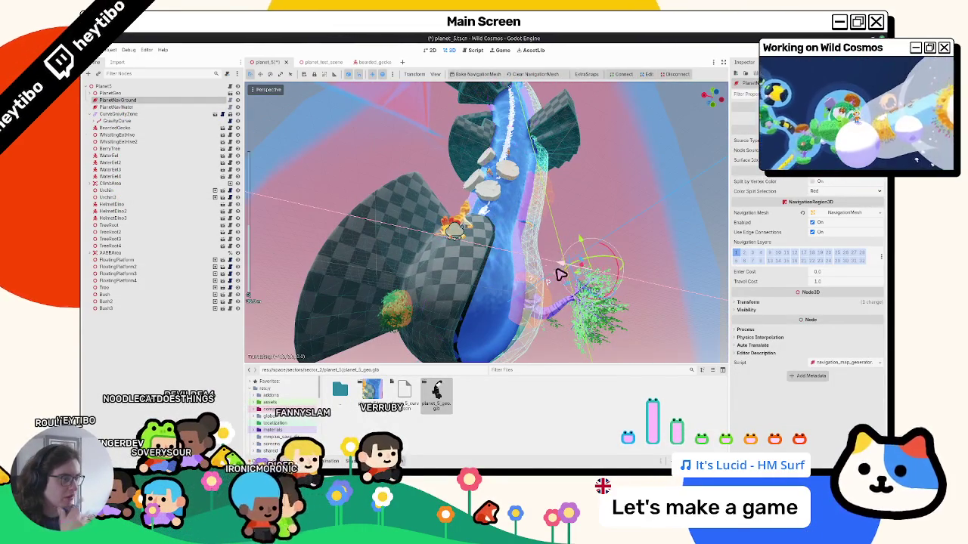
# Step: Reassign PlanetNavWater's source node, save planet_5, and run planet_test_scene with F6
pyautogui.click(183, 107)
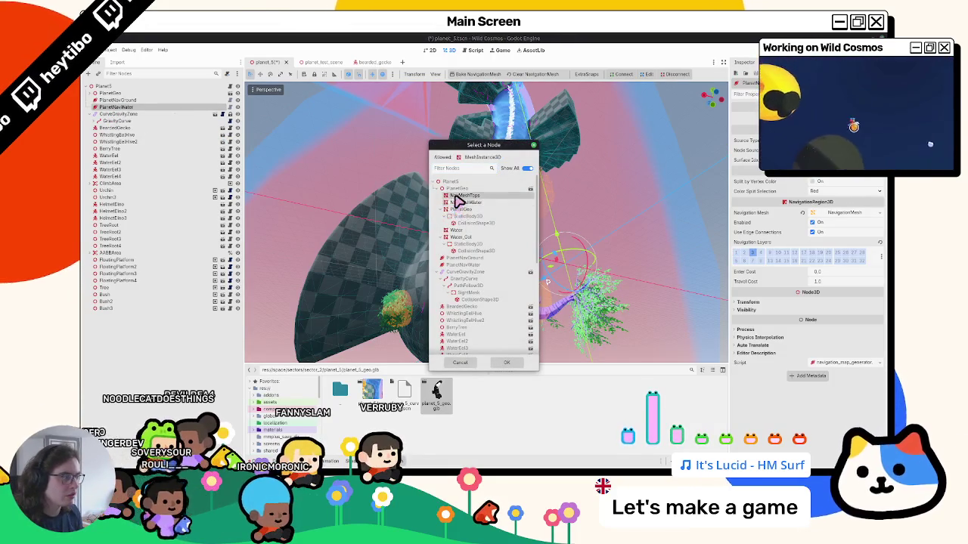
pyautogui.doubleClick(458, 196)
pyautogui.moveTo(453, 204)
pyautogui.mouseDown(button='middle')
pyautogui.moveTo(373, 175)
pyautogui.moveTo(330, 209)
pyautogui.mouseUp(button='middle')
pyautogui.hotkey('ctrl', 's')
pyautogui.moveTo(368, 167)
pyautogui.mouseDown(button='middle')
pyautogui.moveTo(612, 218)
pyautogui.moveTo(428, 266)
pyautogui.moveTo(393, 227)
pyautogui.mouseUp(button='middle')
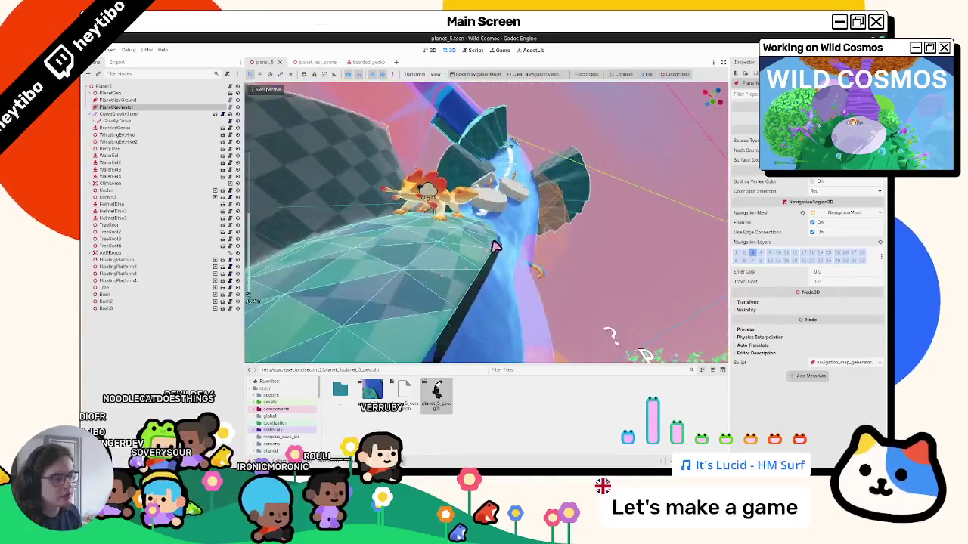
pyautogui.click(306, 62)
pyautogui.moveTo(520, 190)
pyautogui.mouseDown(button='middle')
pyautogui.moveTo(544, 216)
pyautogui.moveTo(510, 216)
pyautogui.mouseUp(button='middle')
pyautogui.press('F6')
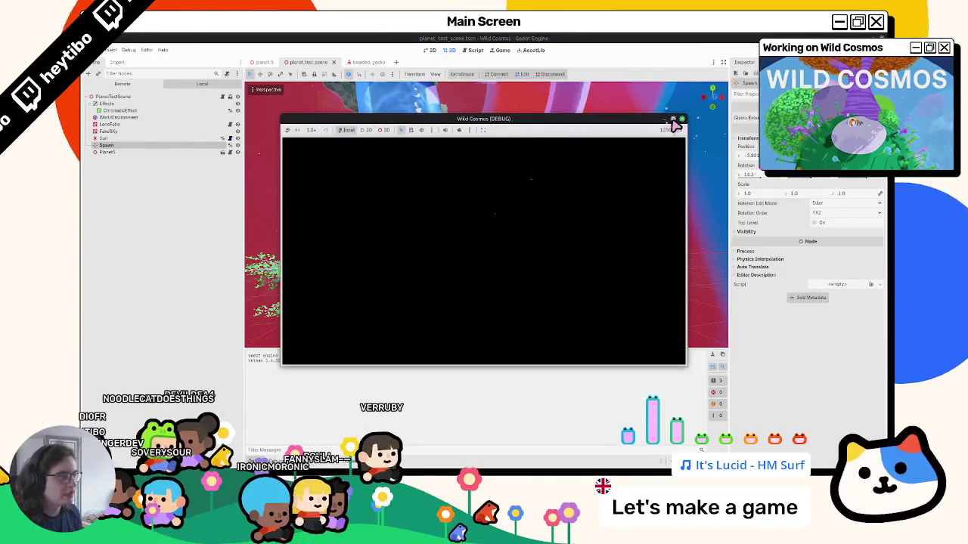
# Step: Maximize the Wild Cosmos debug window, resume and play, then stop the game with F8
pyautogui.click(673, 119)
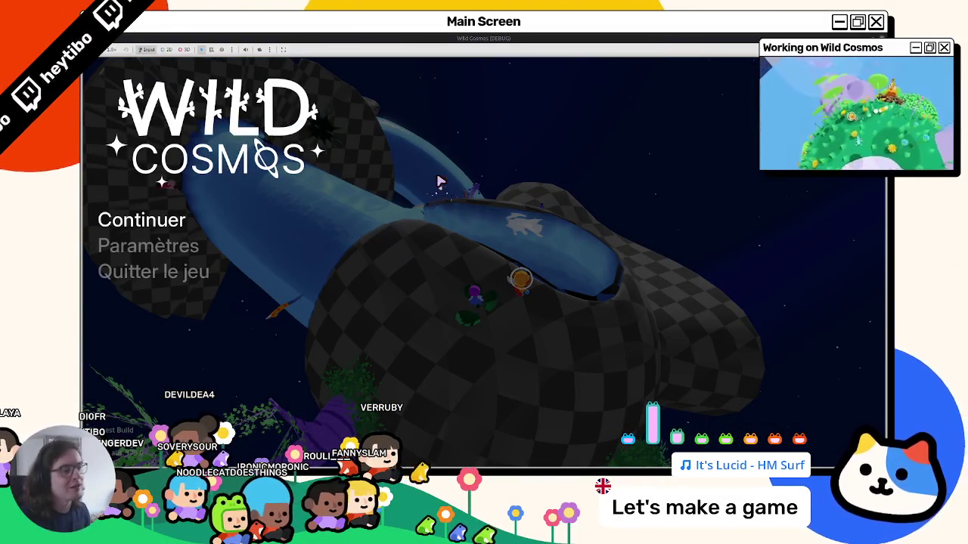
pyautogui.press('Escape')
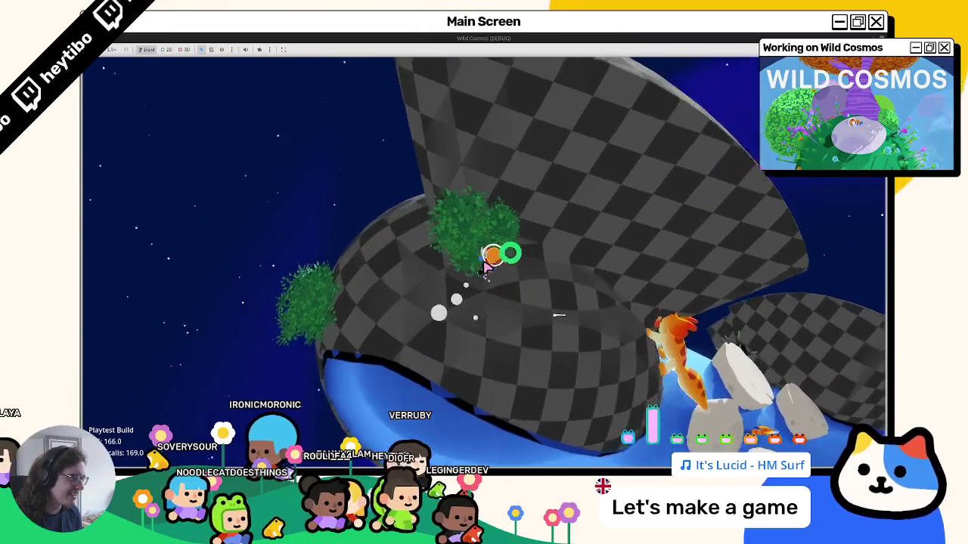
pyautogui.press('F8')
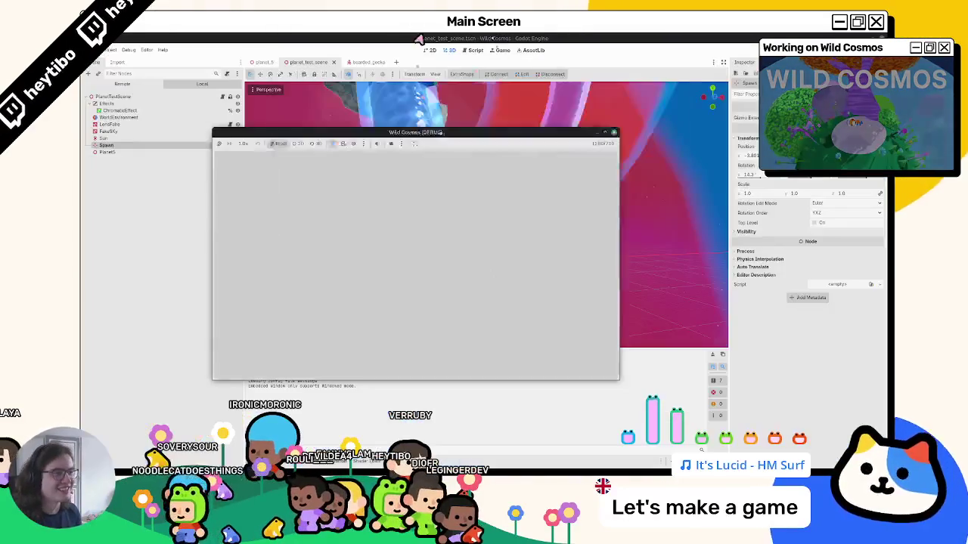
# Step: Inspect PlanetNavWater's red navmesh in planet_5, then relaunch planet_test_scene with F6
pyautogui.moveTo(330, 217); pyautogui.dragTo(425, 199, button='middle')
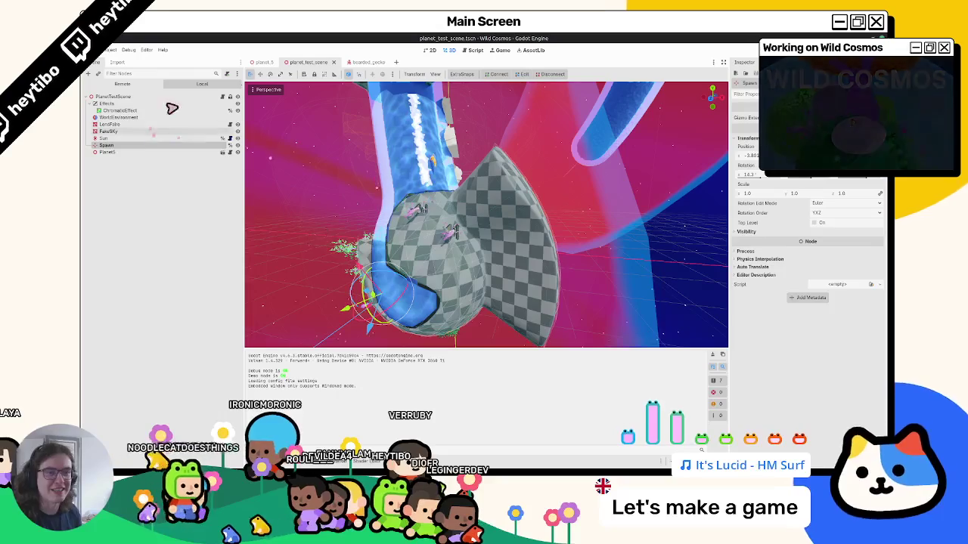
pyautogui.click(260, 62)
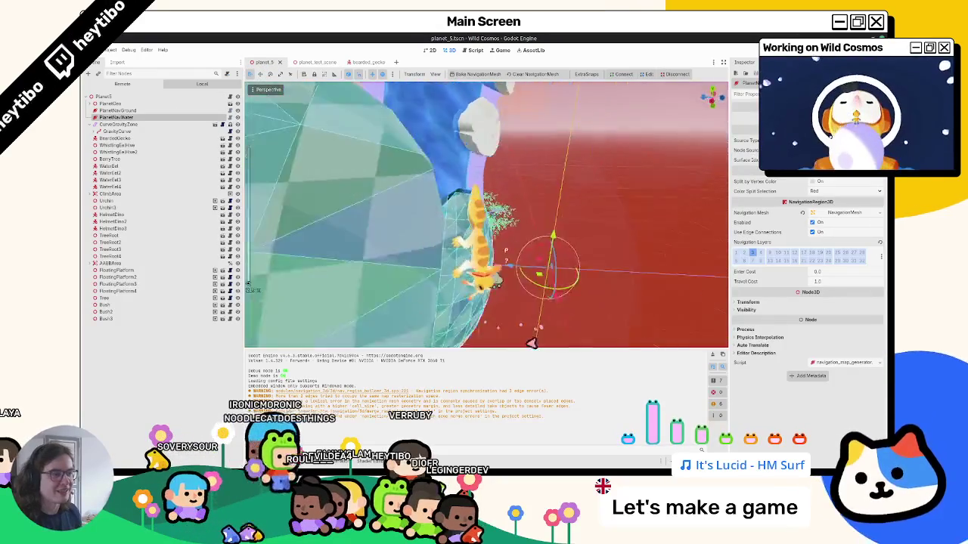
pyautogui.moveTo(406, 125)
pyautogui.mouseDown(button='middle')
pyautogui.moveTo(378, 188)
pyautogui.moveTo(504, 182)
pyautogui.moveTo(443, 196)
pyautogui.moveTo(446, 206)
pyautogui.mouseUp(button='middle')
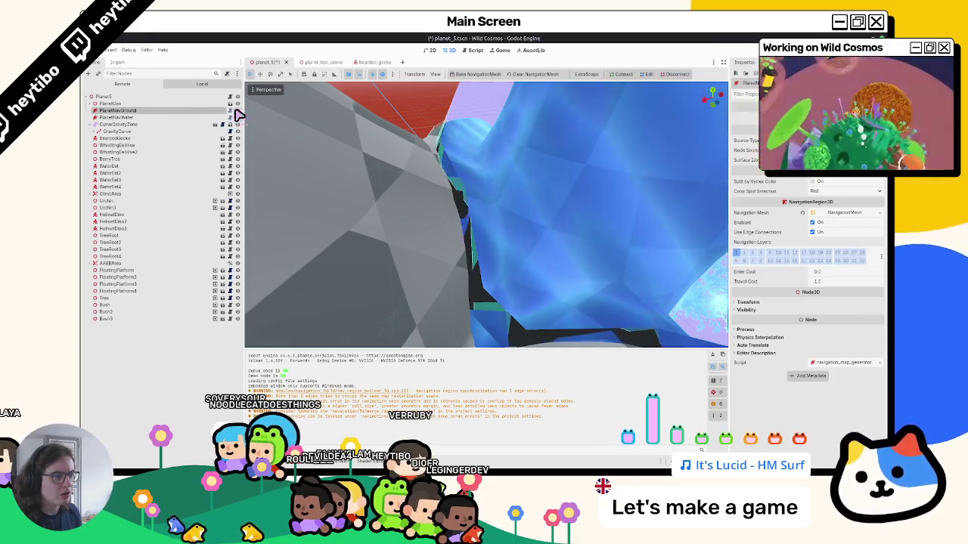
pyautogui.click(179, 121)
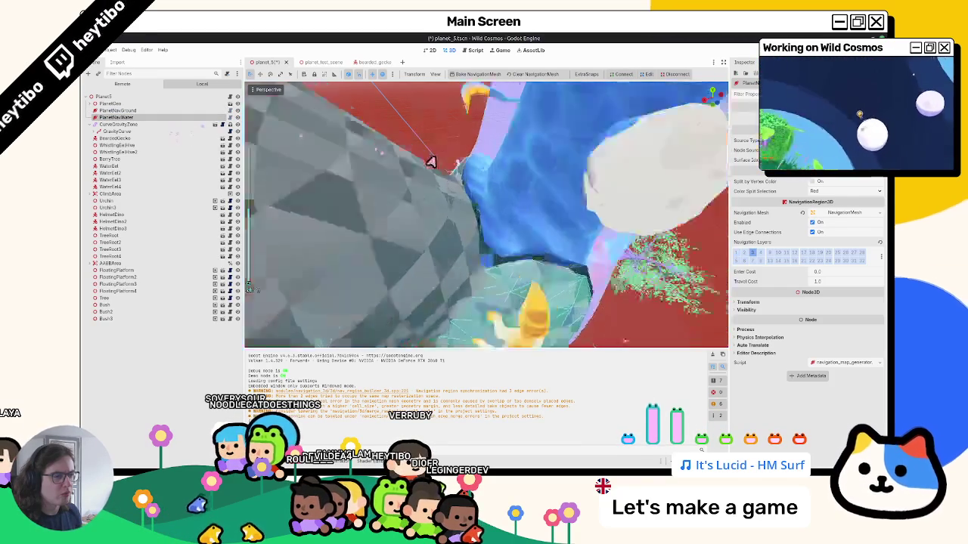
pyautogui.moveTo(432, 158); pyautogui.dragTo(517, 259, button='middle')
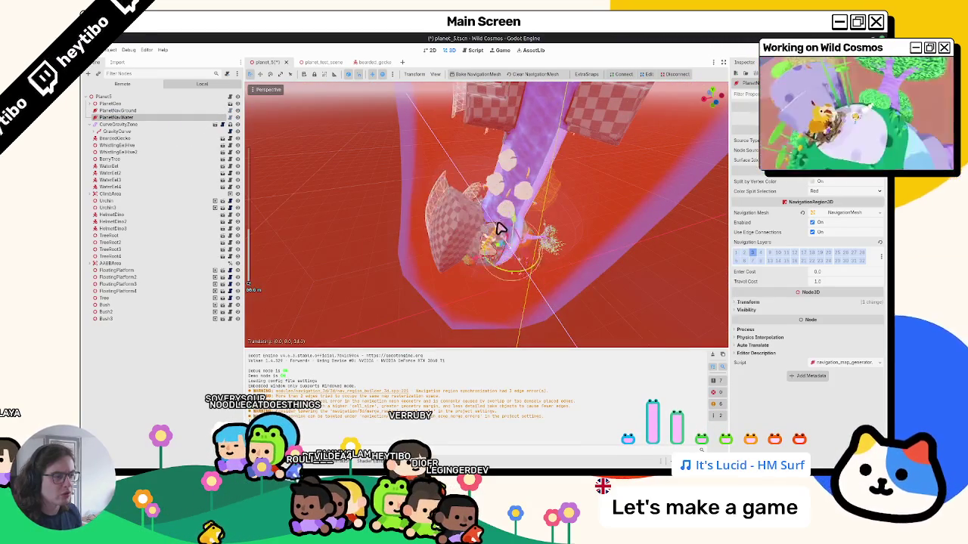
pyautogui.moveTo(428, 178)
pyautogui.mouseDown(button='middle')
pyautogui.moveTo(452, 186)
pyautogui.moveTo(482, 170)
pyautogui.moveTo(378, 144)
pyautogui.moveTo(479, 186)
pyautogui.moveTo(366, 160)
pyautogui.mouseUp(button='middle')
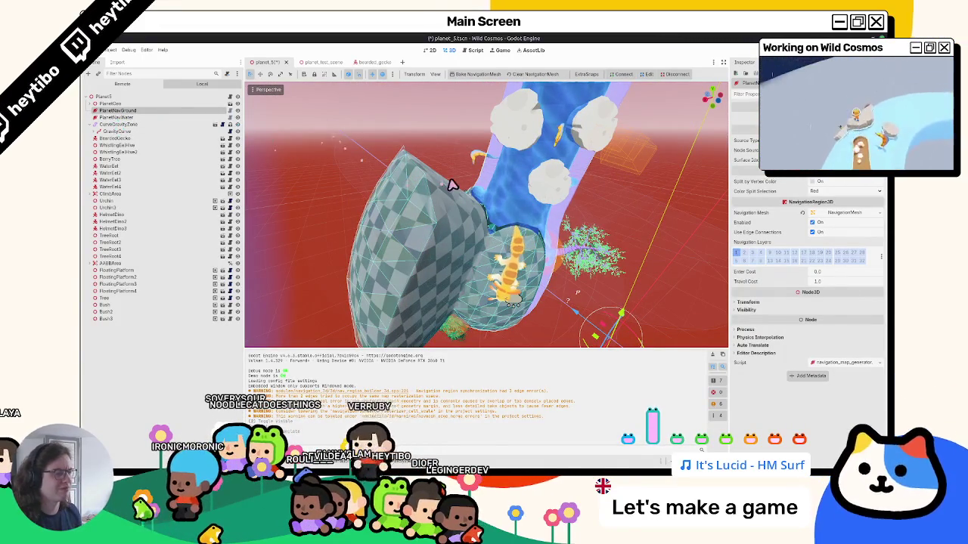
pyautogui.moveTo(446, 178)
pyautogui.mouseDown(button='middle')
pyautogui.moveTo(340, 190)
pyautogui.moveTo(446, 223)
pyautogui.moveTo(399, 195)
pyautogui.moveTo(401, 217)
pyautogui.moveTo(461, 195)
pyautogui.moveTo(454, 173)
pyautogui.moveTo(529, 190)
pyautogui.moveTo(583, 159)
pyautogui.moveTo(567, 144)
pyautogui.moveTo(428, 311)
pyautogui.moveTo(341, 227)
pyautogui.moveTo(165, 154)
pyautogui.mouseUp(button='middle')
pyautogui.scroll(3, 479, 199)
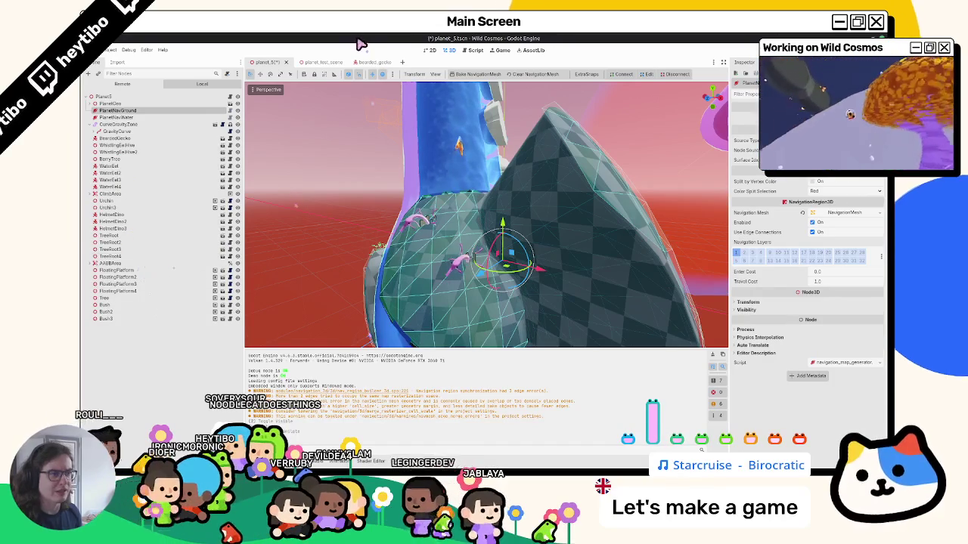
pyautogui.click(331, 62)
pyautogui.press('F6')
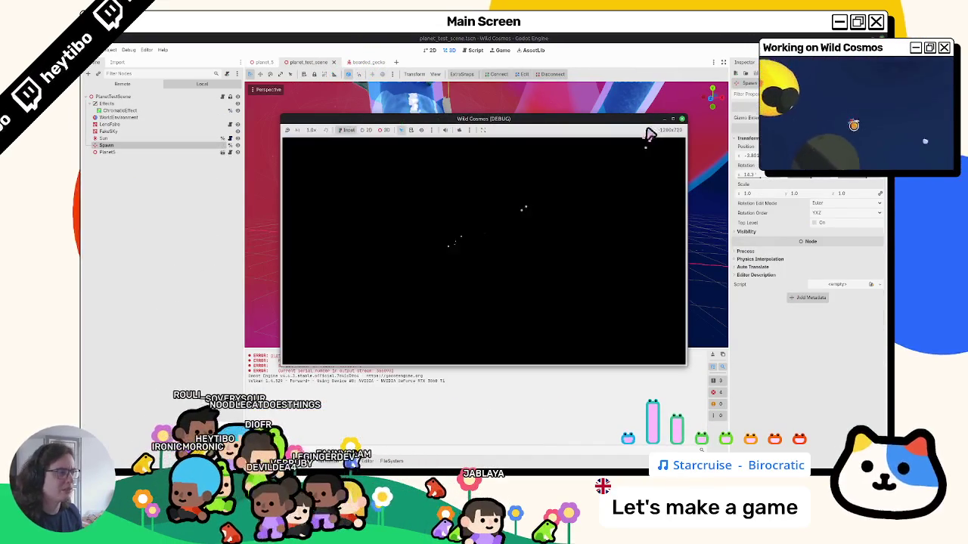
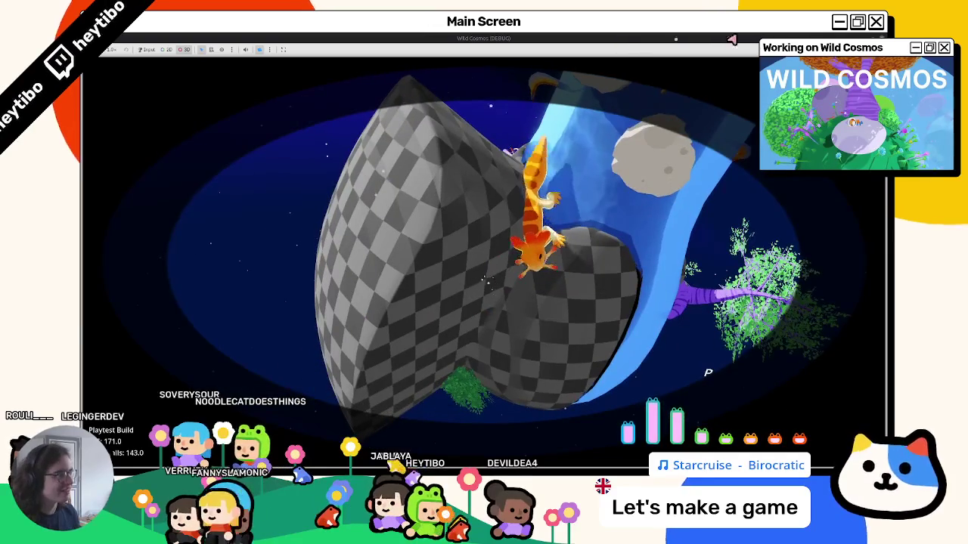
# Step: Stop the game, review bearded_gecko's NavigationAgent3D settings, and return to planet_test_scene
pyautogui.click(726, 38)
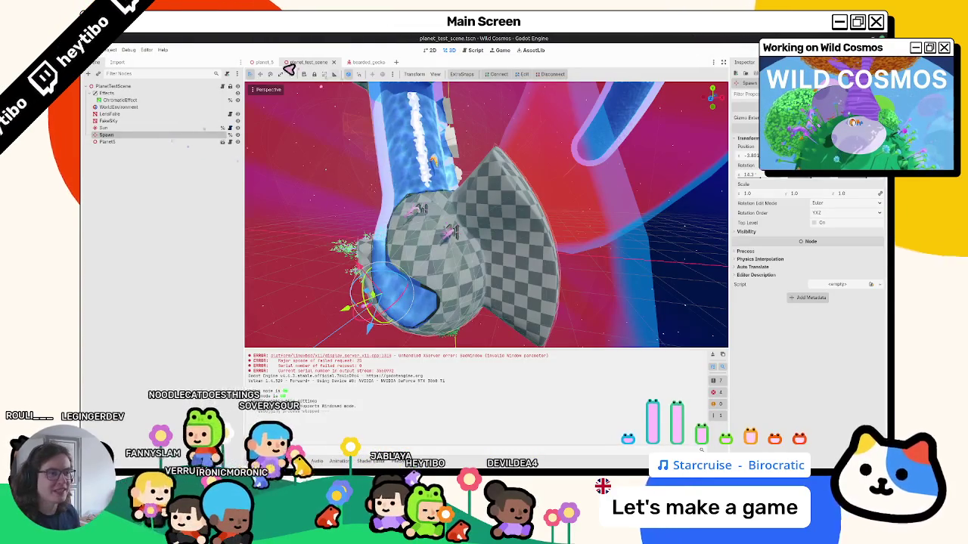
pyautogui.click(366, 63)
pyautogui.click(130, 94)
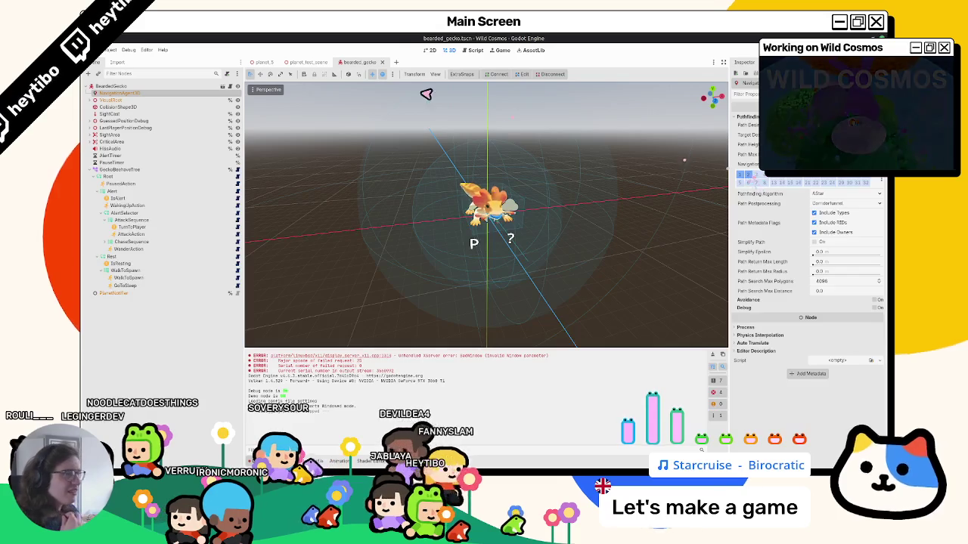
pyautogui.click(304, 63)
pyautogui.click(362, 62)
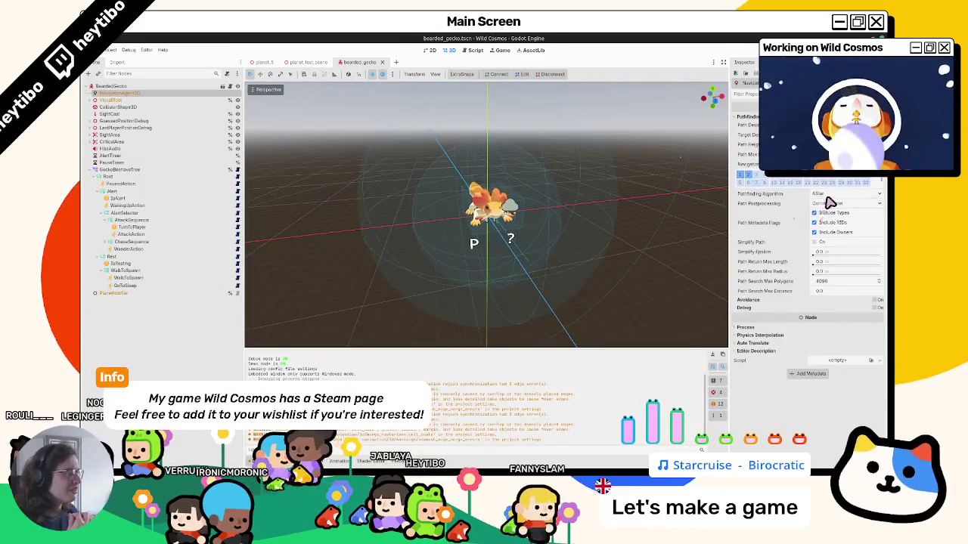
pyautogui.click(304, 63)
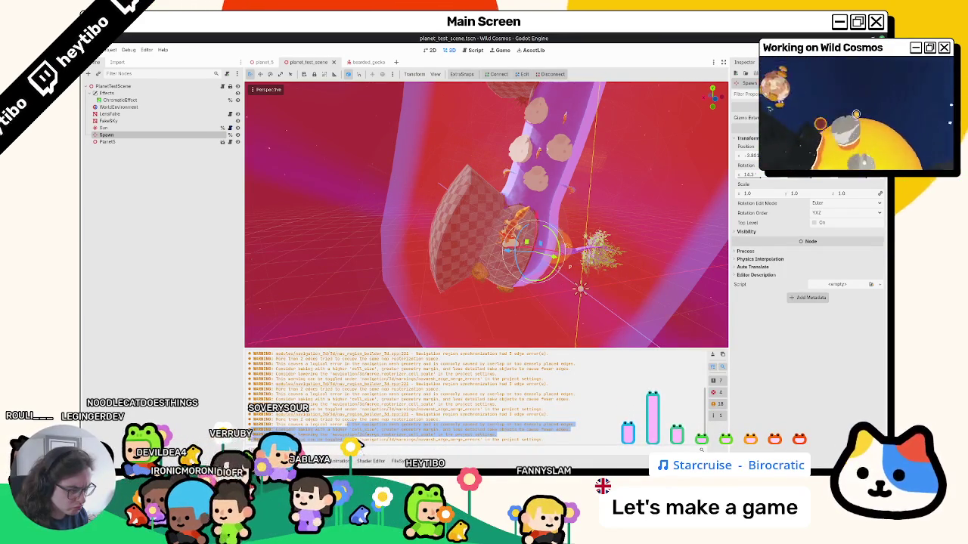
# Step: Clear the output log and orbit the test scene view around the spawn point and gecko
pyautogui.click(716, 363)
pyautogui.scroll(3, 378, 134)
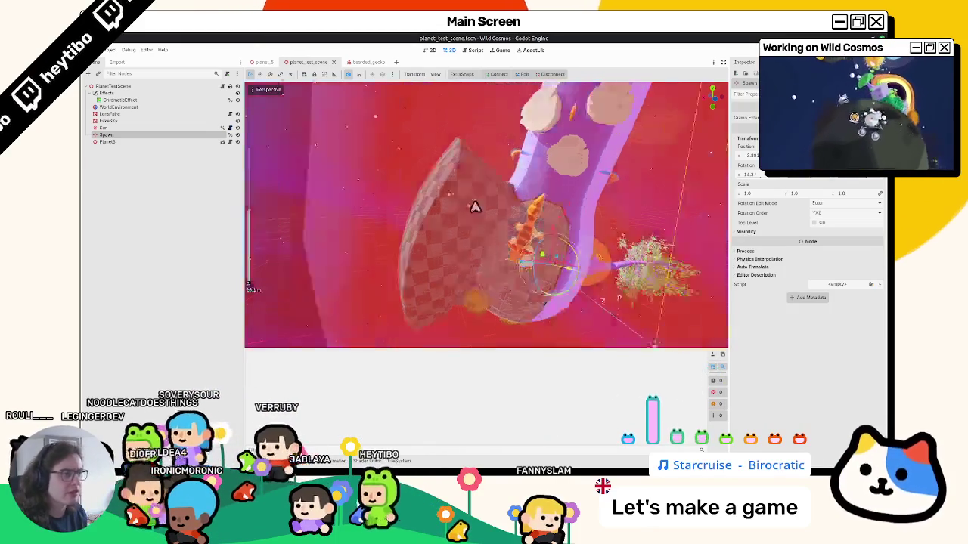
pyautogui.moveTo(378, 133); pyautogui.dragTo(471, 207, button='middle')
pyautogui.scroll(2, 514, 230)
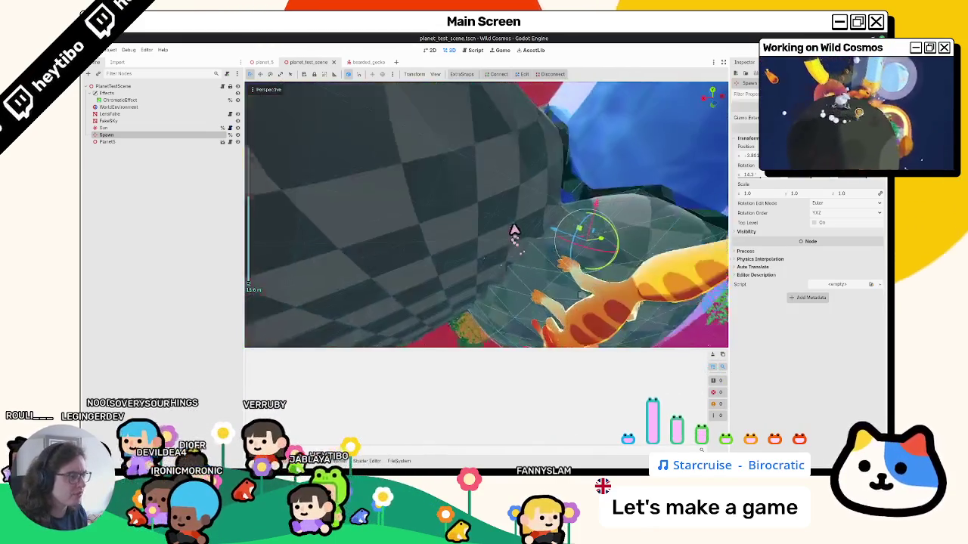
pyautogui.scroll(2, 513, 230)
pyautogui.scroll(2, 533, 225)
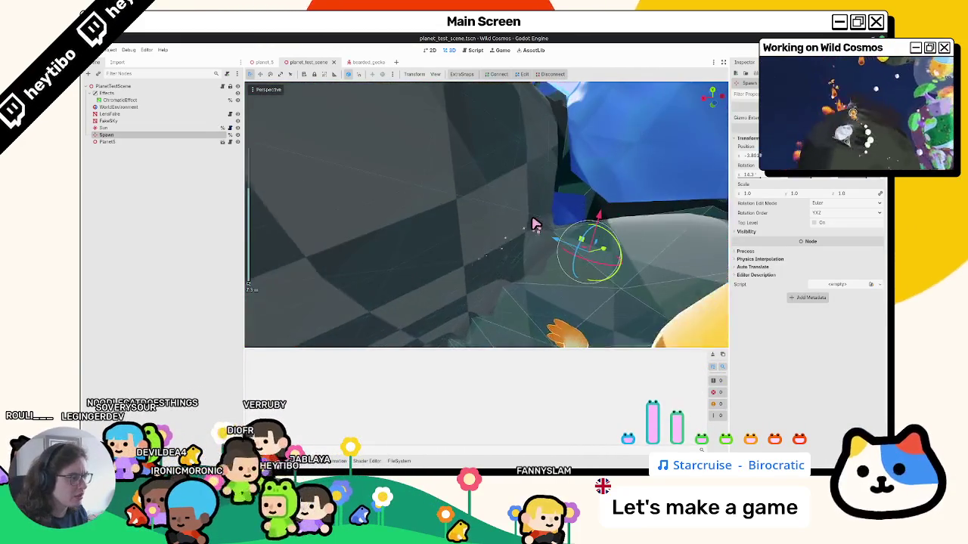
pyautogui.moveTo(533, 227); pyautogui.dragTo(409, 294, button='middle')
pyautogui.moveTo(482, 199)
pyautogui.mouseDown(button='middle')
pyautogui.moveTo(476, 173)
pyautogui.moveTo(476, 190)
pyautogui.mouseUp(button='middle')
# Step: In planet_5, shift the PlanetNavWater navmesh along the X axis and save
pyautogui.click(253, 64)
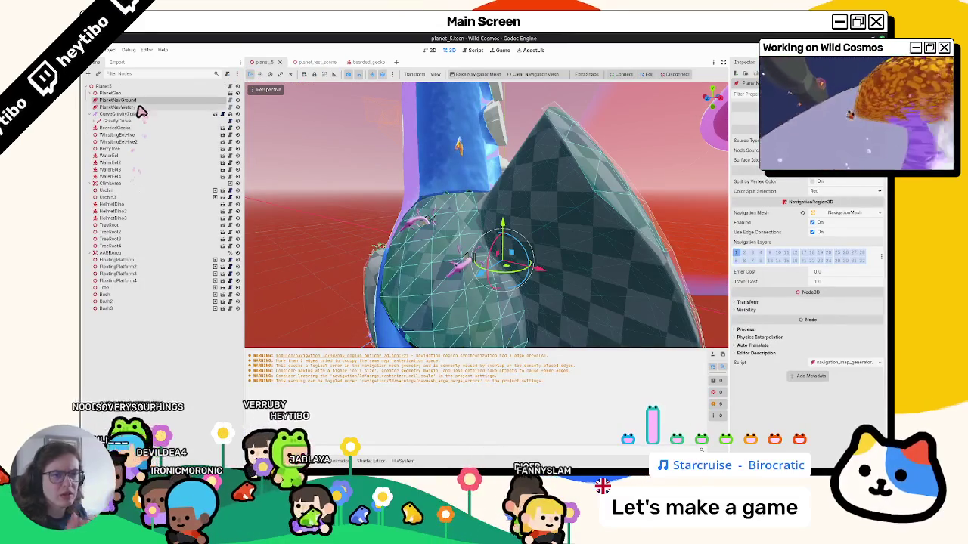
pyautogui.click(116, 107)
pyautogui.moveTo(395, 201); pyautogui.dragTo(351, 204, button='middle')
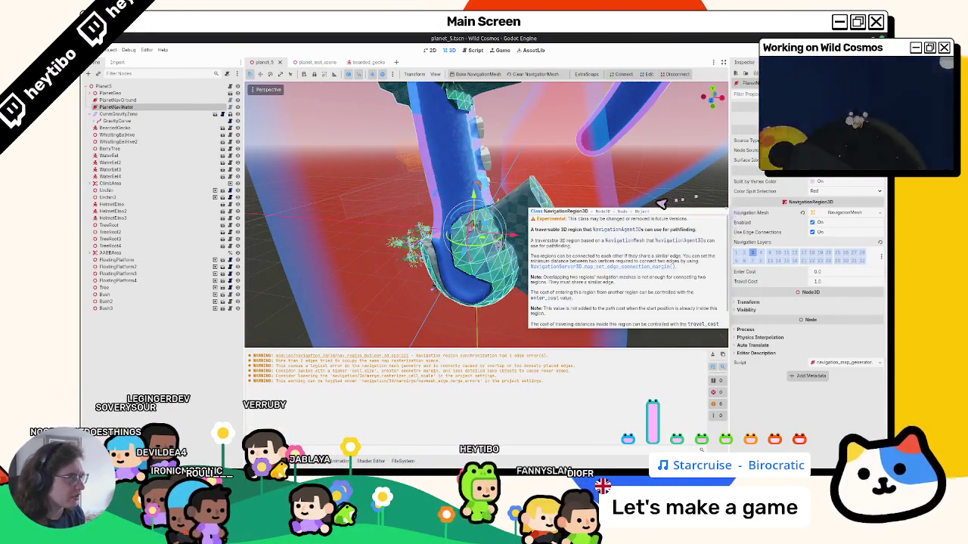
pyautogui.press('g')
pyautogui.press('x')
pyautogui.click(401, 244)
pyautogui.moveTo(401, 245)
pyautogui.mouseDown(button='middle')
pyautogui.moveTo(403, 257)
pyautogui.moveTo(397, 239)
pyautogui.moveTo(424, 219)
pyautogui.moveTo(401, 238)
pyautogui.moveTo(395, 302)
pyautogui.moveTo(391, 207)
pyautogui.moveTo(249, 151)
pyautogui.mouseUp(button='middle')
pyautogui.hotkey('ctrl', 's')
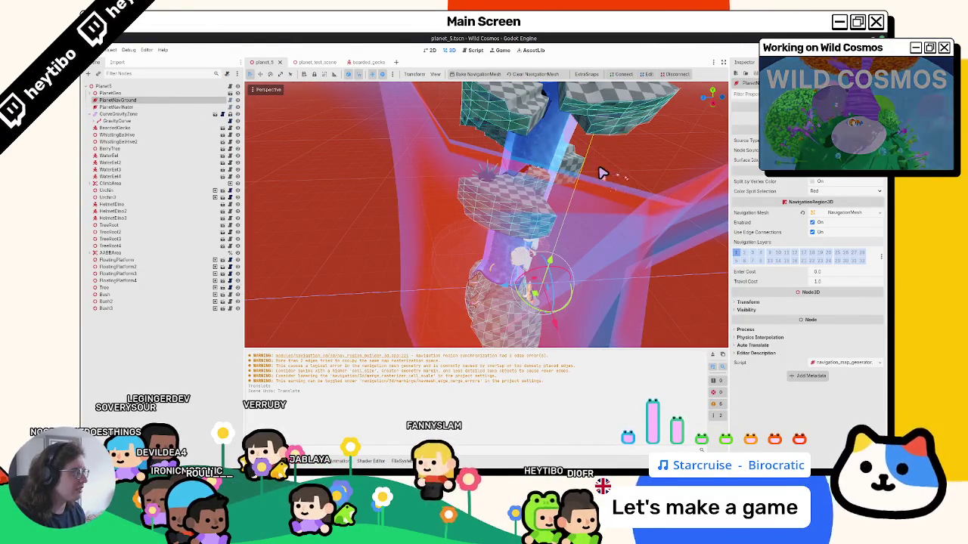
# Step: Toggle Enabled on PlanetNavGround and PlanetNavWater, clearing the log between tests, and save planet_5
pyautogui.click(831, 224)
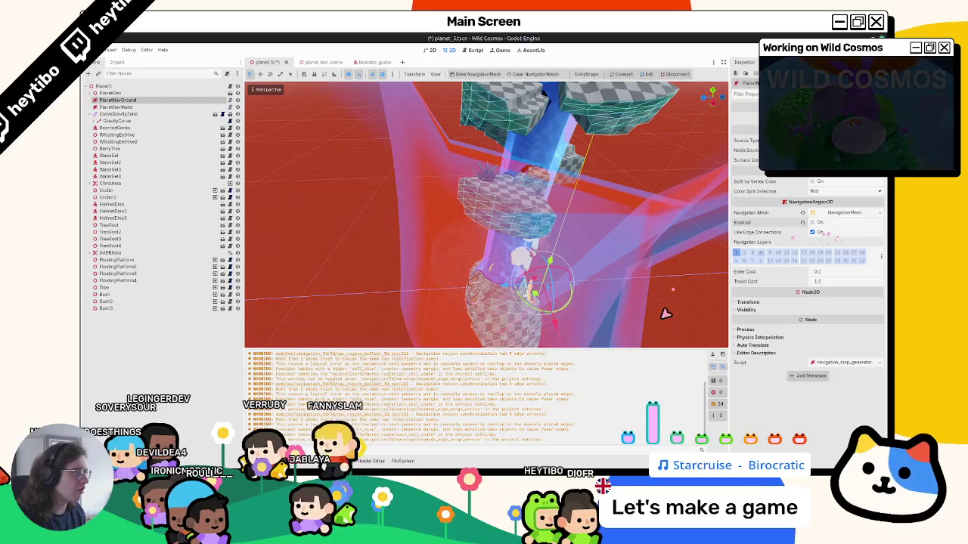
pyautogui.click(712, 355)
pyautogui.click(815, 224)
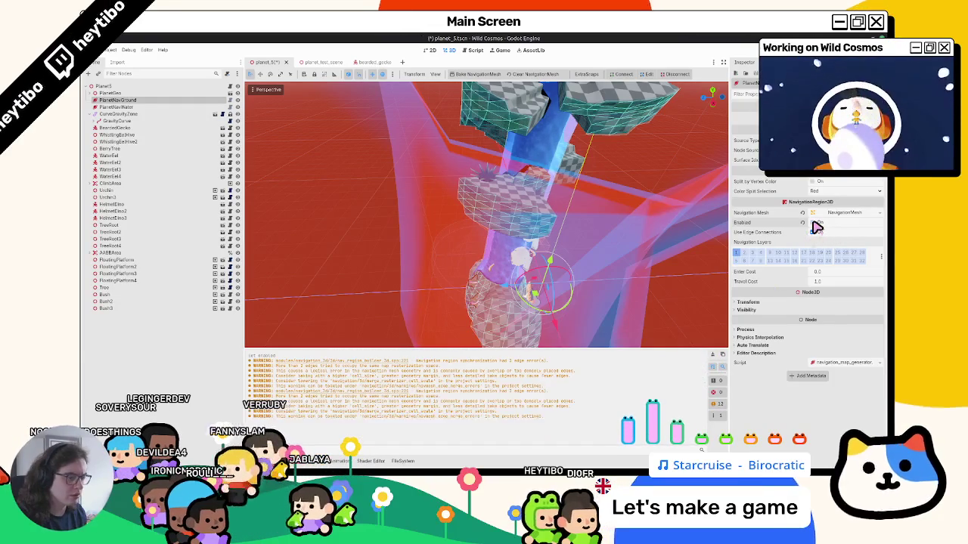
pyautogui.click(711, 355)
pyautogui.click(167, 108)
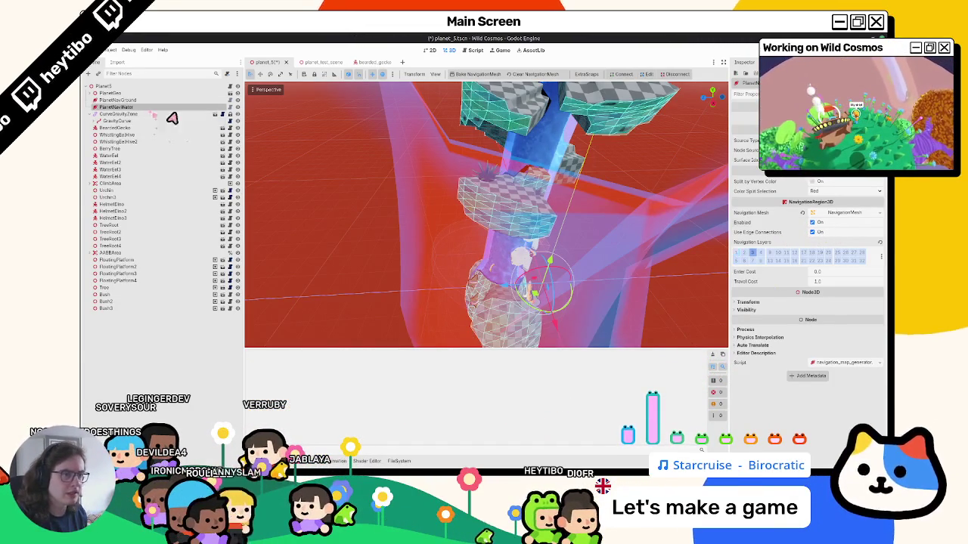
pyautogui.click(815, 223)
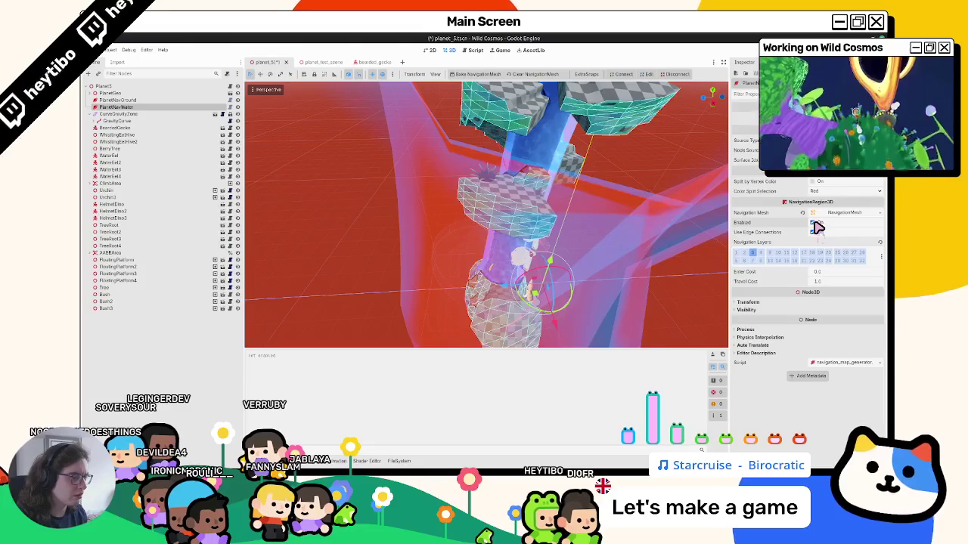
pyautogui.hotkey('ctrl', 's')
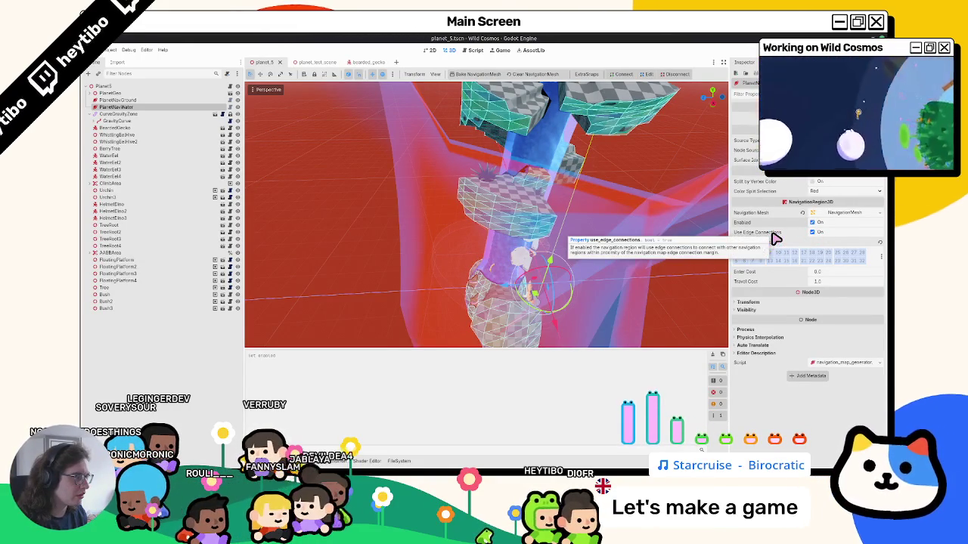
pyautogui.click(155, 99)
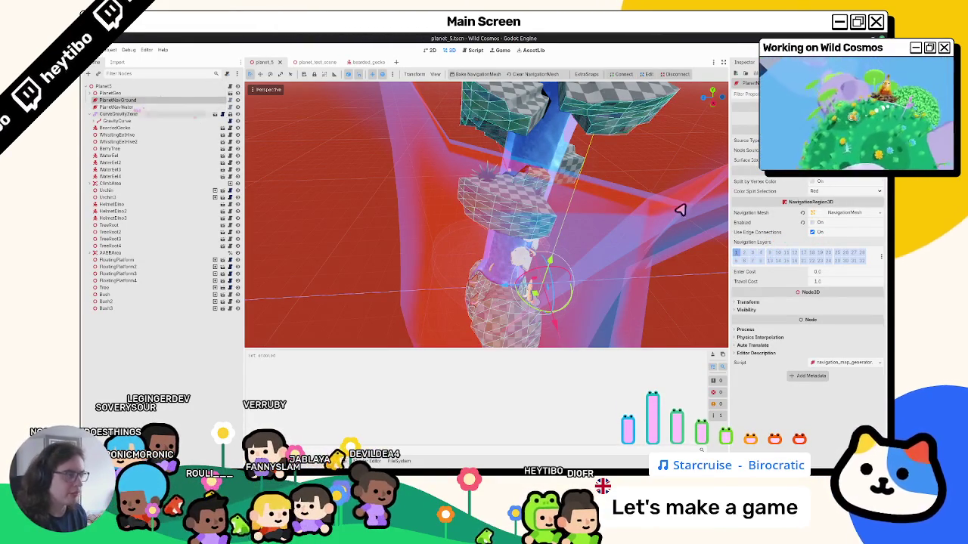
# Step: Toggle the Inspector settings on the ground and water navigation regions, ending with ground re-enabled
pyautogui.click(820, 224)
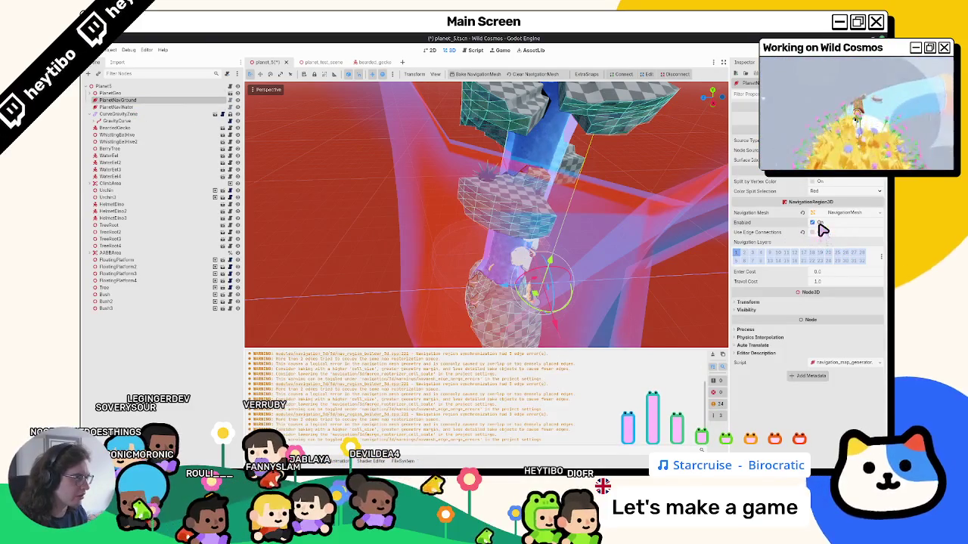
pyautogui.click(713, 355)
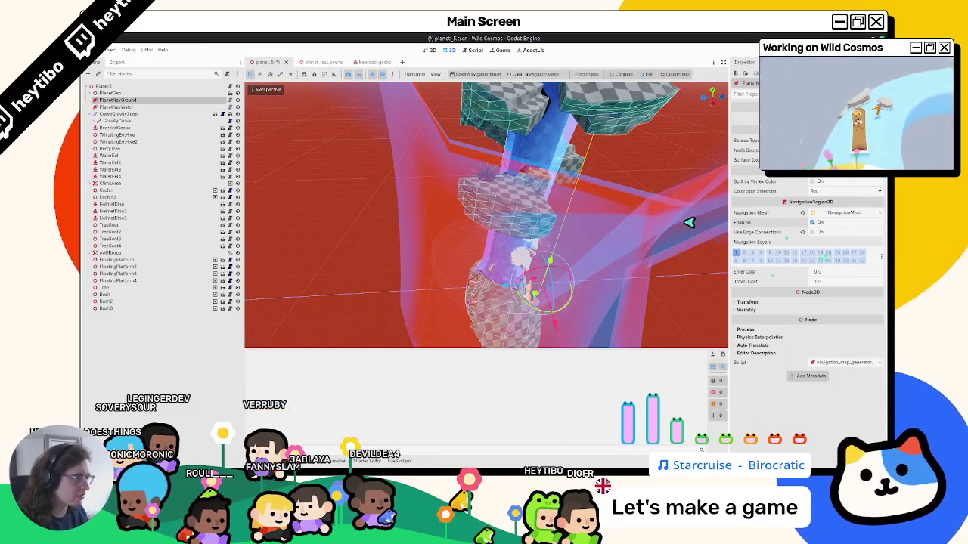
pyautogui.click(151, 107)
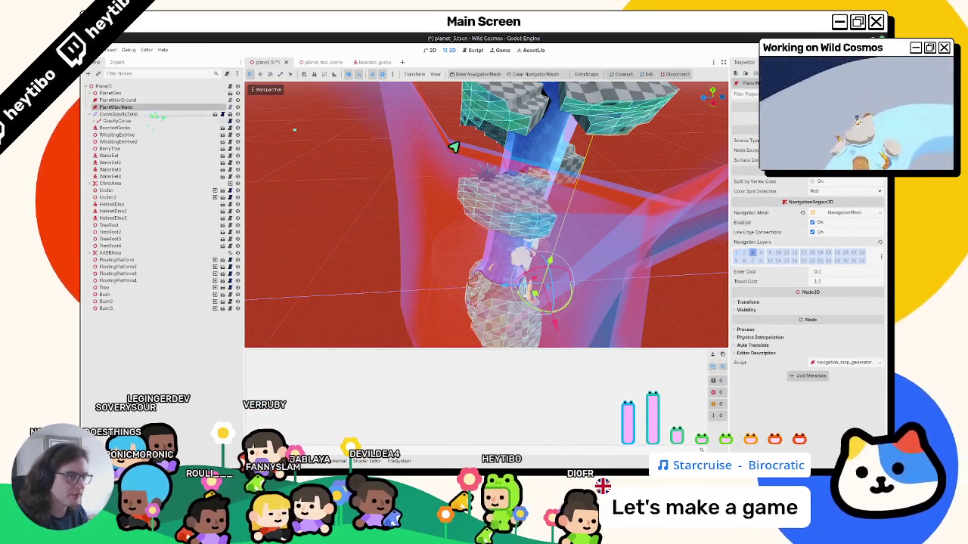
pyautogui.click(823, 223)
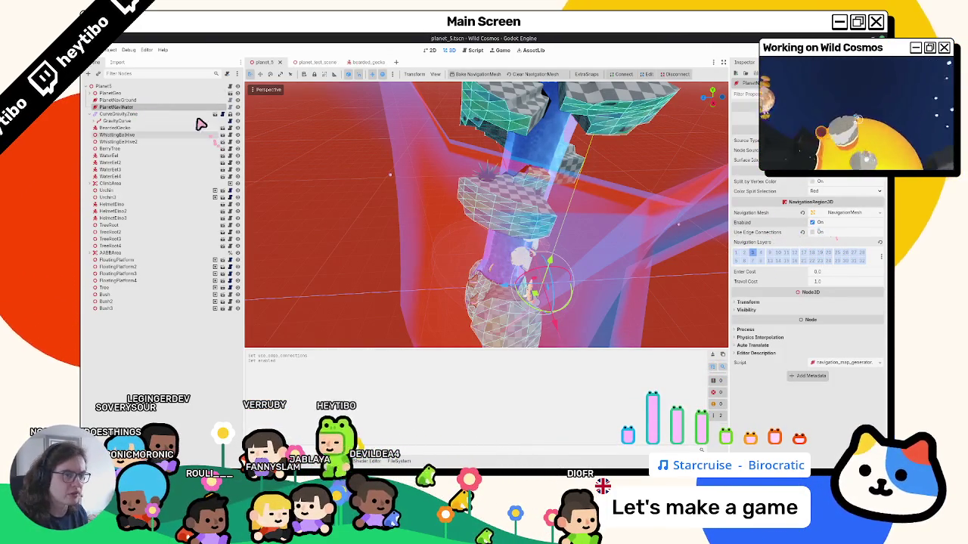
pyautogui.click(184, 99)
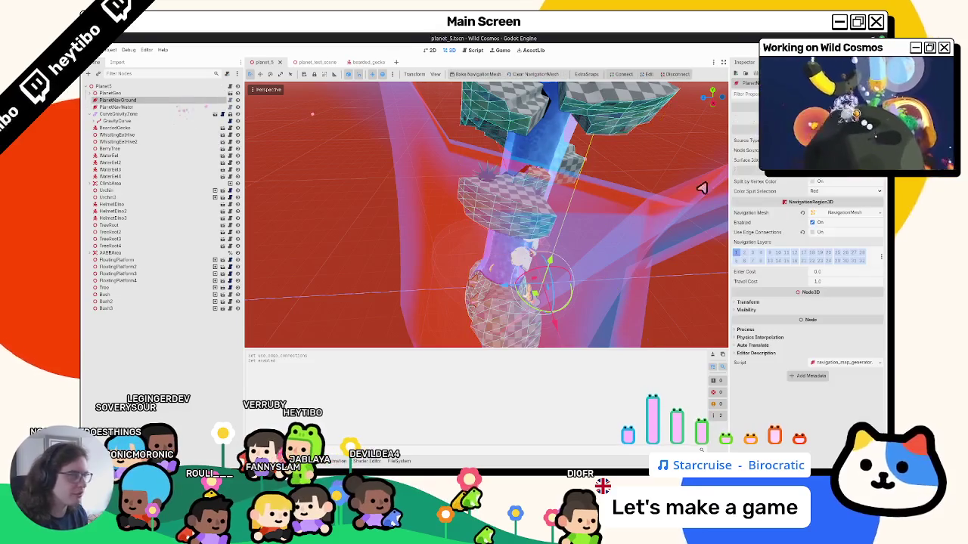
pyautogui.click(822, 223)
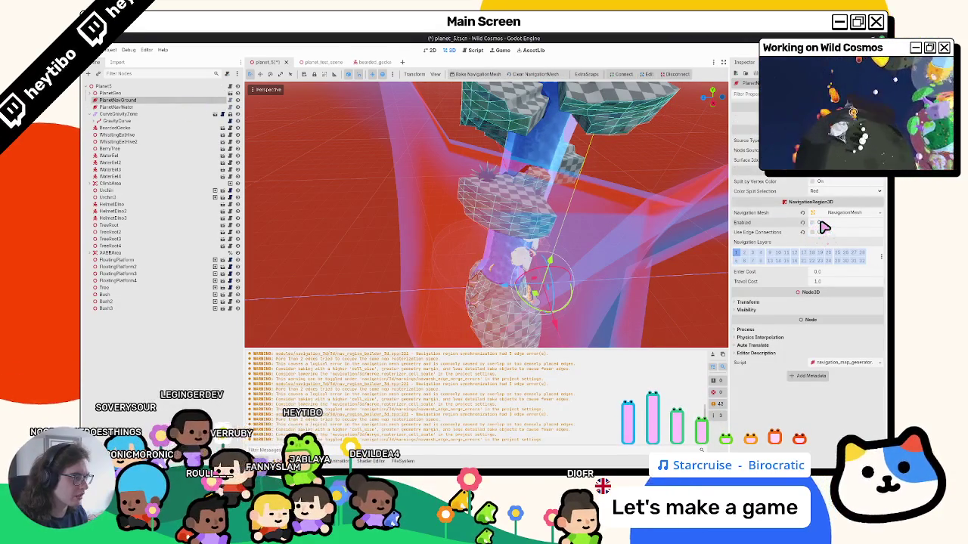
pyautogui.click(723, 354)
pyautogui.click(816, 222)
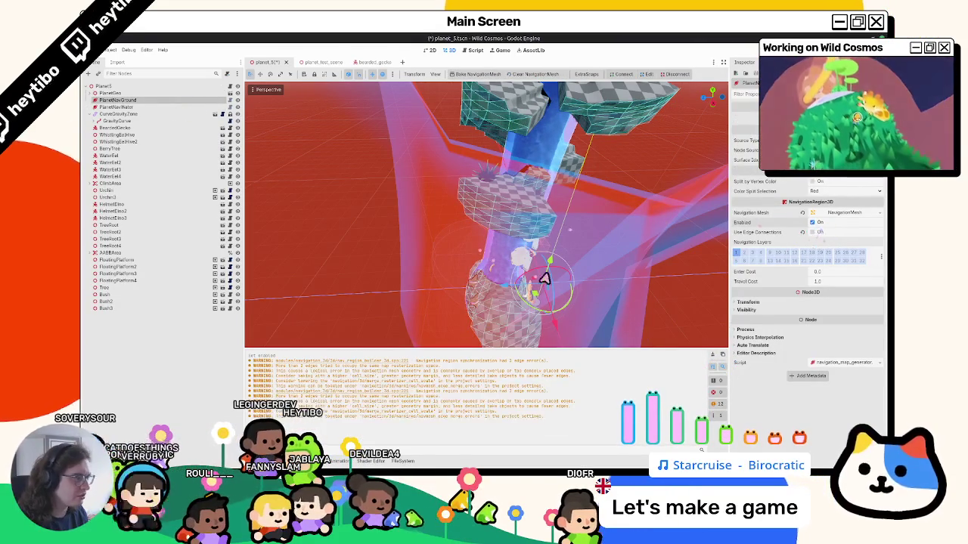
# Step: Compare the ground and water regions and orbit around the cyan navmesh tower and blue tube
pyautogui.click(507, 291)
pyautogui.click(155, 100)
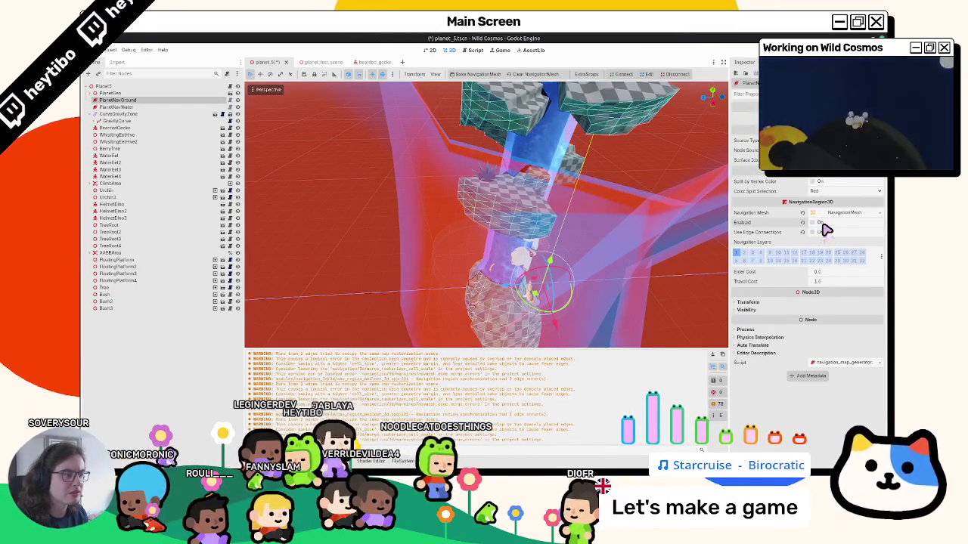
pyautogui.click(173, 108)
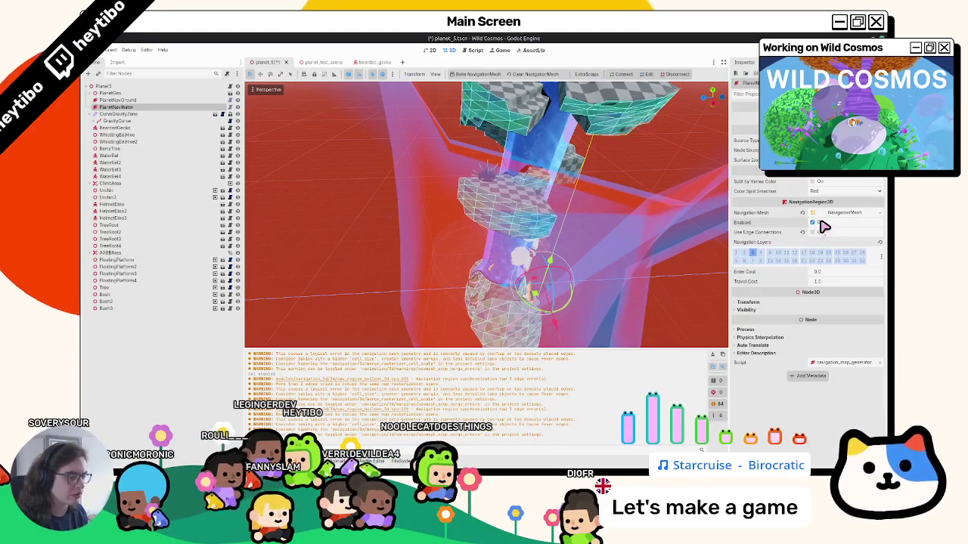
pyautogui.click(176, 101)
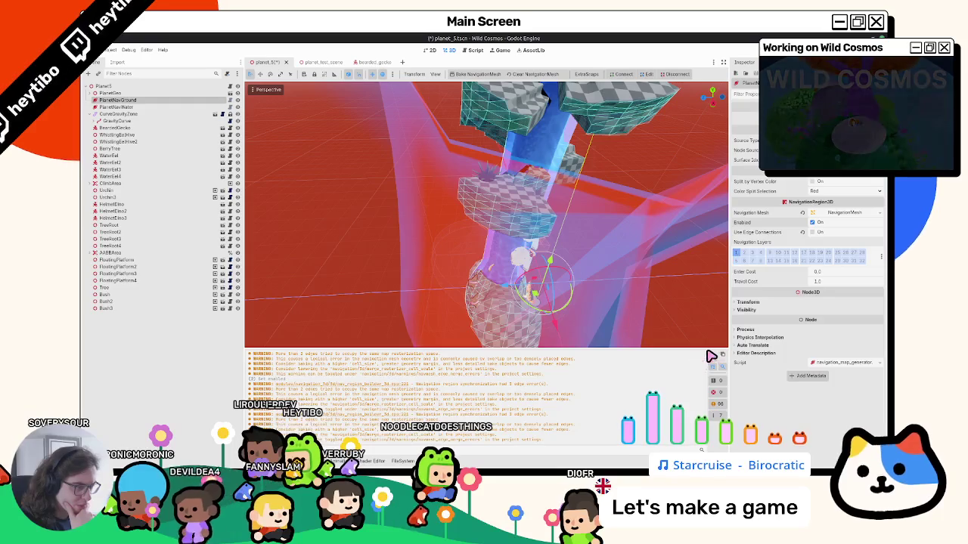
pyautogui.moveTo(515, 264)
pyautogui.mouseDown(button='middle')
pyautogui.moveTo(384, 239)
pyautogui.moveTo(421, 275)
pyautogui.moveTo(403, 277)
pyautogui.moveTo(406, 337)
pyautogui.moveTo(409, 302)
pyautogui.moveTo(437, 263)
pyautogui.moveTo(378, 255)
pyautogui.moveTo(371, 244)
pyautogui.moveTo(370, 253)
pyautogui.moveTo(345, 253)
pyautogui.moveTo(483, 264)
pyautogui.moveTo(486, 282)
pyautogui.mouseUp(button='middle')
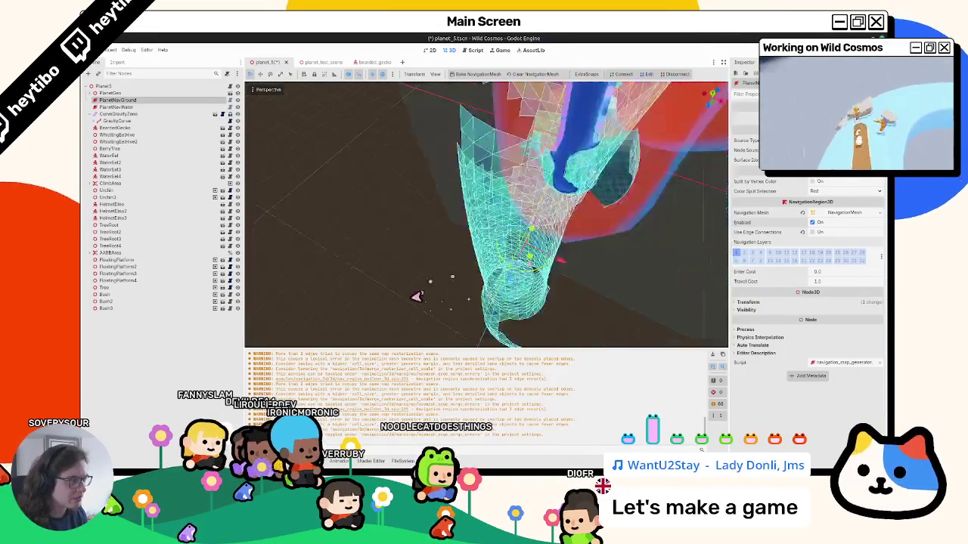
pyautogui.moveTo(417, 295); pyautogui.dragTo(432, 261, button='middle')
pyautogui.scroll(-2, 399, 234)
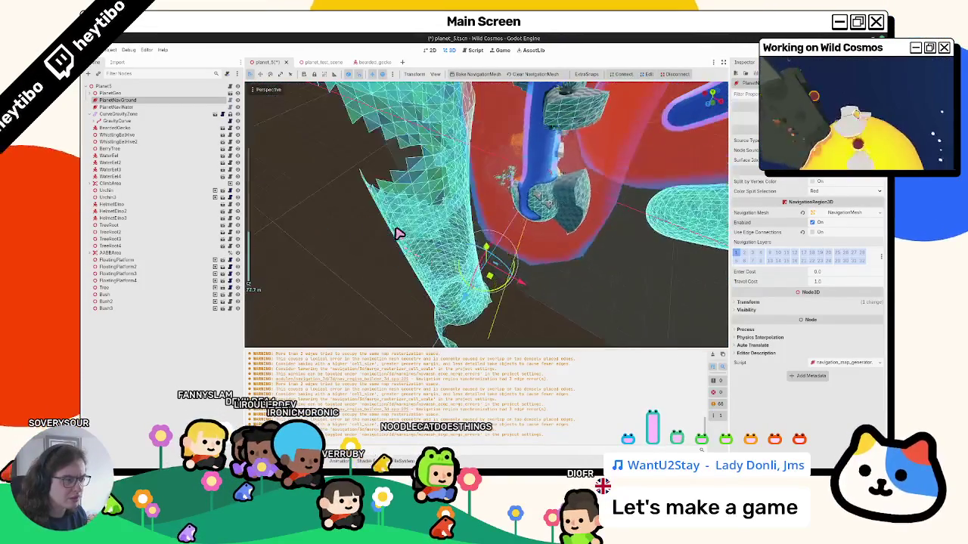
pyautogui.moveTo(426, 209)
pyautogui.mouseDown(button='middle')
pyautogui.moveTo(454, 227)
pyautogui.moveTo(299, 85)
pyautogui.mouseUp(button='middle')
# Step: Expand the ground region's transform properties and return to the planet test scene
pyautogui.scroll(-3, 454, 226)
pyautogui.click(778, 302)
pyautogui.click(357, 65)
pyautogui.click(310, 64)
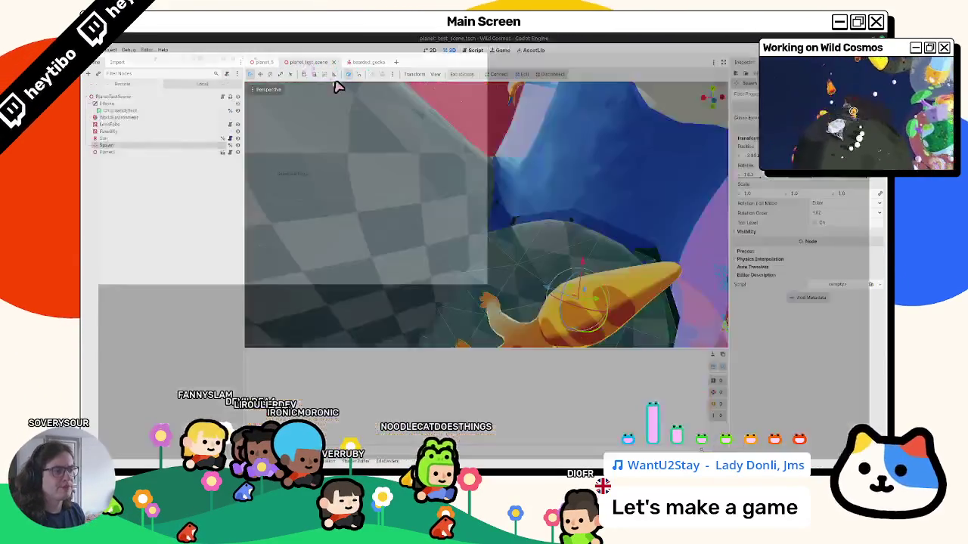
# Step: Run the planet test scene fullscreen, drive the astronaut along the blue river, then stop with F8
pyautogui.press('F6')
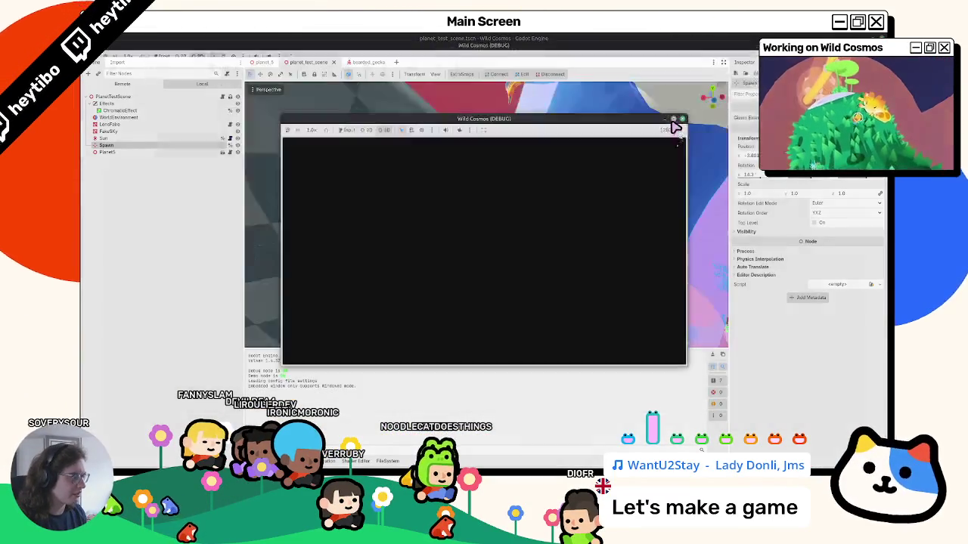
pyautogui.click(673, 119)
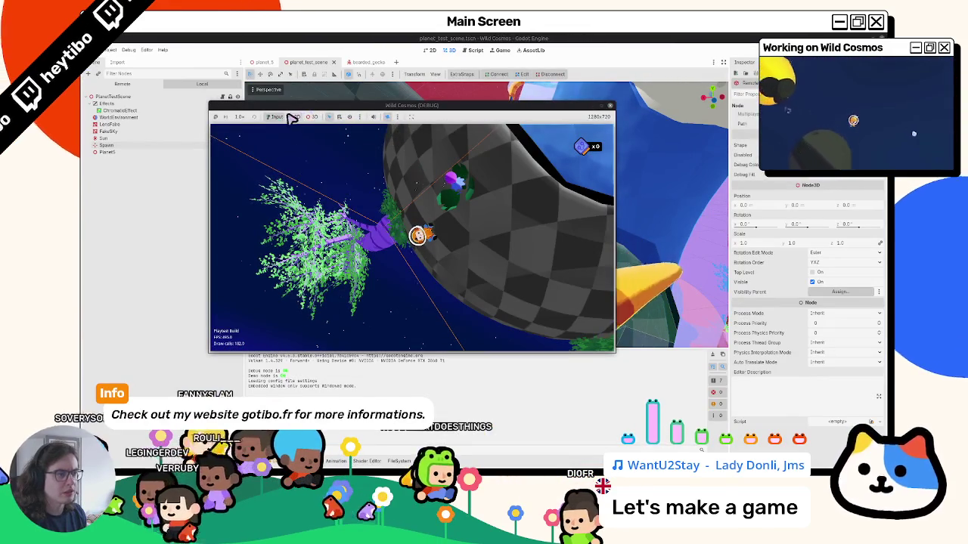
pyautogui.click(603, 106)
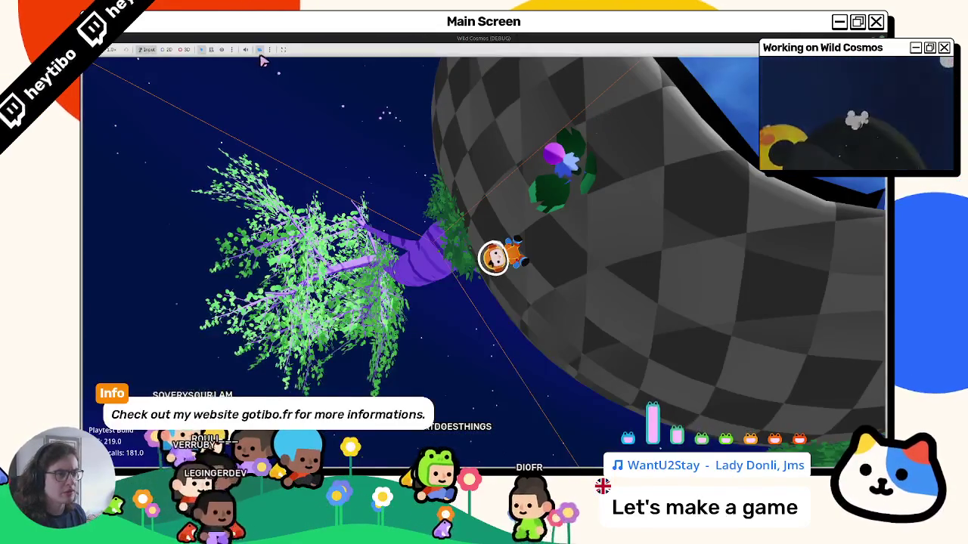
pyautogui.press('w')
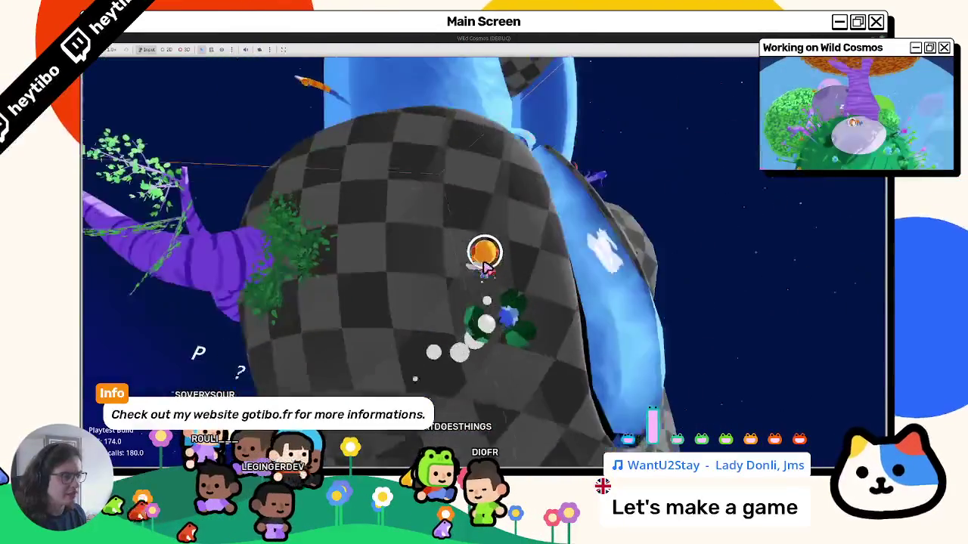
pyautogui.press('w')
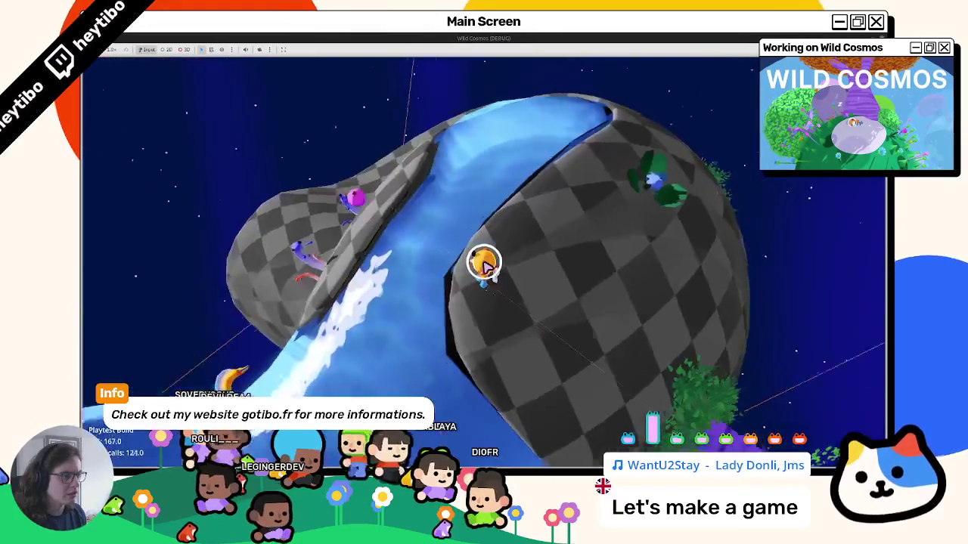
pyautogui.press('w')
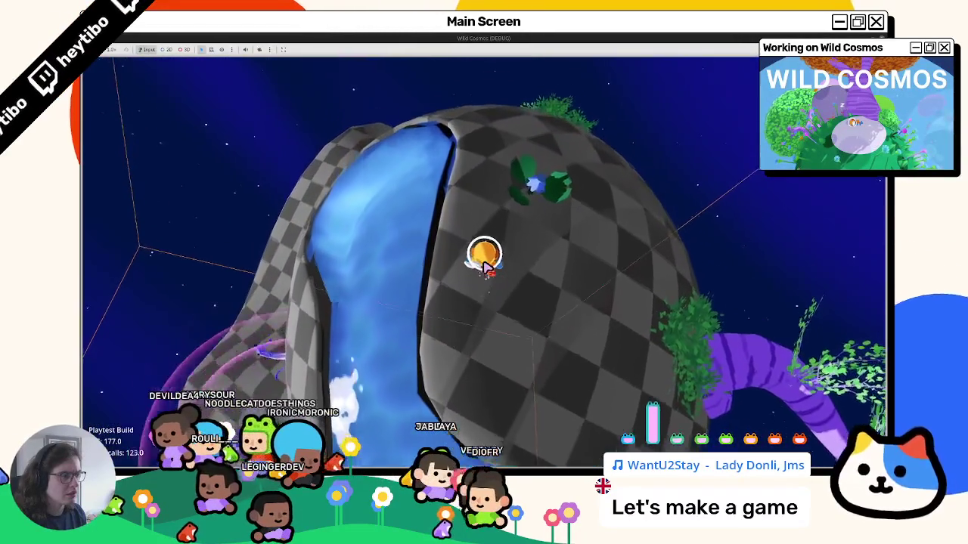
pyautogui.press('w')
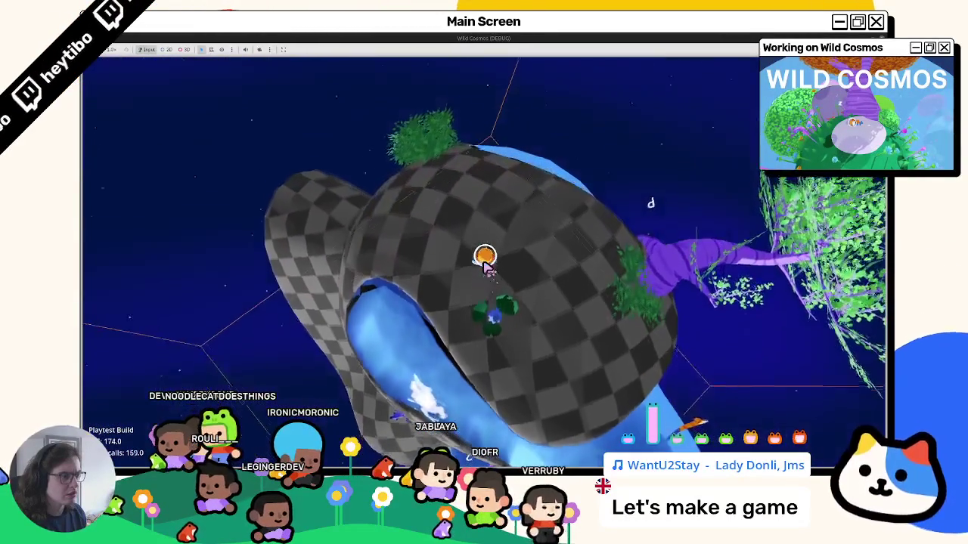
pyautogui.press('w')
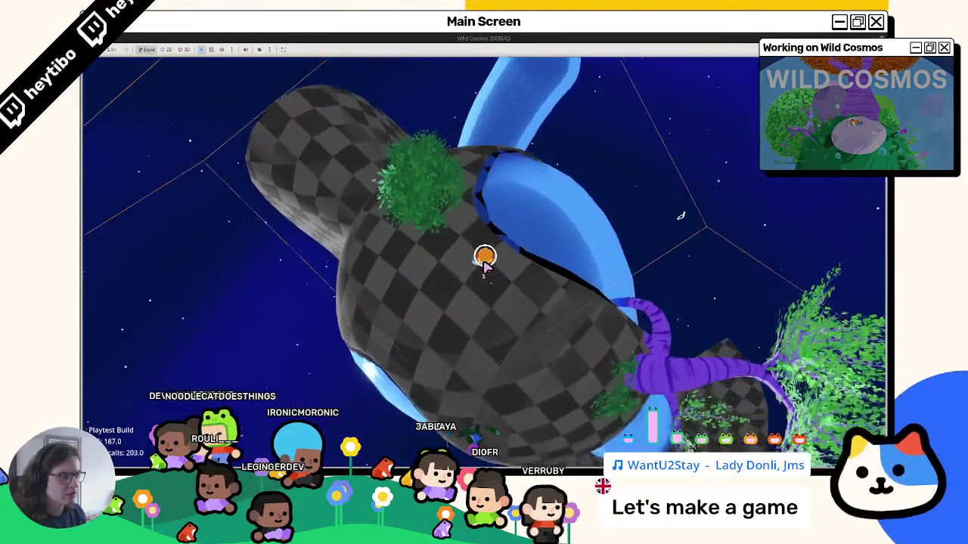
pyautogui.press('w')
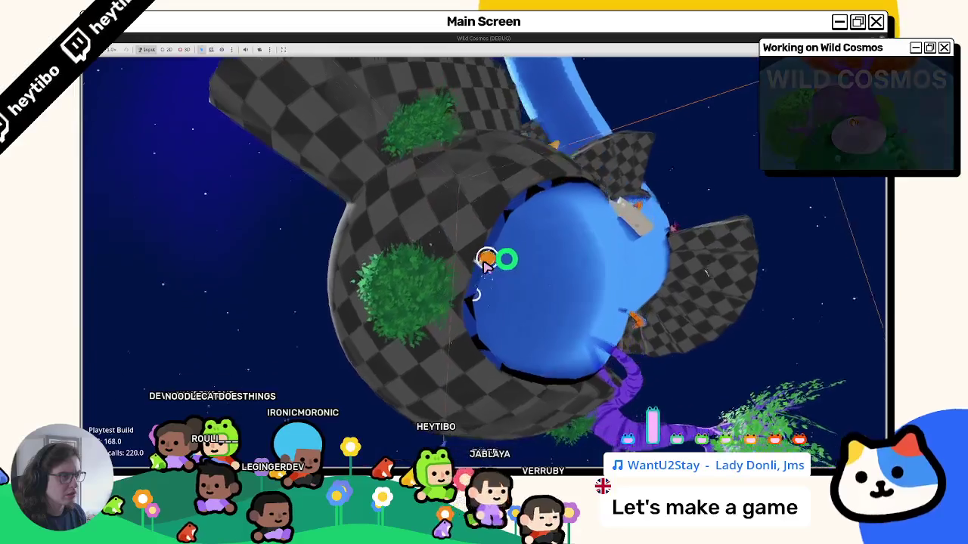
pyautogui.press('w')
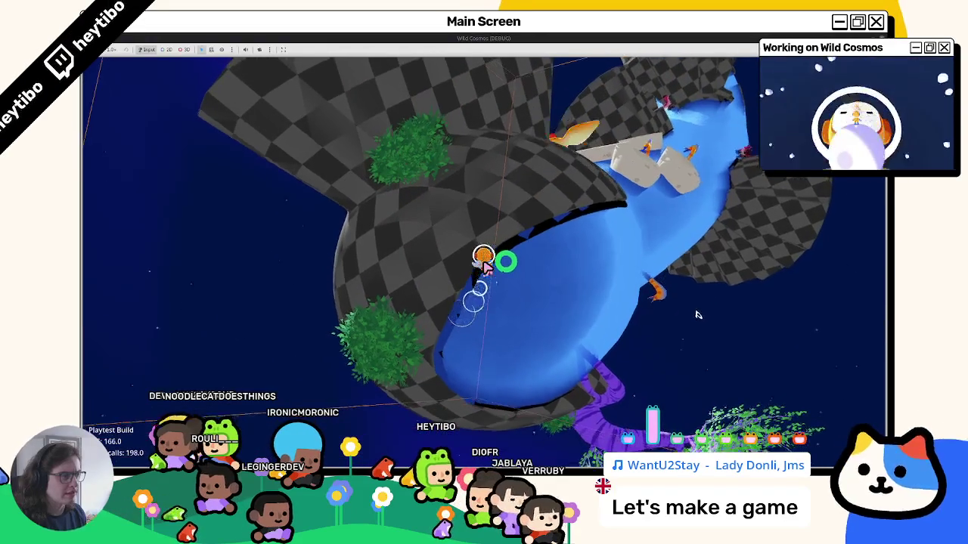
pyautogui.press('w')
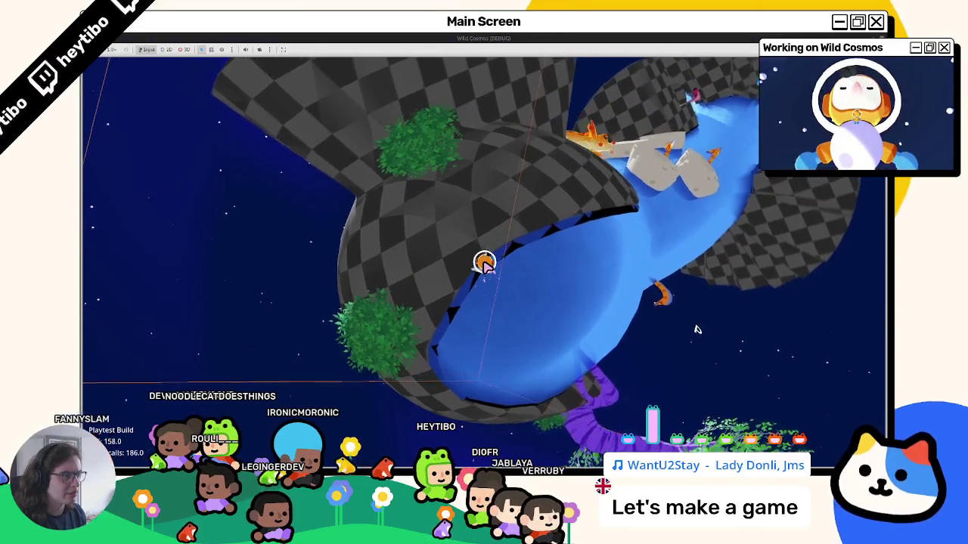
pyautogui.press('F8')
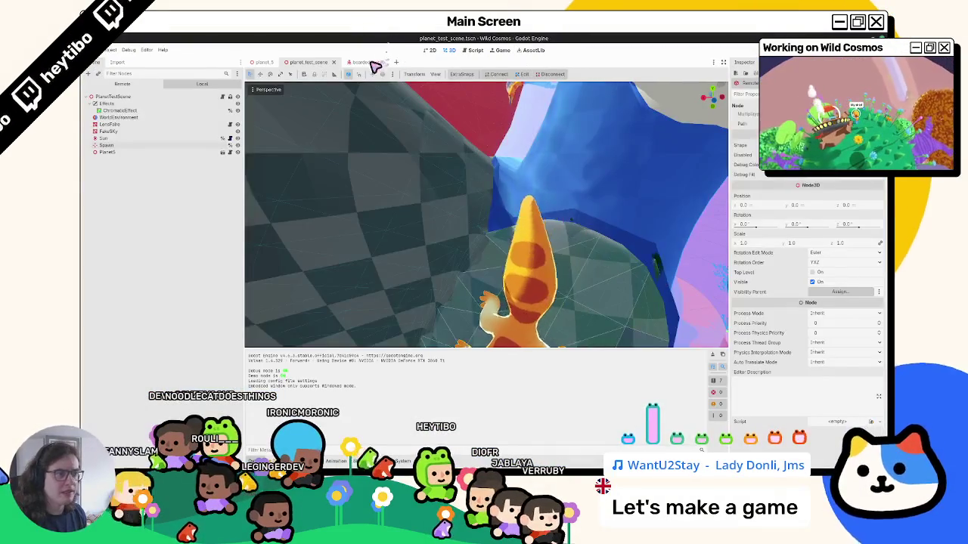
pyautogui.click(372, 64)
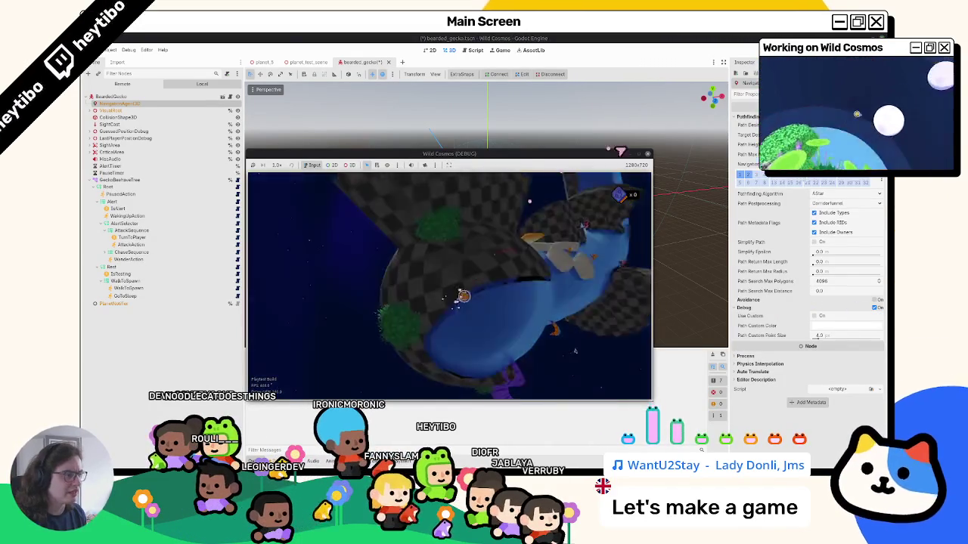
pyautogui.click(639, 155)
pyautogui.press('Escape')
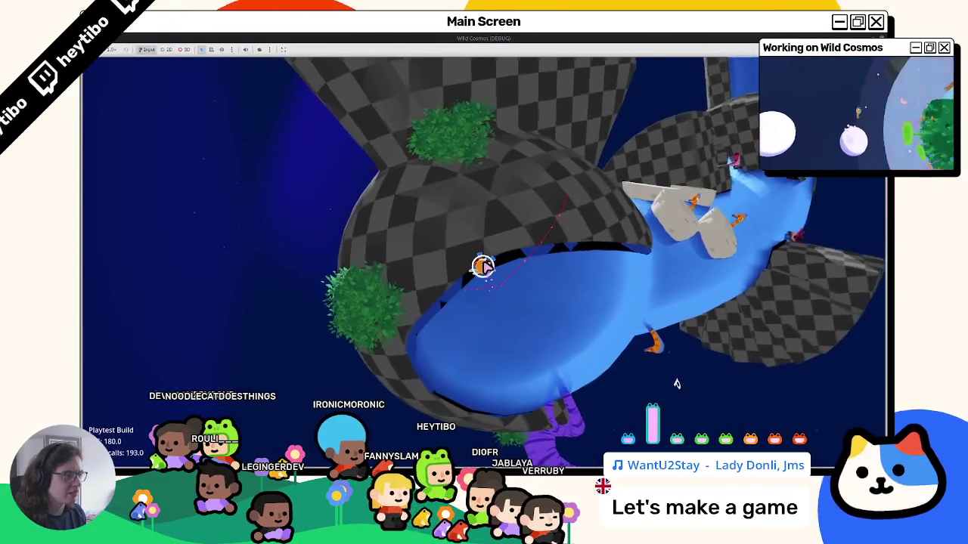
pyautogui.press('w')
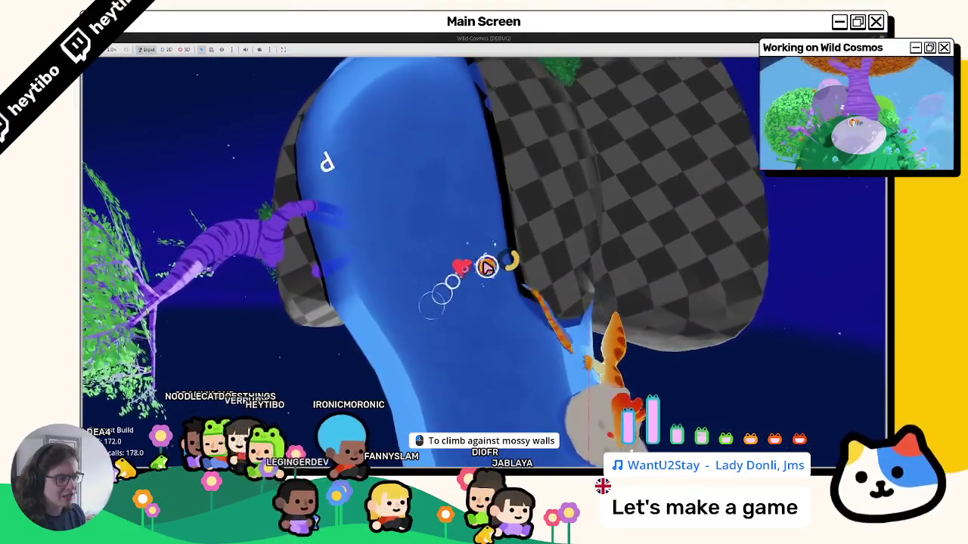
pyautogui.press('F8')
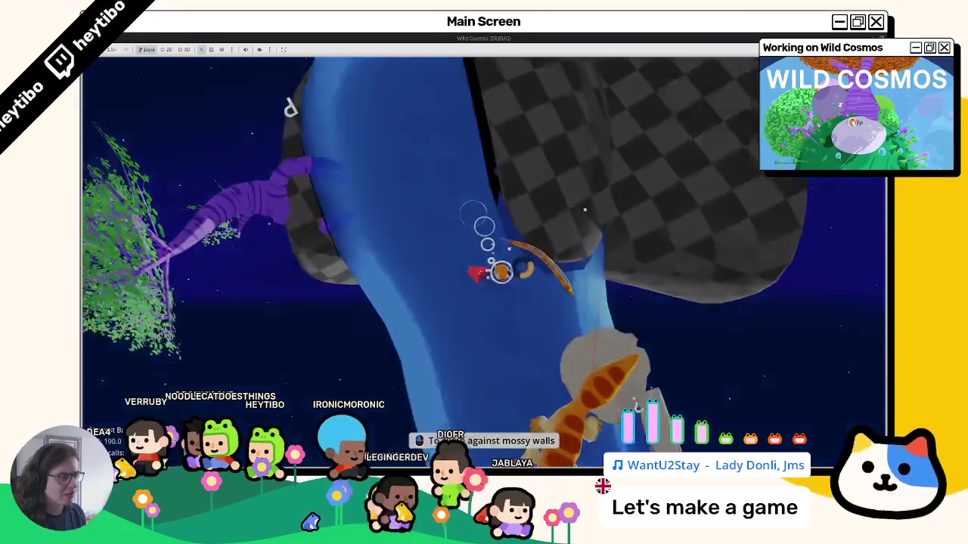
pyautogui.click(262, 62)
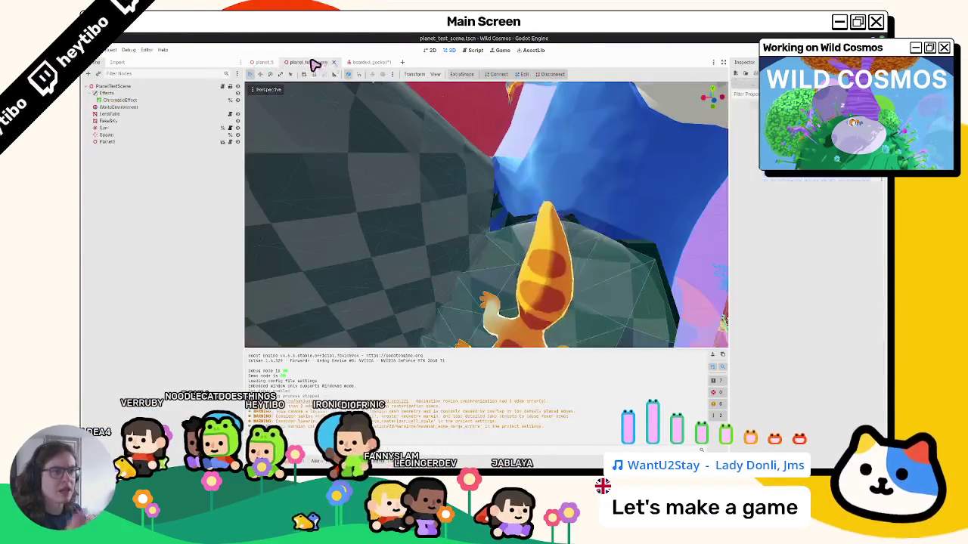
# Step: Assign source meshes to PlanetNavGround and PlanetNavWater (NavMeshWater), then save and relaunch the game
pyautogui.click(147, 100)
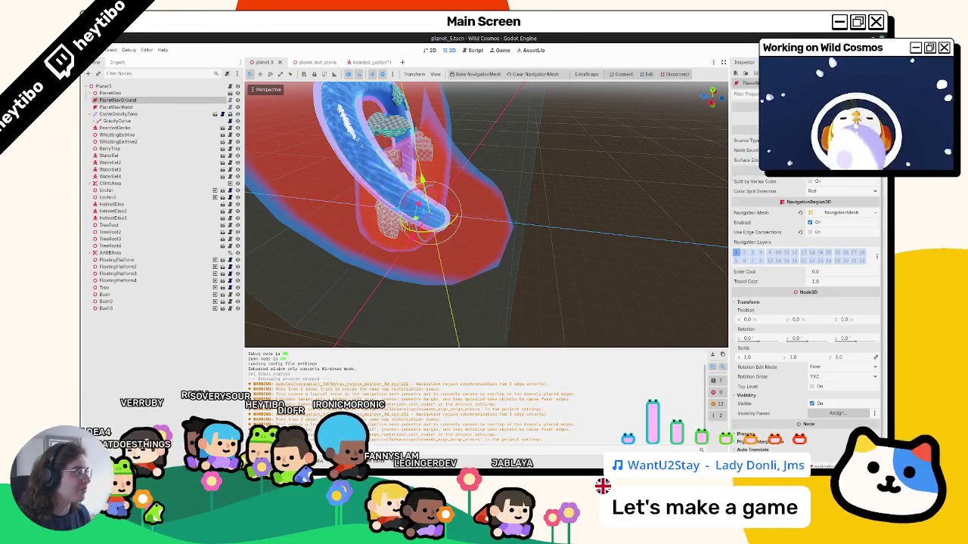
pyautogui.click(498, 159)
pyautogui.doubleClick(473, 196)
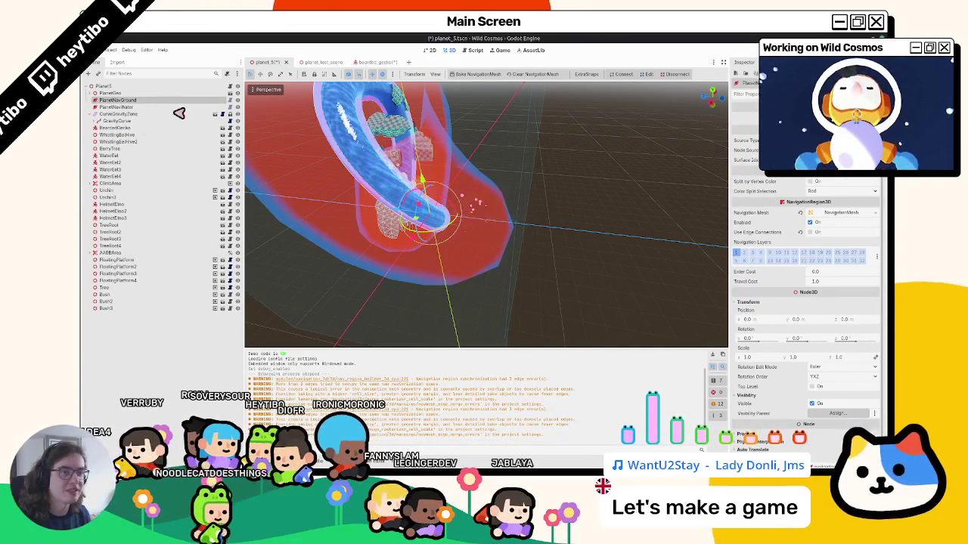
pyautogui.click(485, 181)
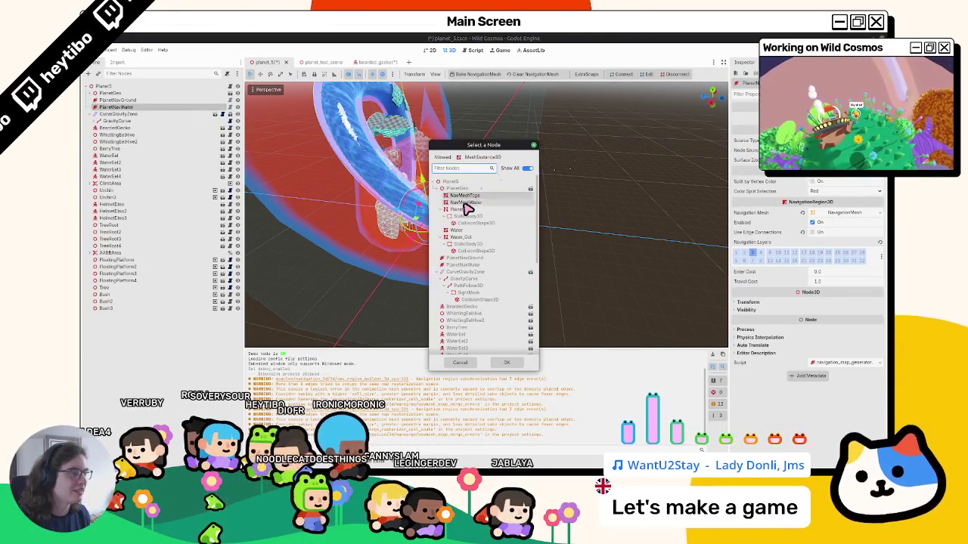
pyautogui.doubleClick(464, 203)
pyautogui.click(135, 101)
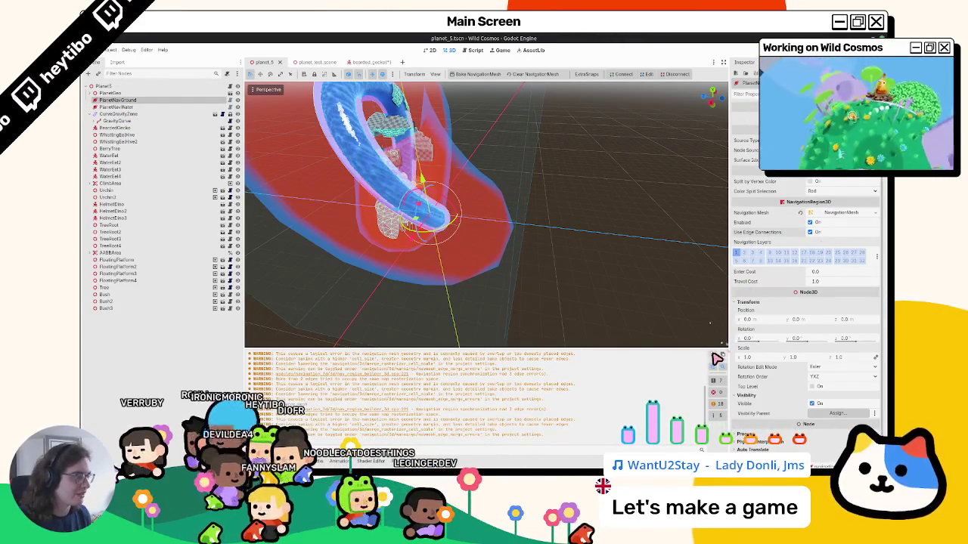
pyautogui.click(364, 64)
pyautogui.press('F6')
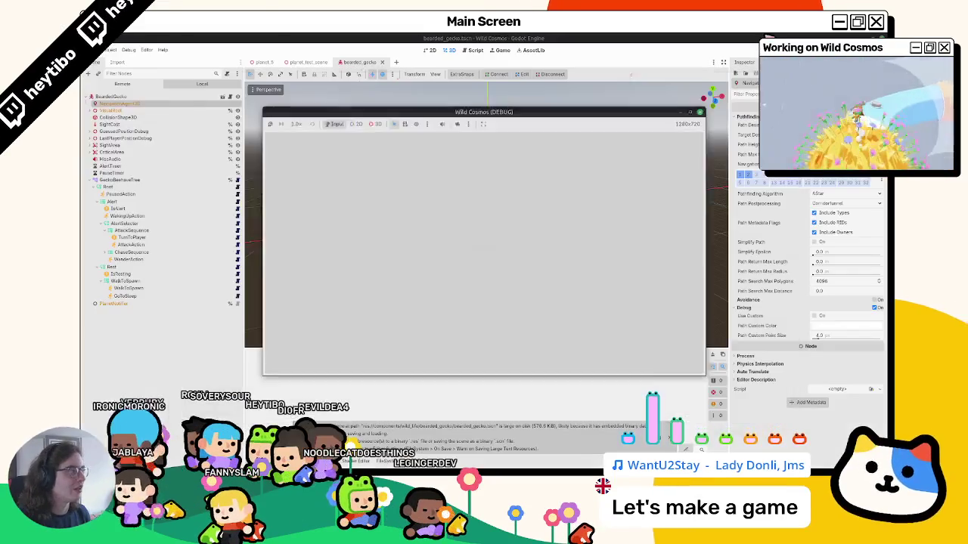
# Step: Run planet_test_scene fullscreen to watch the geckos pathfind, then stop the game
pyautogui.click(306, 62)
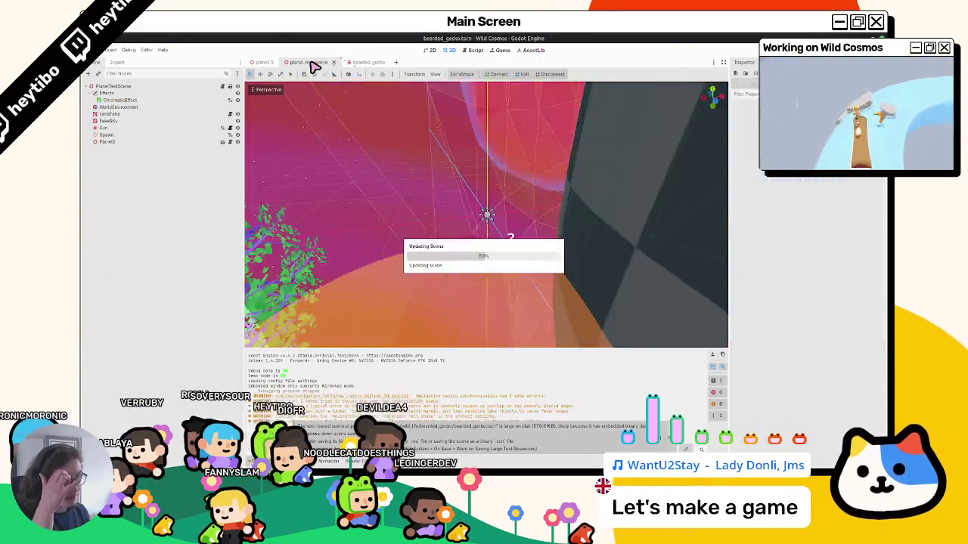
pyautogui.press('F6')
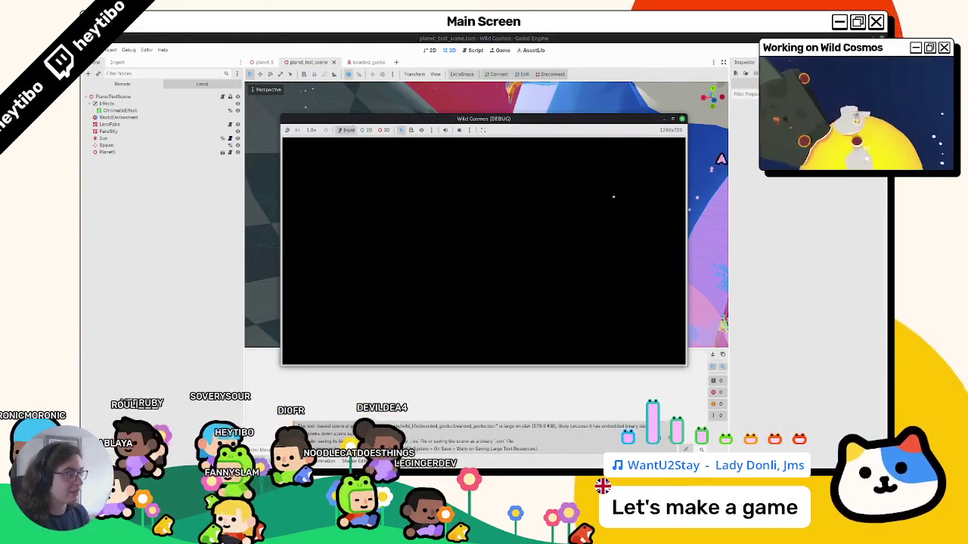
pyautogui.click(670, 120)
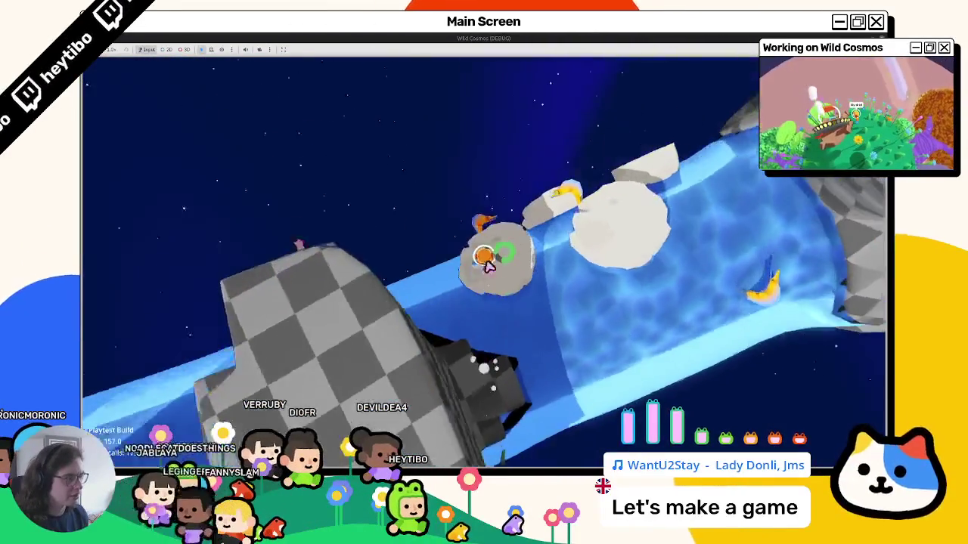
pyautogui.press('Escape')
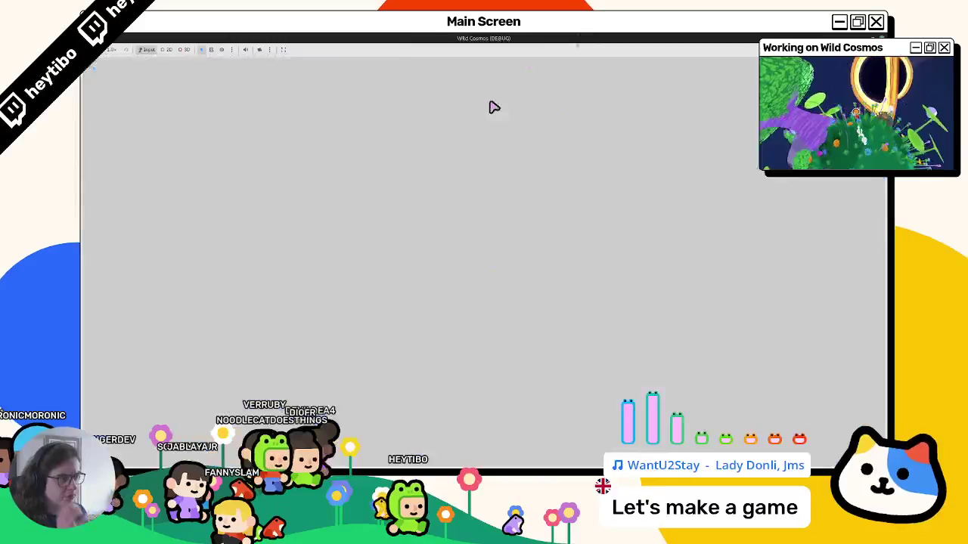
pyautogui.press('F8')
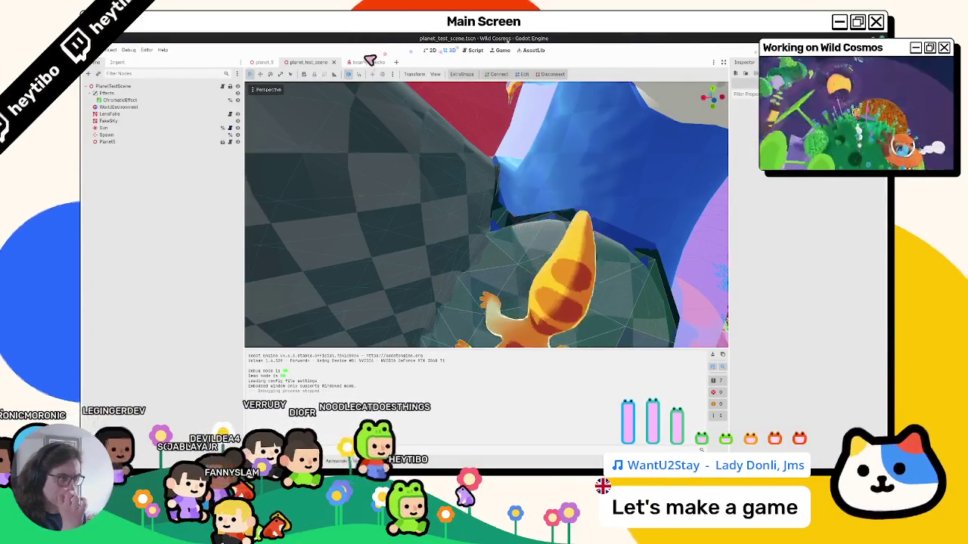
# Step: Set bearded_gecko's NavigationAgent3D Path Postprocessing to Edgecentered and relaunch the game
pyautogui.click(367, 61)
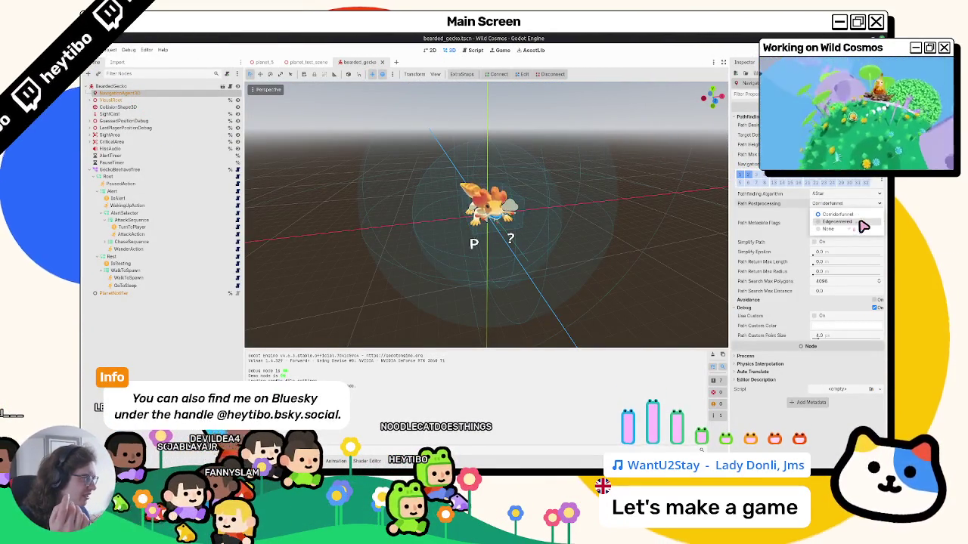
pyautogui.click(861, 221)
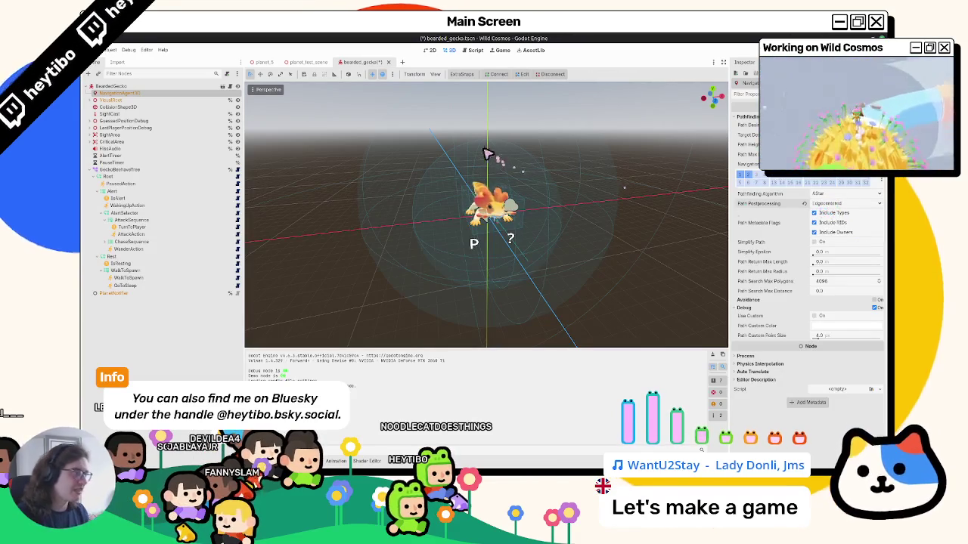
pyautogui.press('F5')
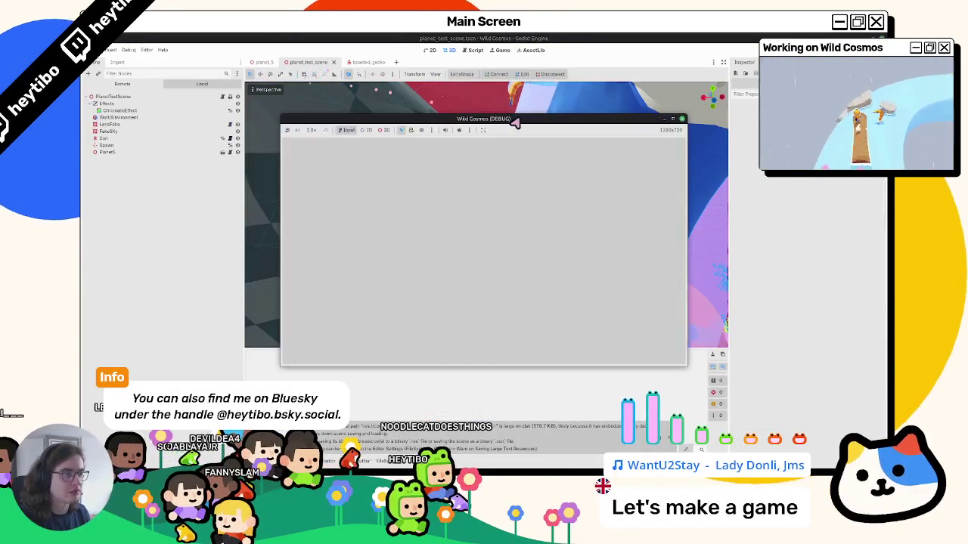
# Step: Play fullscreen, running the astronaut past the purple tree and tube, then stop with F8
pyautogui.click(674, 119)
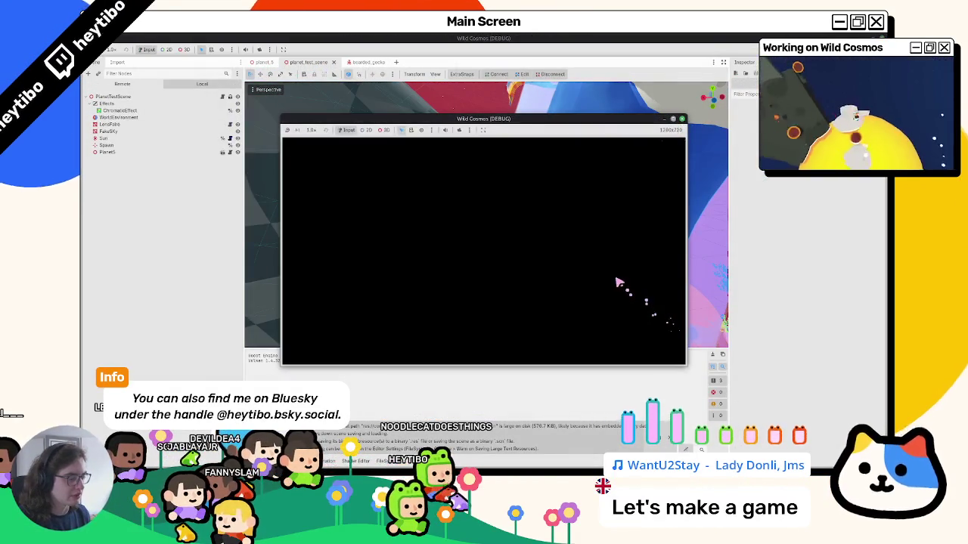
pyautogui.press('Escape')
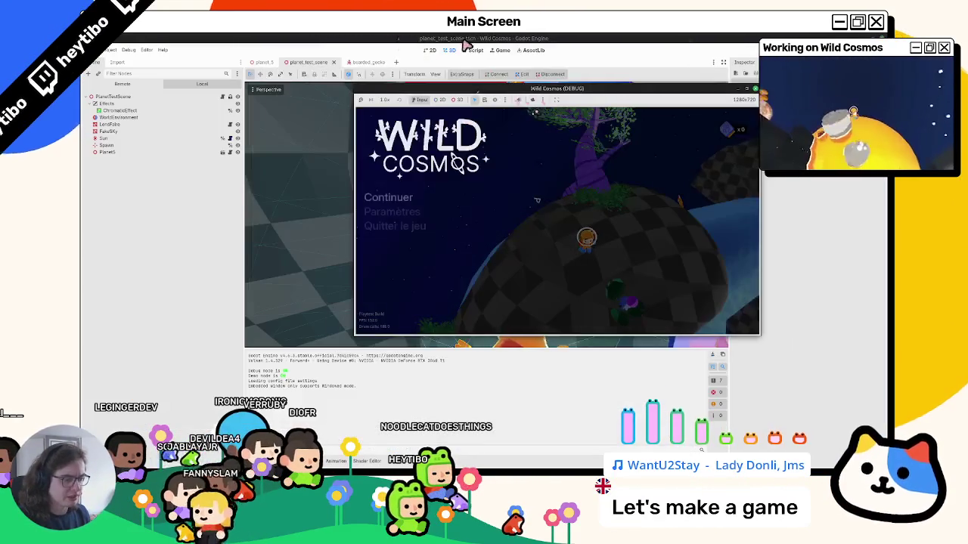
pyautogui.press('Escape')
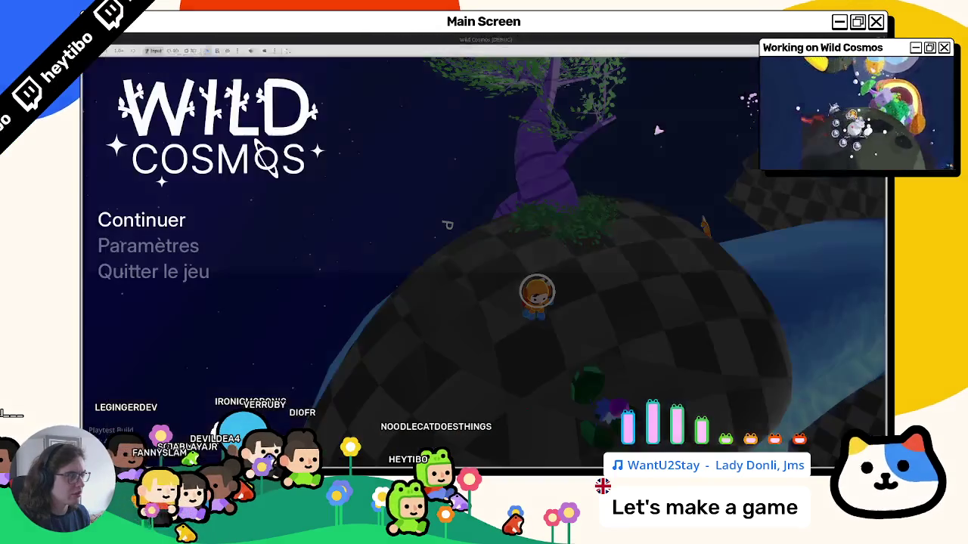
pyautogui.press('w')
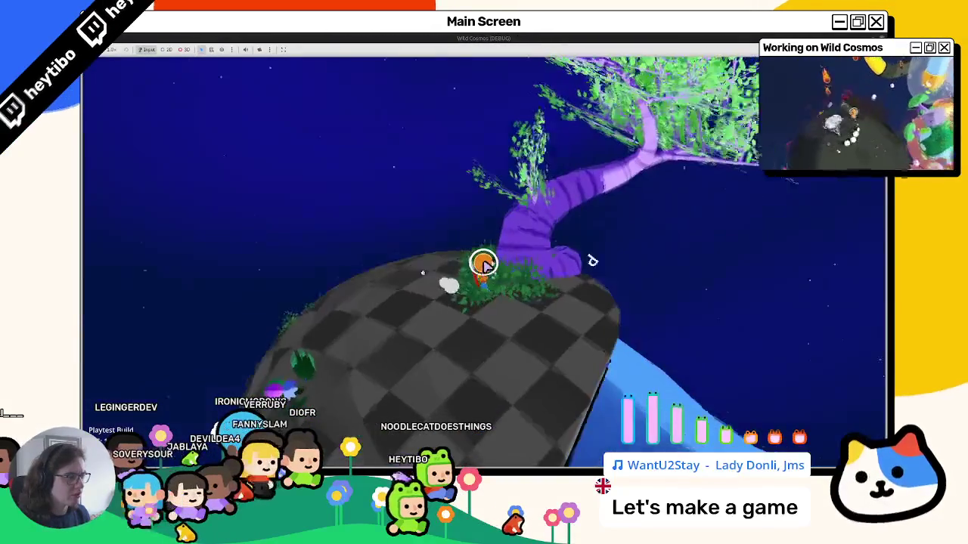
pyautogui.press('w')
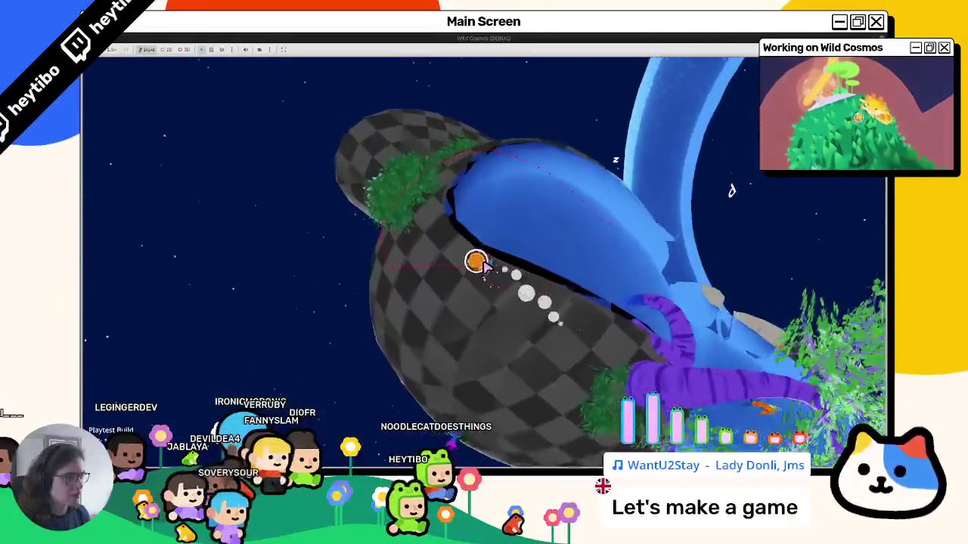
pyautogui.press('w')
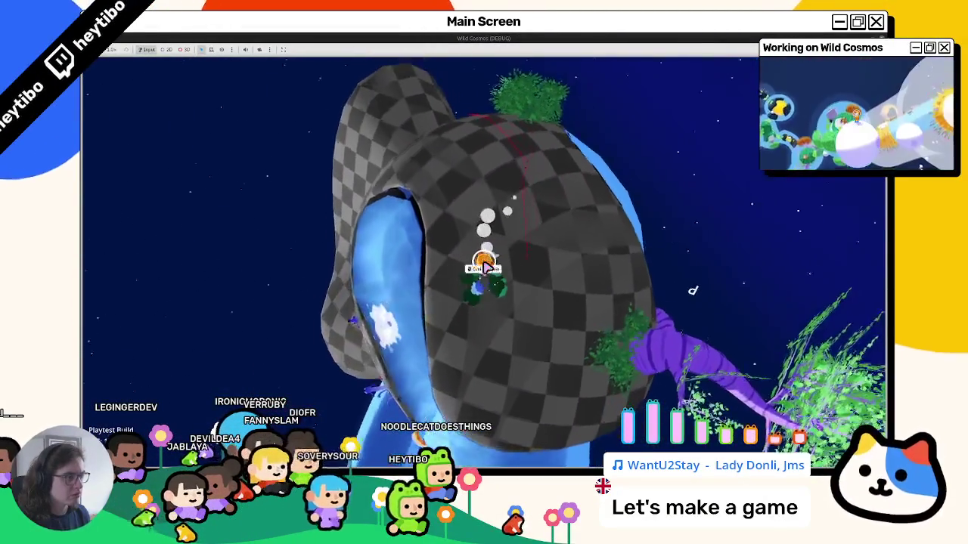
pyautogui.press('w')
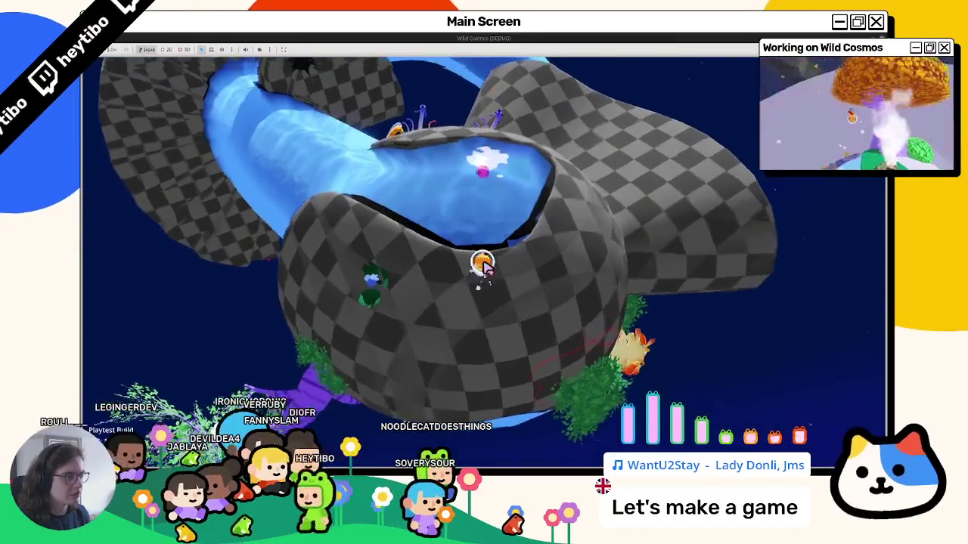
pyautogui.press('w')
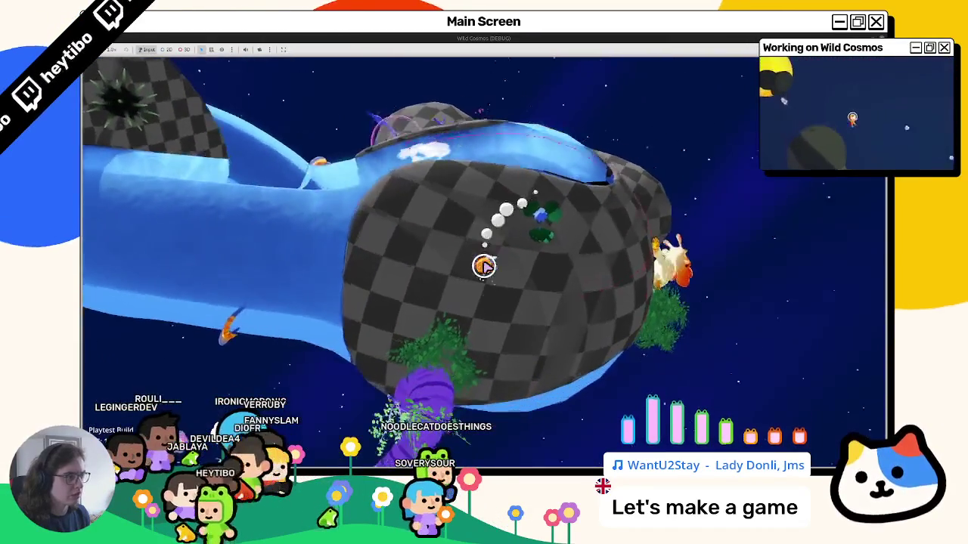
pyautogui.press('w')
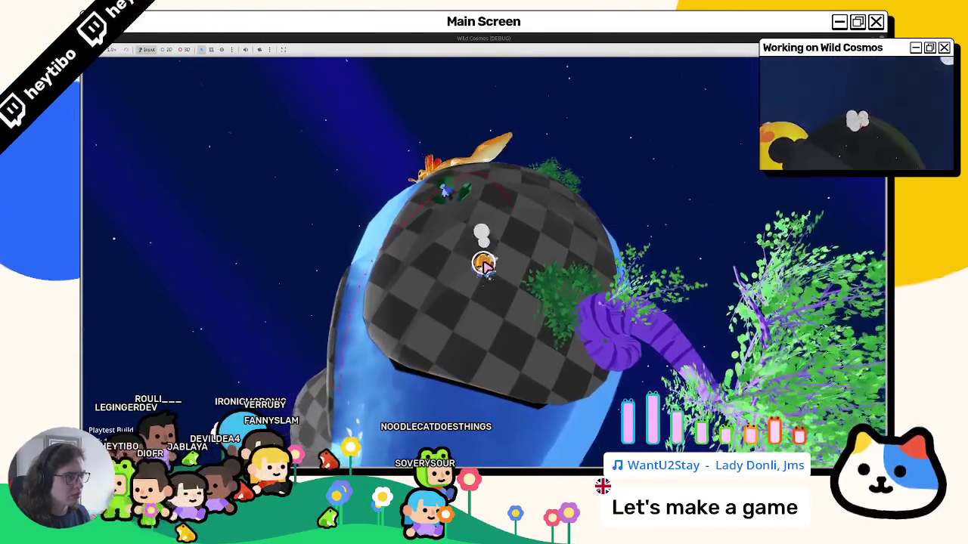
pyautogui.press('w')
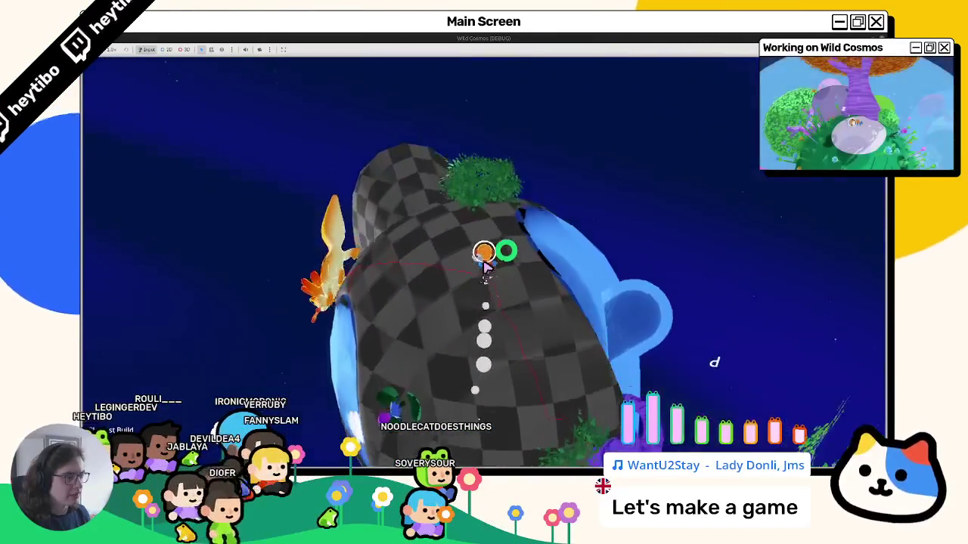
pyautogui.press('w')
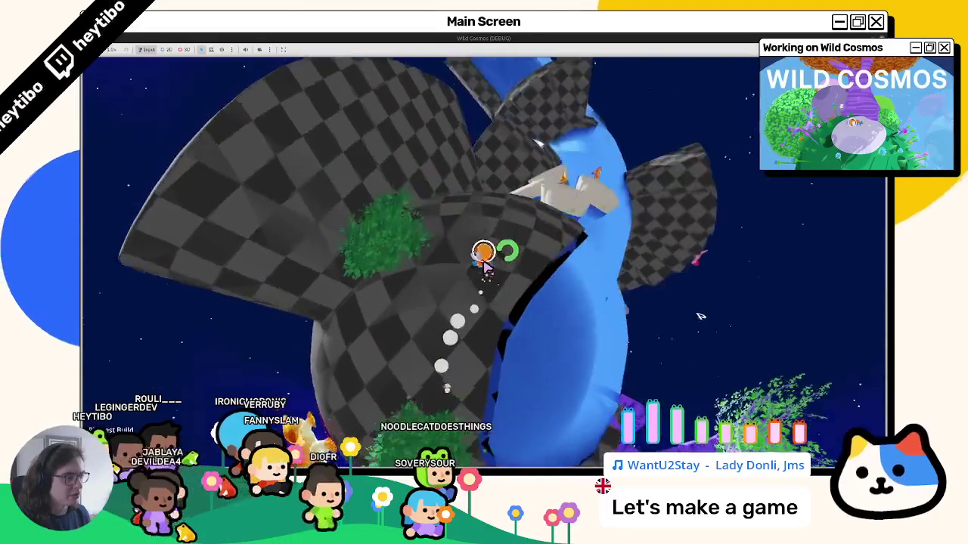
pyautogui.press('F8')
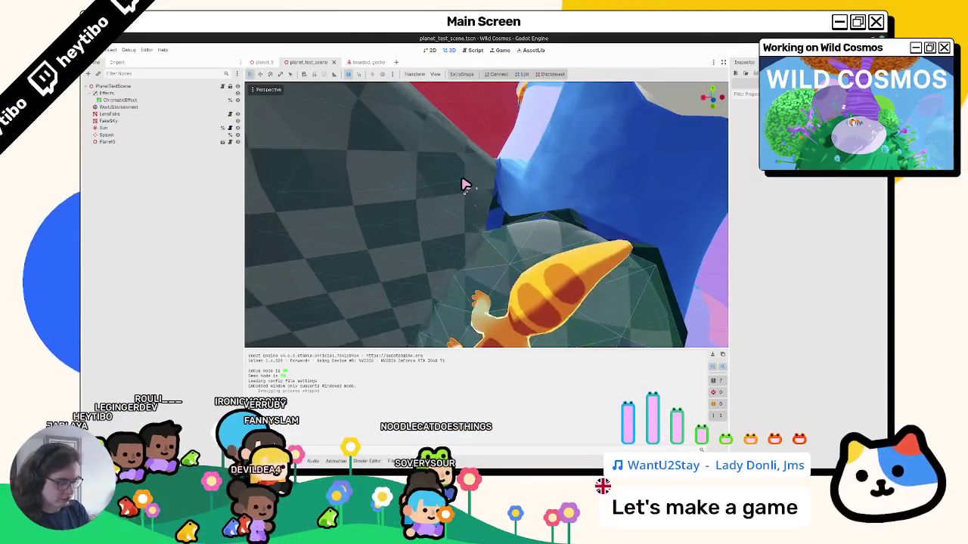
# Step: Open astronaut_skin.tscn and search its script for 'footste'
pyautogui.hotkey('ctrl', 'shift', 'o')
pyautogui.doubleClick(464, 187)
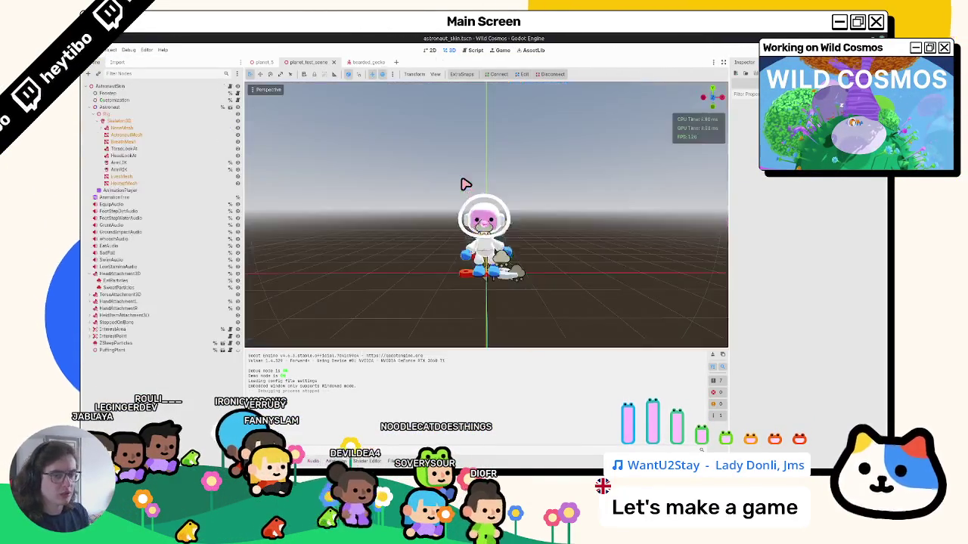
pyautogui.click(233, 88)
pyautogui.hotkey('ctrl', 'f')
pyautogui.write('foot')
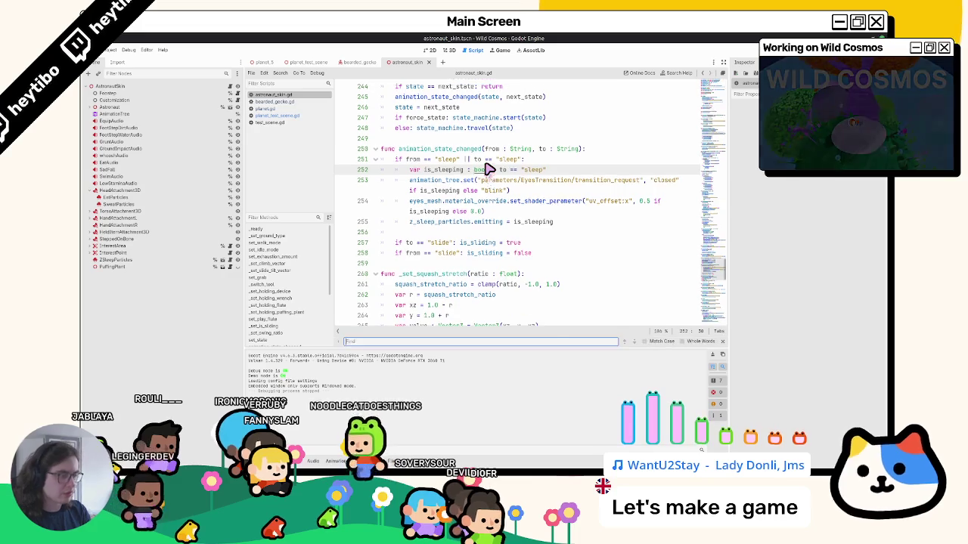
pyautogui.write('step')
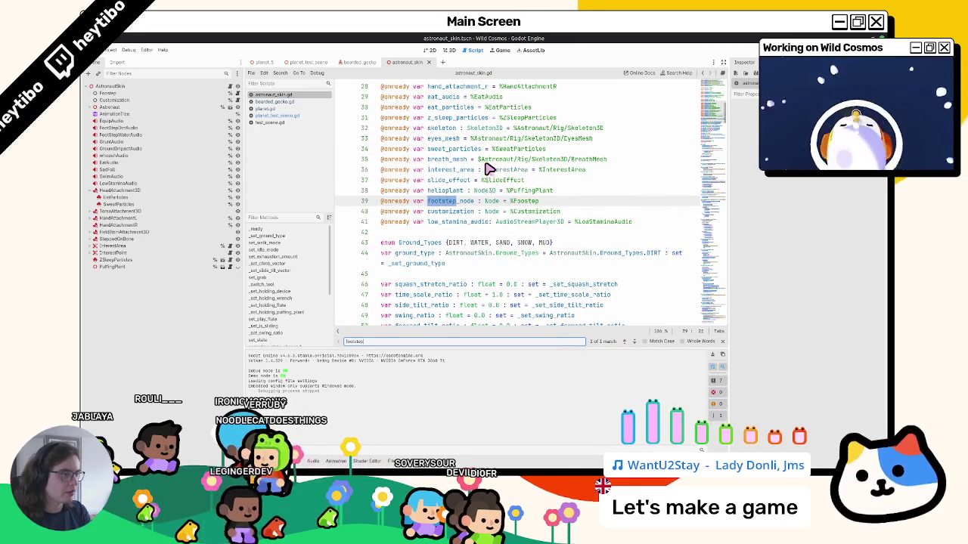
pyautogui.press('Escape')
# Step: Open the player scene and find the footstep references in player.gd
pyautogui.hotkey('ctrl', 'shift', 'o')
pyautogui.write('player')
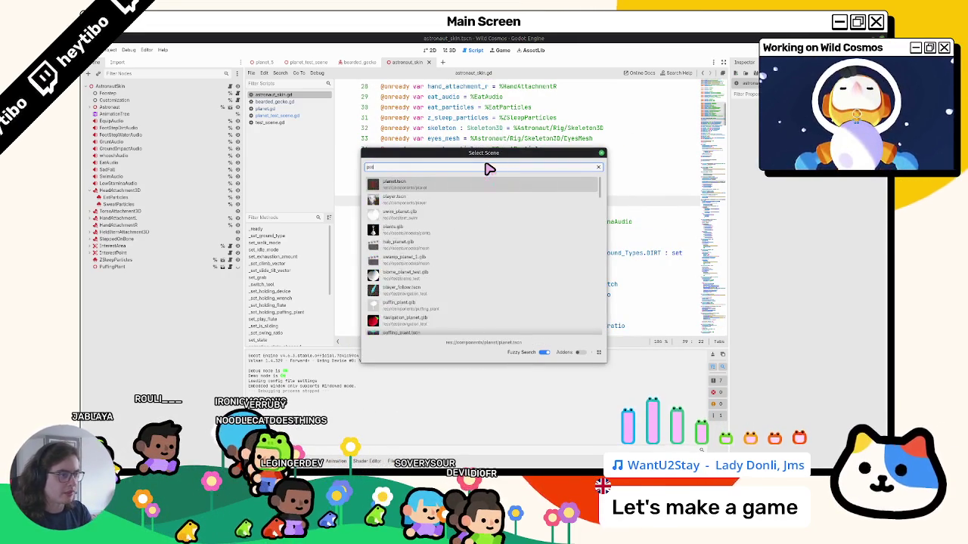
pyautogui.press('Return')
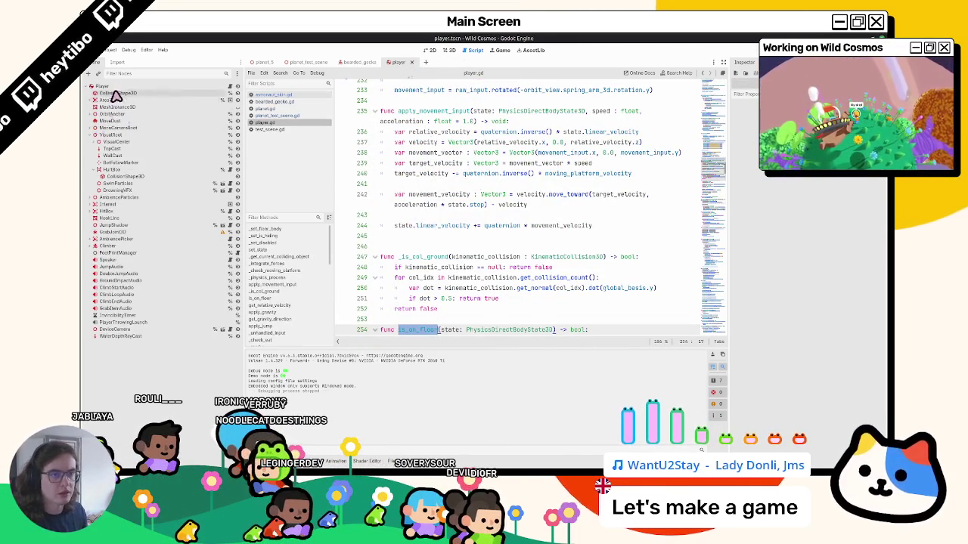
pyautogui.click(112, 89)
pyautogui.hotkey('ctrl', 'f')
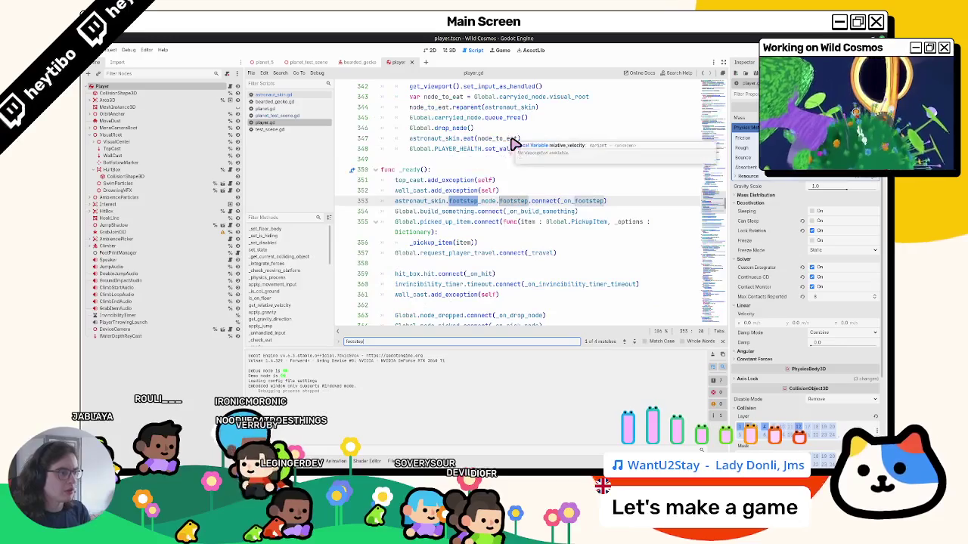
pyautogui.press('Return')
pyautogui.press('Return')
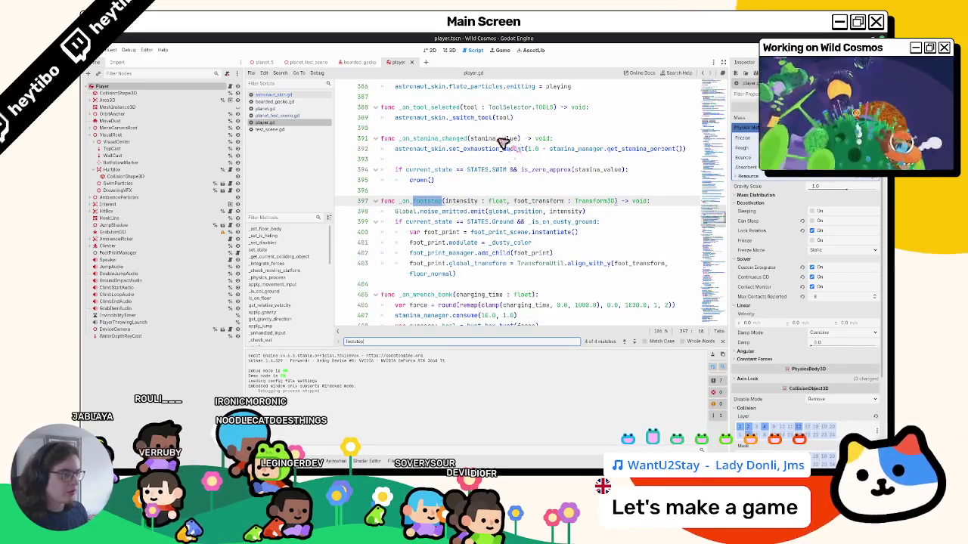
pyautogui.press('Escape')
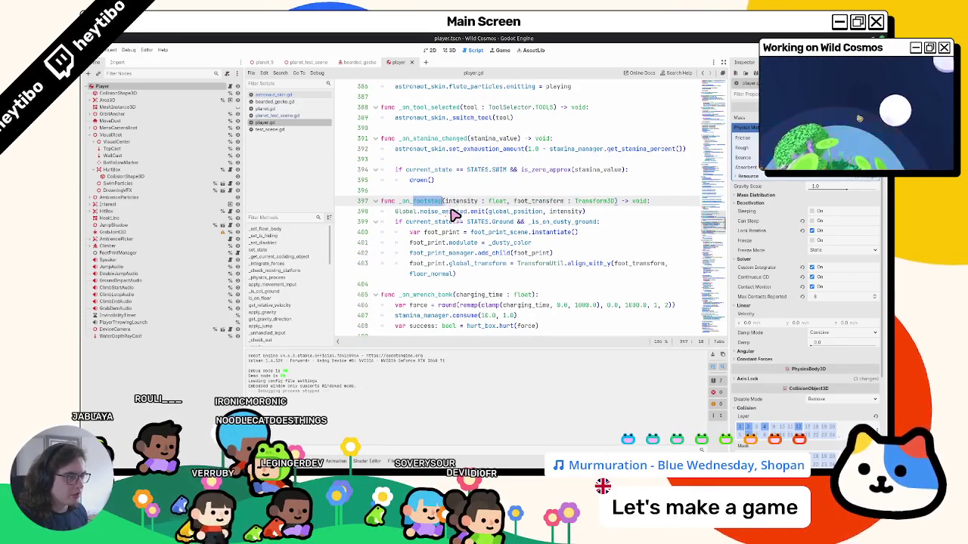
# Step: Trace where _on_footstep is connected and jump to footstep_node in astronaut_skin.gd
pyautogui.click(558, 212)
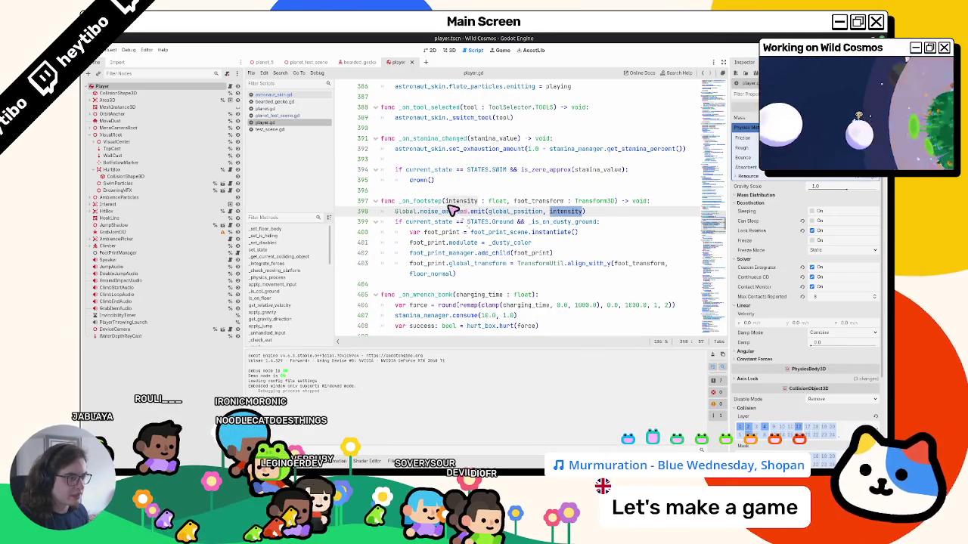
pyautogui.doubleClick(424, 201)
pyautogui.doubleClick(535, 202)
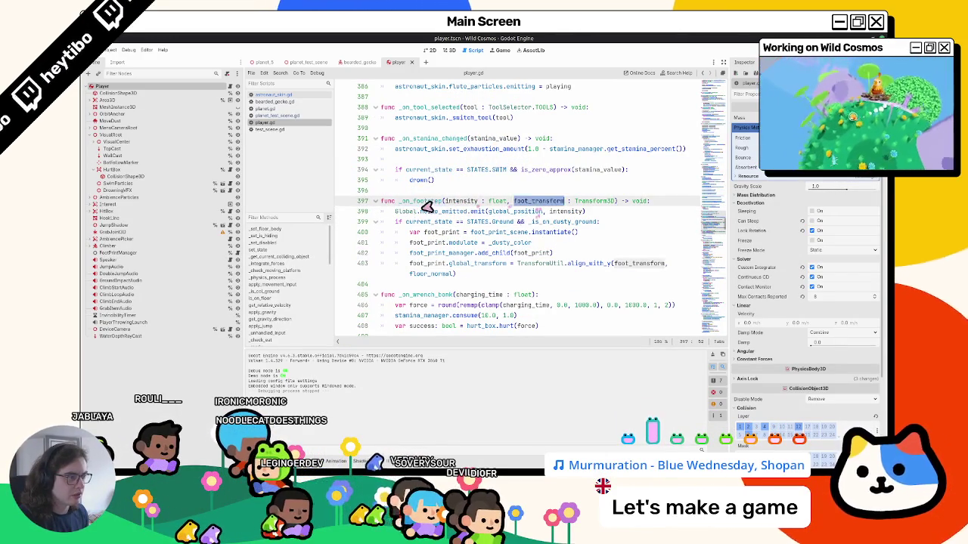
pyautogui.hotkey('ctrl', 'f')
pyautogui.press('Return')
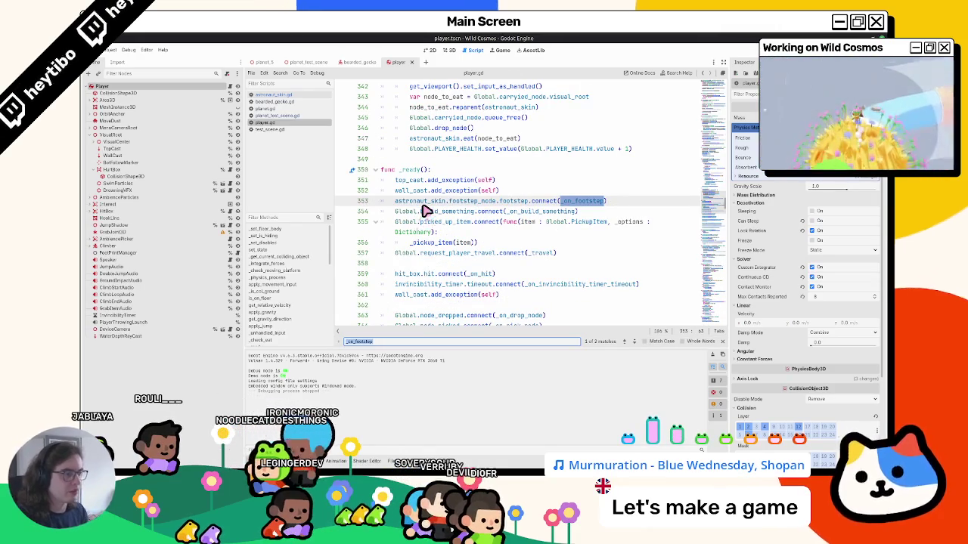
pyautogui.press('Escape')
pyautogui.keyDown('ctrl'); pyautogui.click(518, 206); pyautogui.keyUp('ctrl')
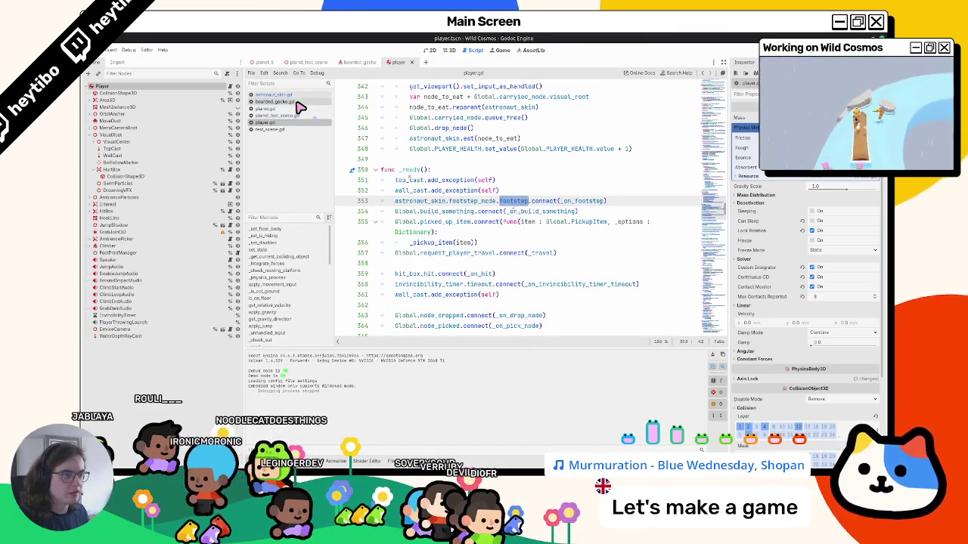
# Step: Open the Footstep node's footstep.gd and inspect its footstep signal and emit_footstep volume code
pyautogui.click(453, 49)
pyautogui.click(96, 114)
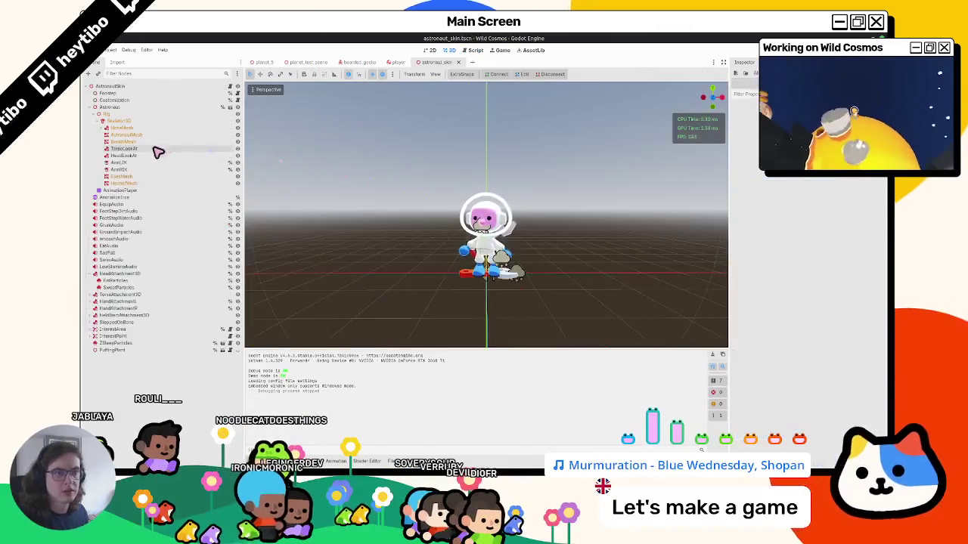
pyautogui.click(96, 114)
pyautogui.click(238, 93)
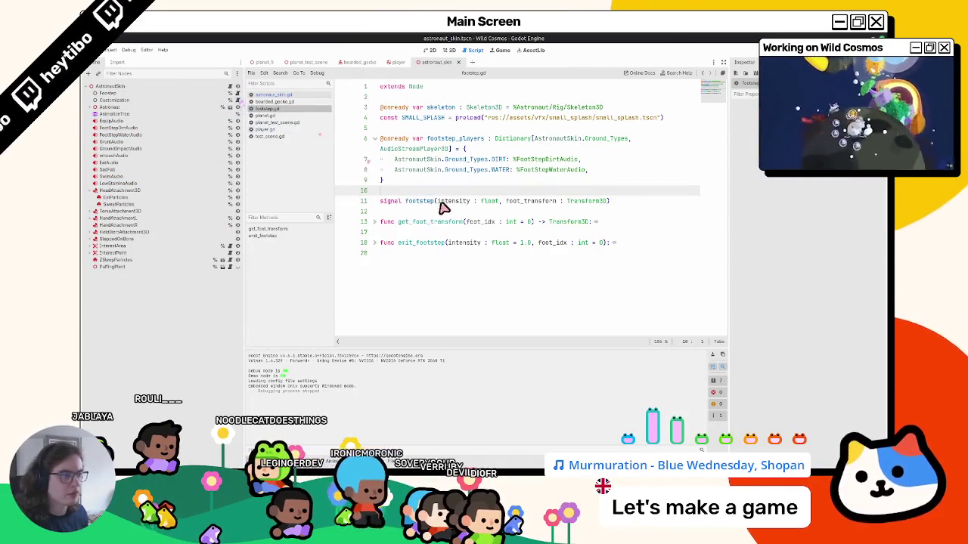
pyautogui.doubleClick(453, 201)
pyautogui.click(376, 242)
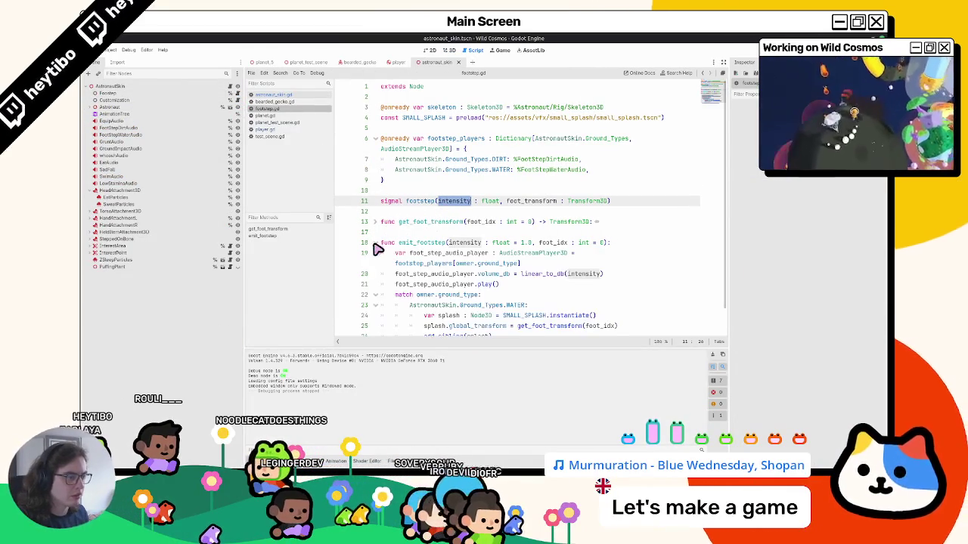
pyautogui.scroll(-1, 474, 255)
pyautogui.click(576, 247)
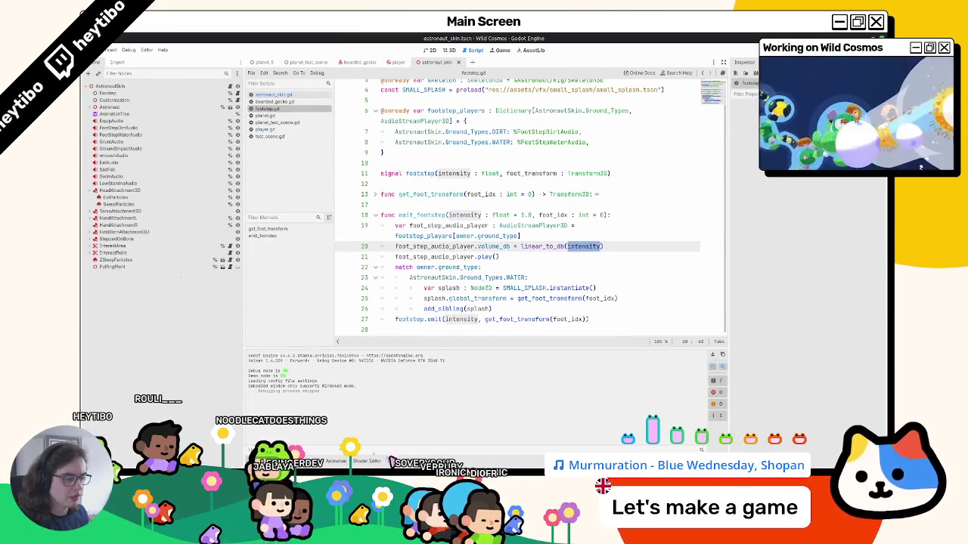
pyautogui.hotkey('alt', 'f')
pyautogui.click(369, 462)
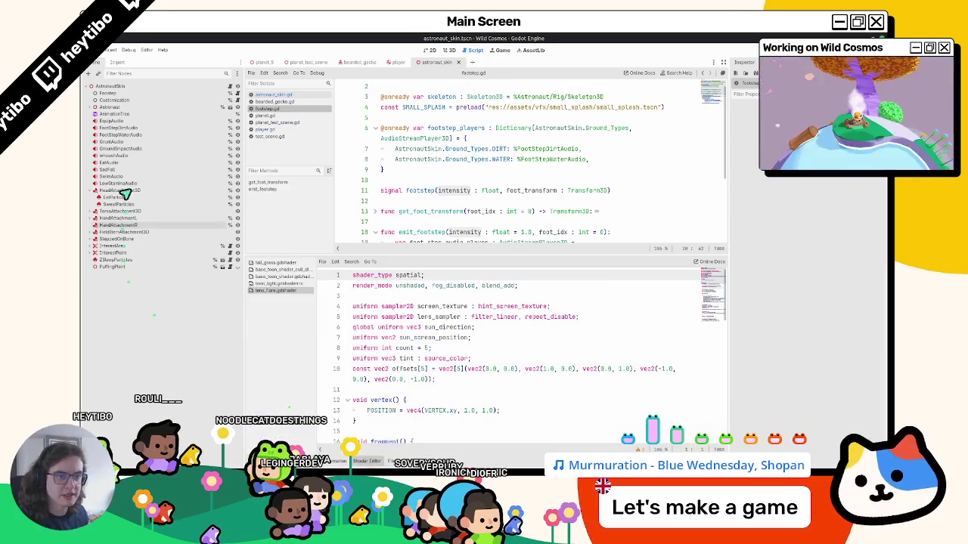
# Step: Load the AnimationPlayer's custom_animations/walk_foot_step animation and view the emit_footstep key's Args
pyautogui.click(117, 112)
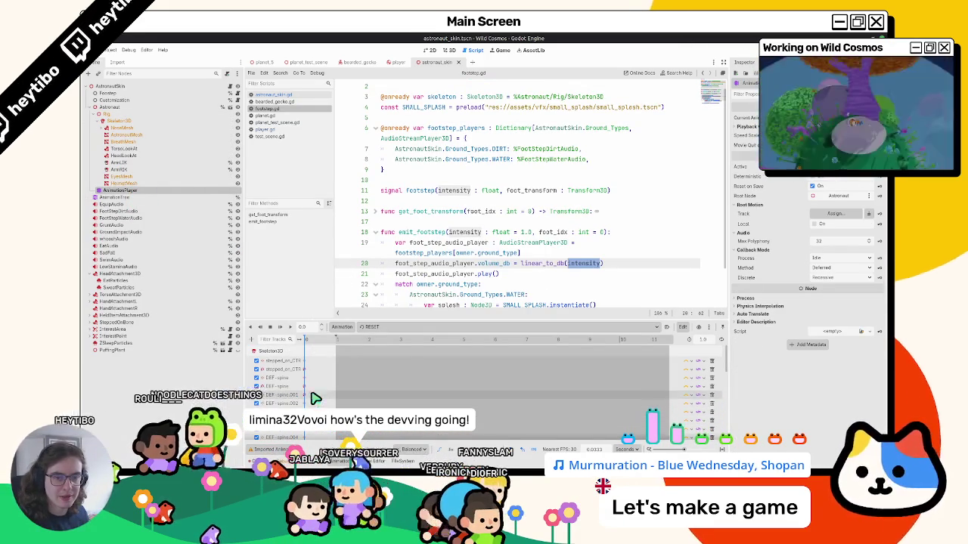
pyautogui.moveTo(361, 326); pyautogui.dragTo(385, 278)
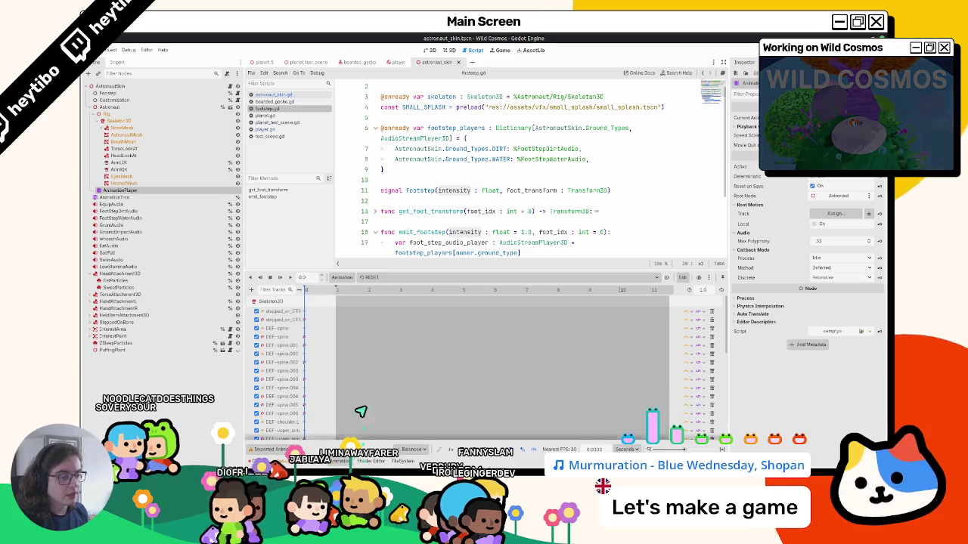
pyautogui.click(382, 278)
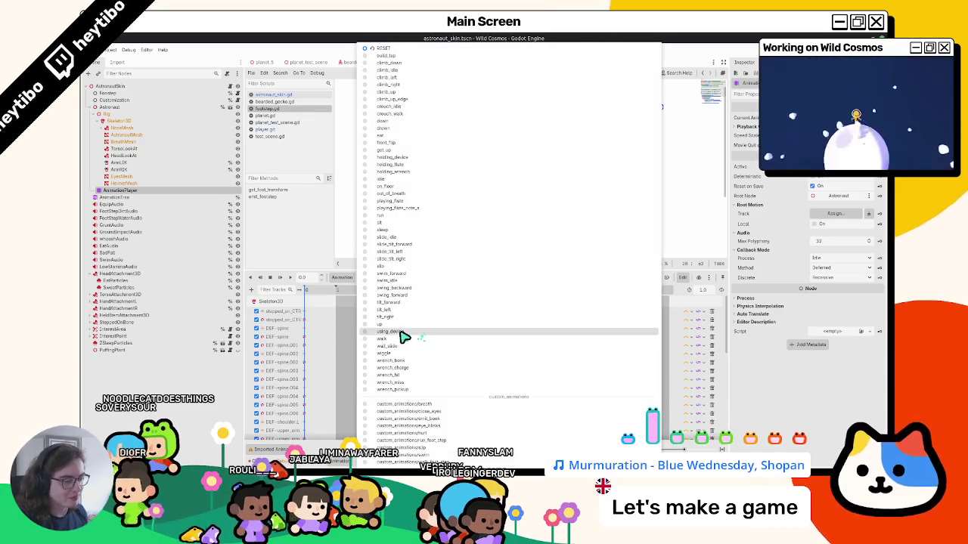
pyautogui.click(447, 447)
pyautogui.click(320, 311)
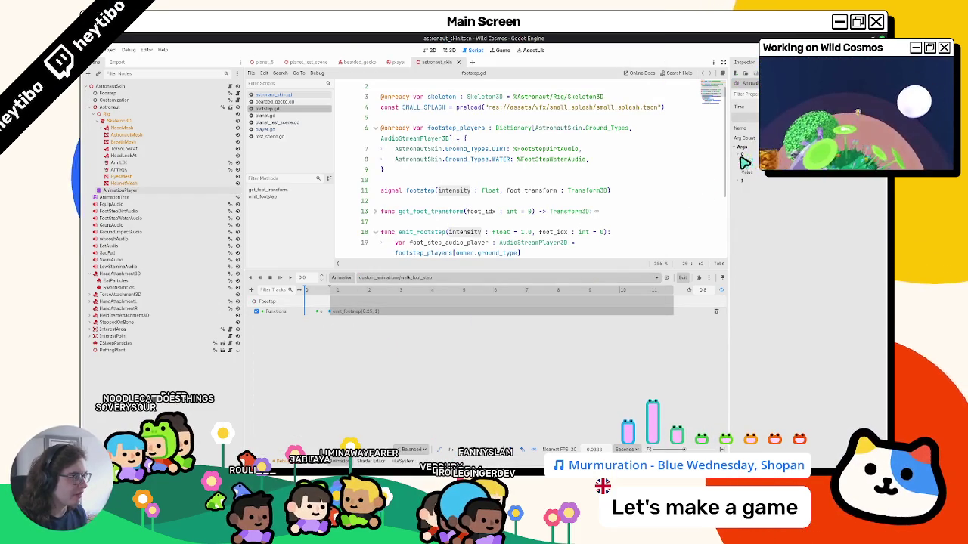
pyautogui.click(744, 184)
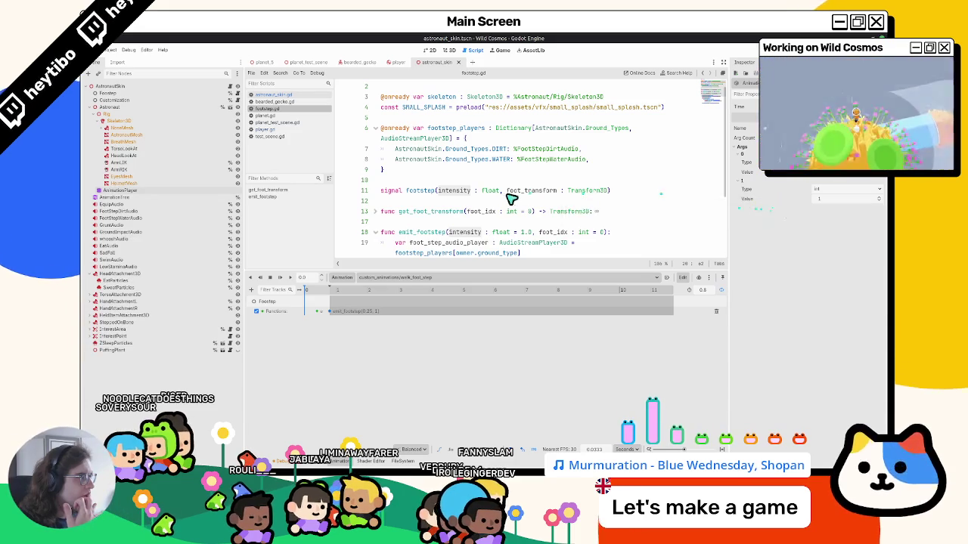
pyautogui.scroll(-2, 507, 200)
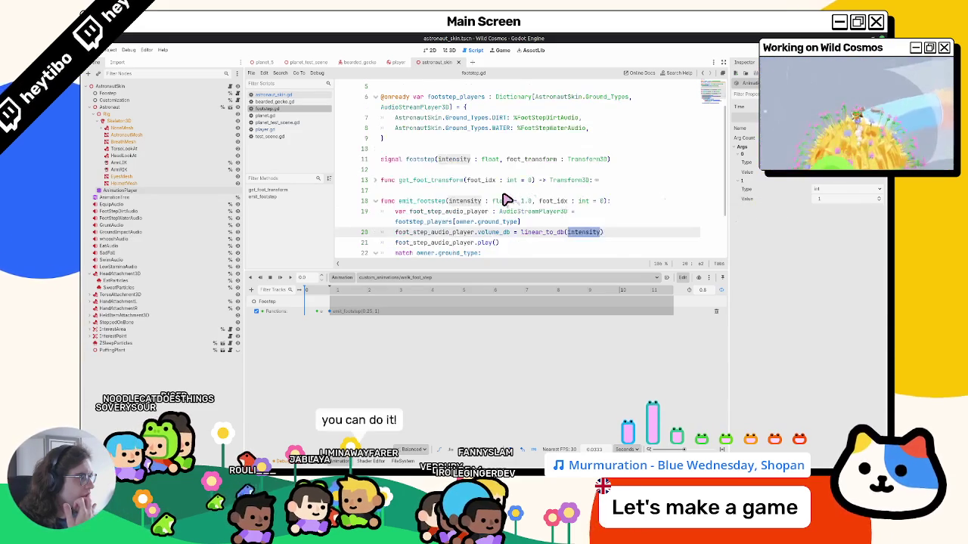
pyautogui.click(321, 316)
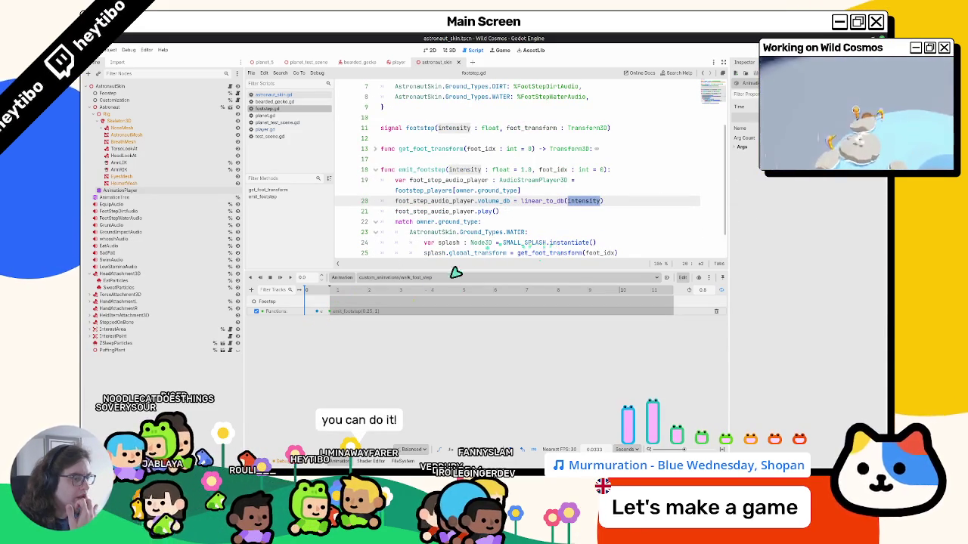